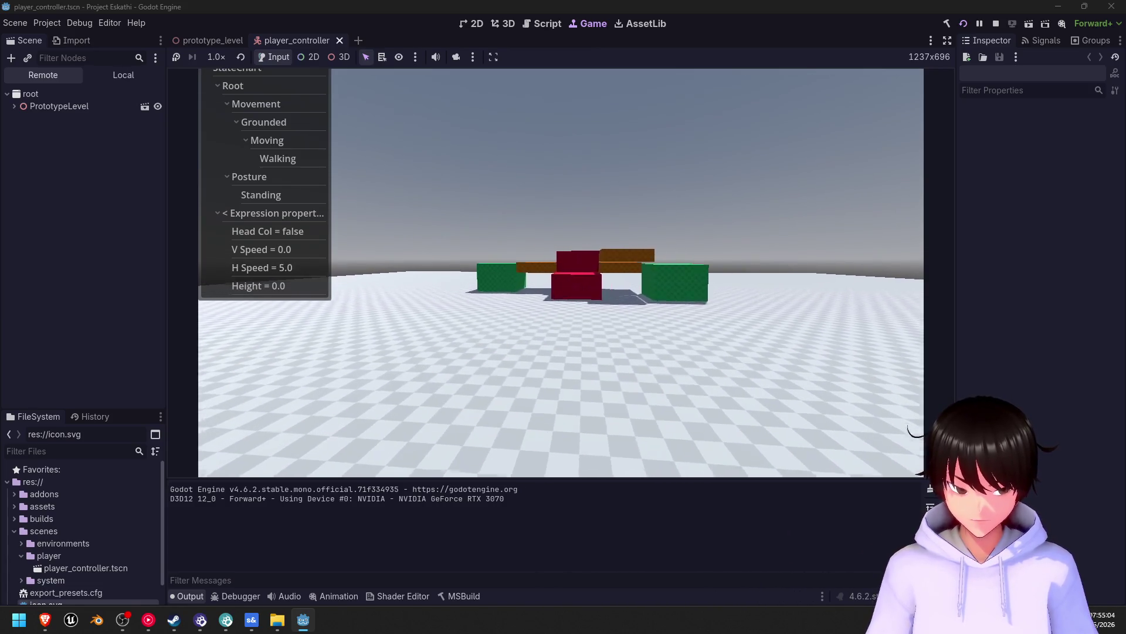
# - Jump toward the red block, back away, then sprint and jump across the floor
pyautogui.press('space')
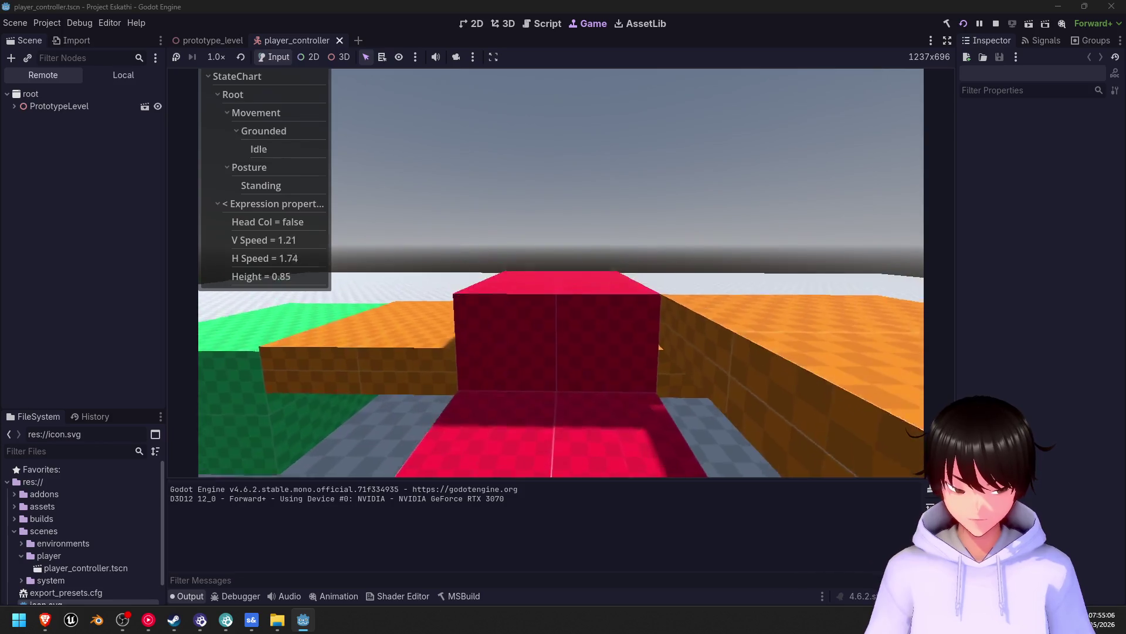
pyautogui.press('s')
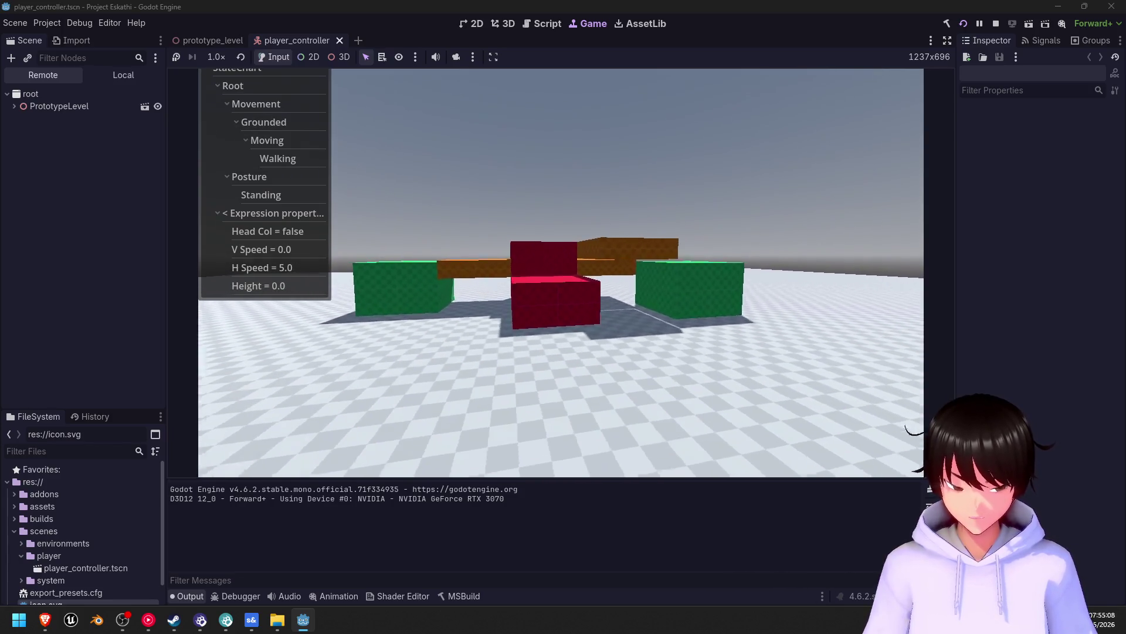
pyautogui.press('space')
pyautogui.press('space')
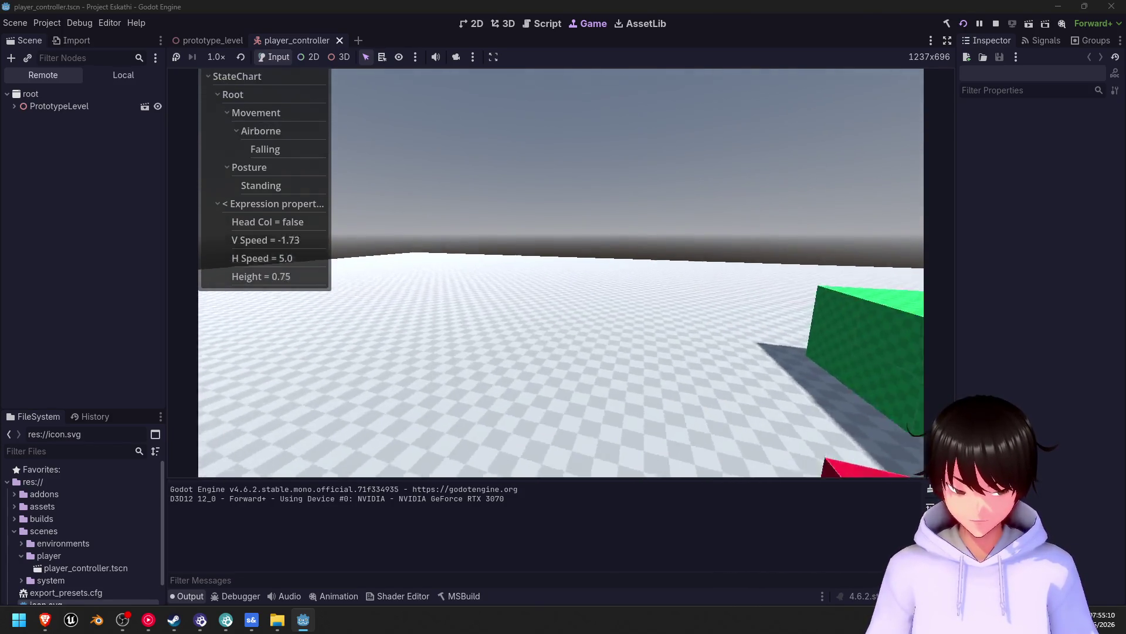
pyautogui.press('shift')
pyautogui.press('space')
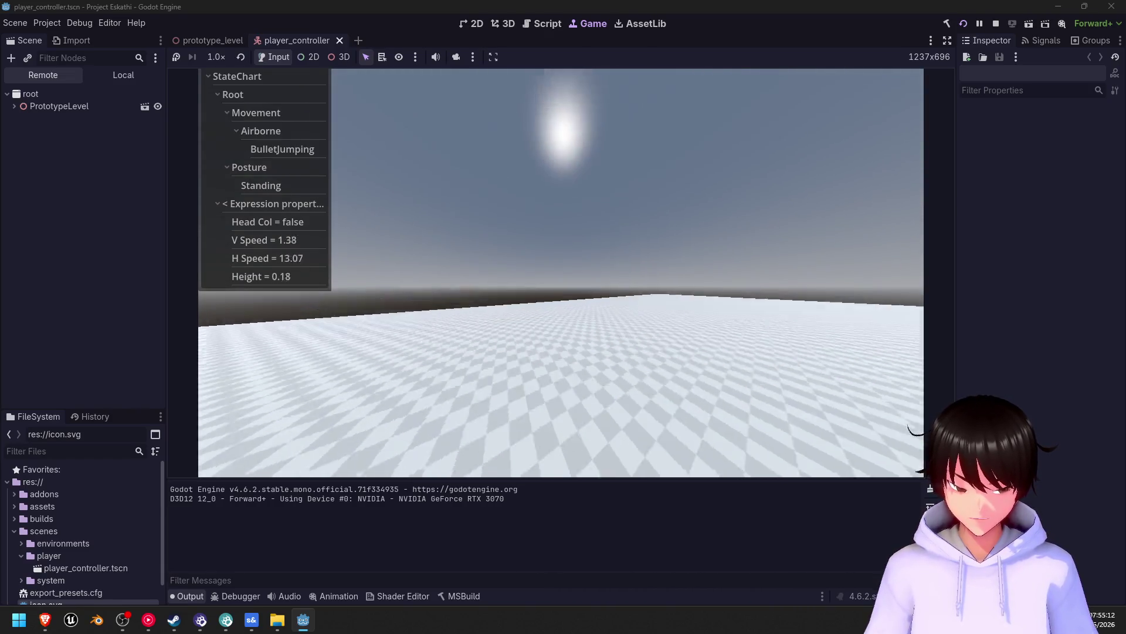
pyautogui.press('ctrl')
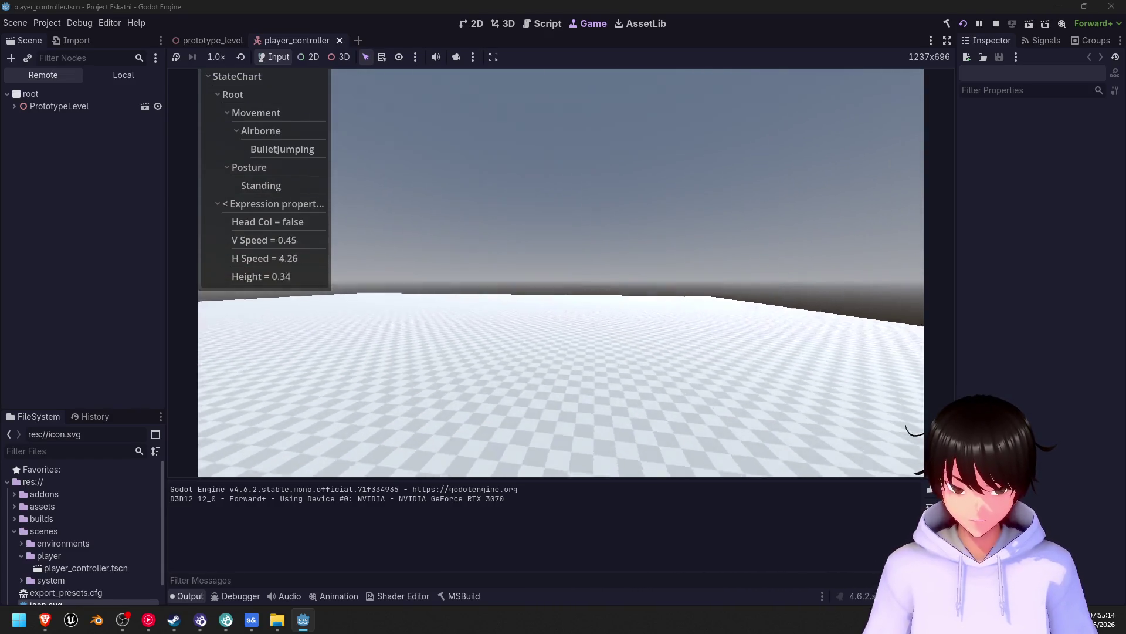
# - Slide, stand back up, sprint and slow to a stop near the green block, then switch windows
pyautogui.press('w')
pyautogui.press('ctrl')
pyautogui.press('shift')
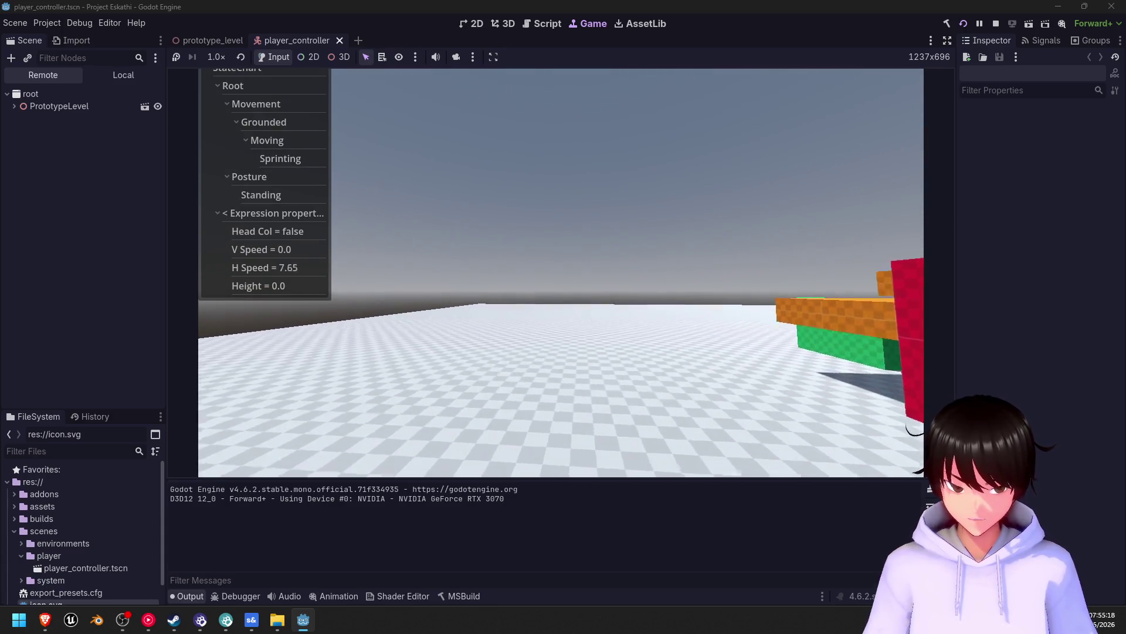
pyautogui.press('shift')
pyautogui.press('shift')
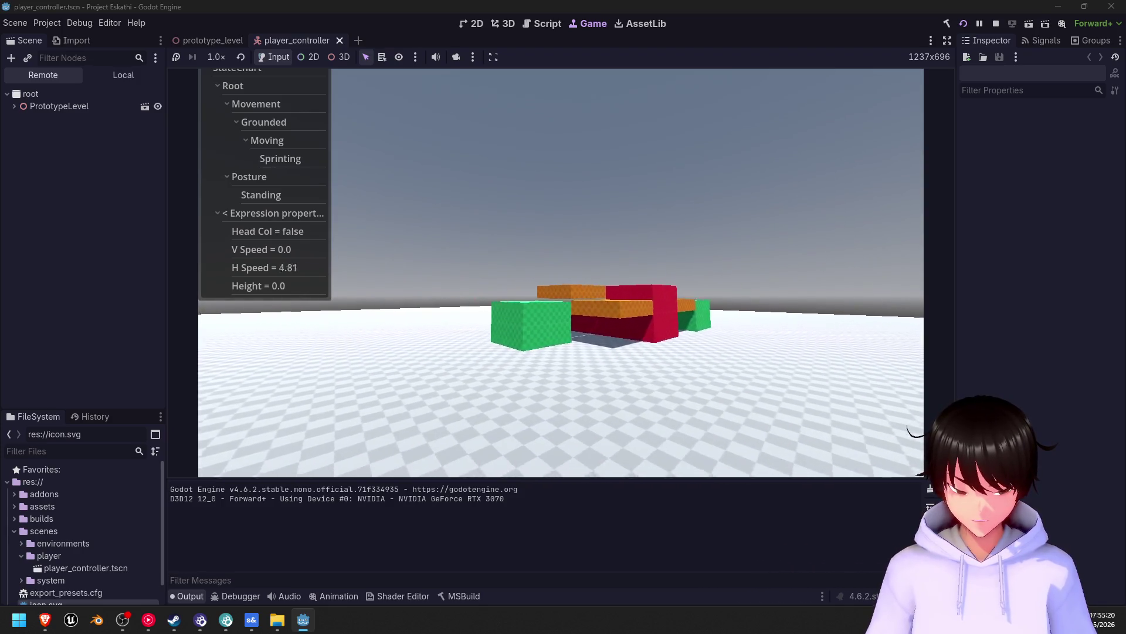
pyautogui.press('shift')
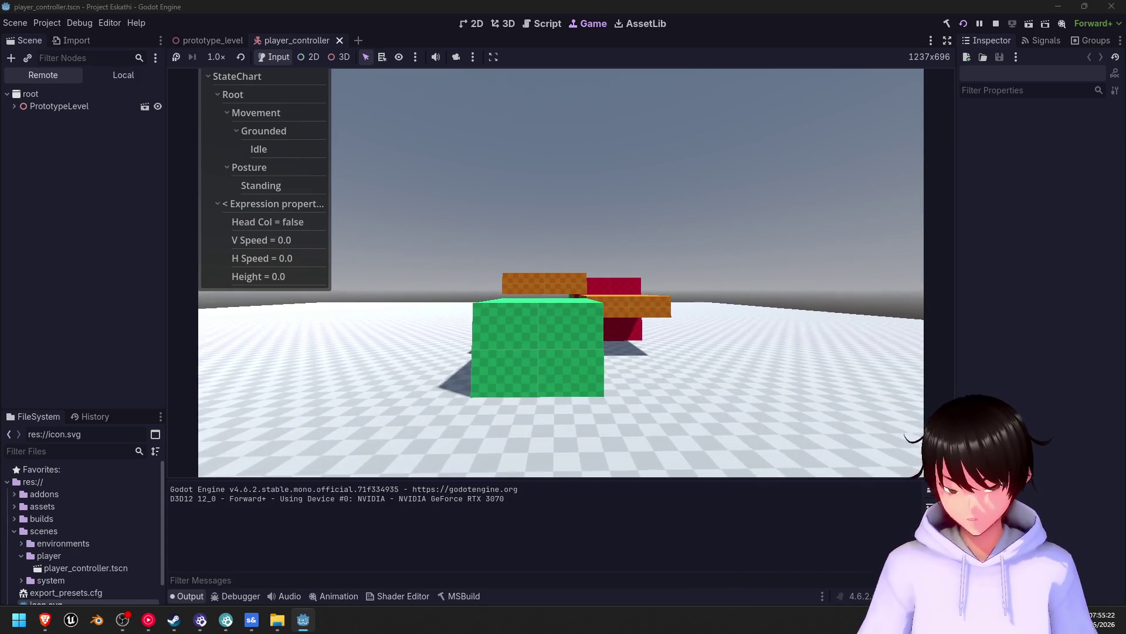
pyautogui.hotkey('alt', 'Tab')
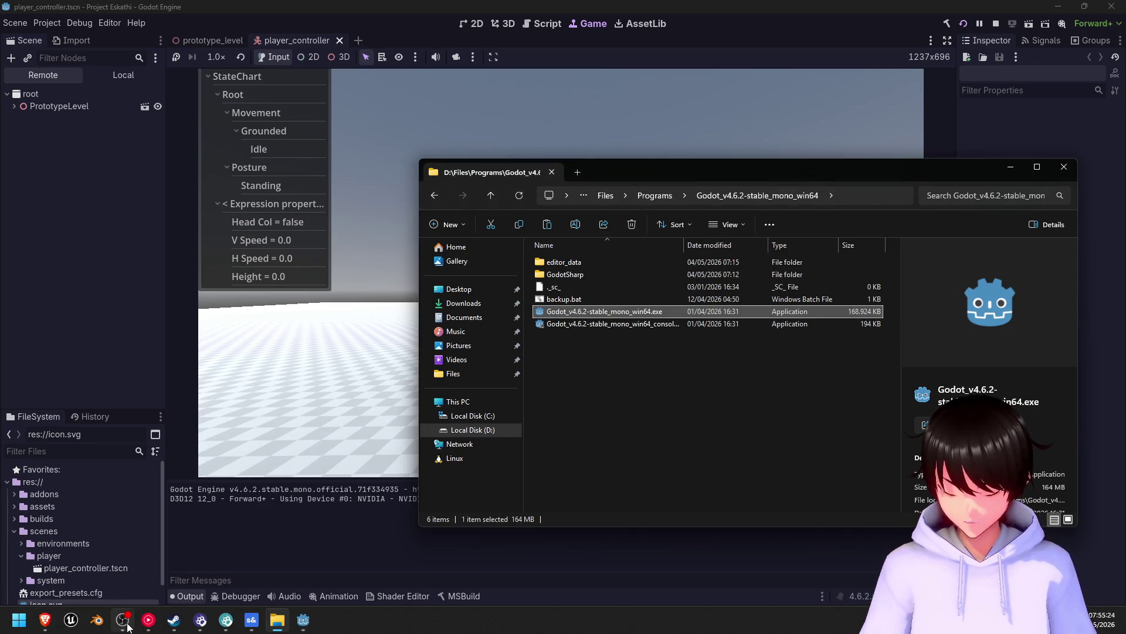
# - In Brave, go to the YouTube home page, close that tab, and return to the Godot editor
pyautogui.moveTo(146, 627)
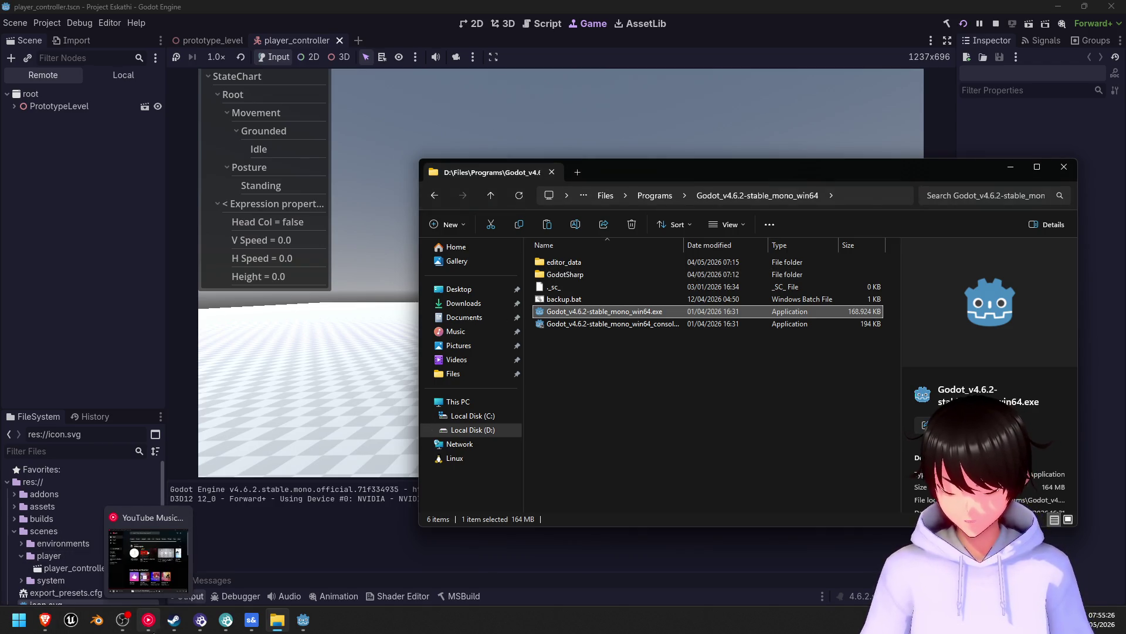
pyautogui.click(45, 620)
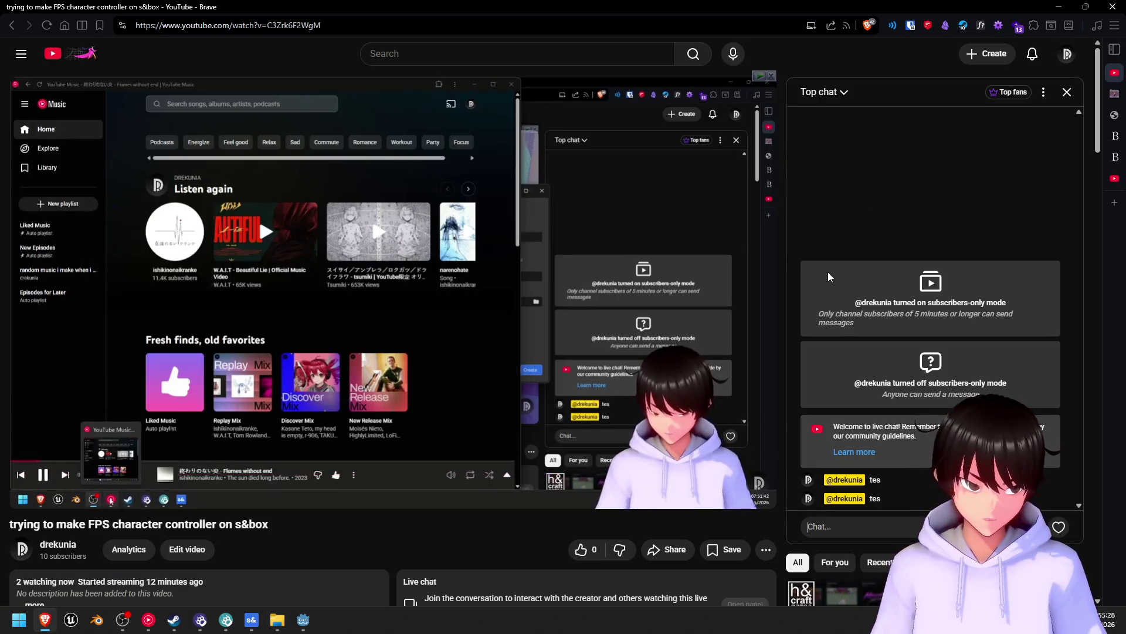
pyautogui.moveTo(1120, 149)
pyautogui.click(50, 54)
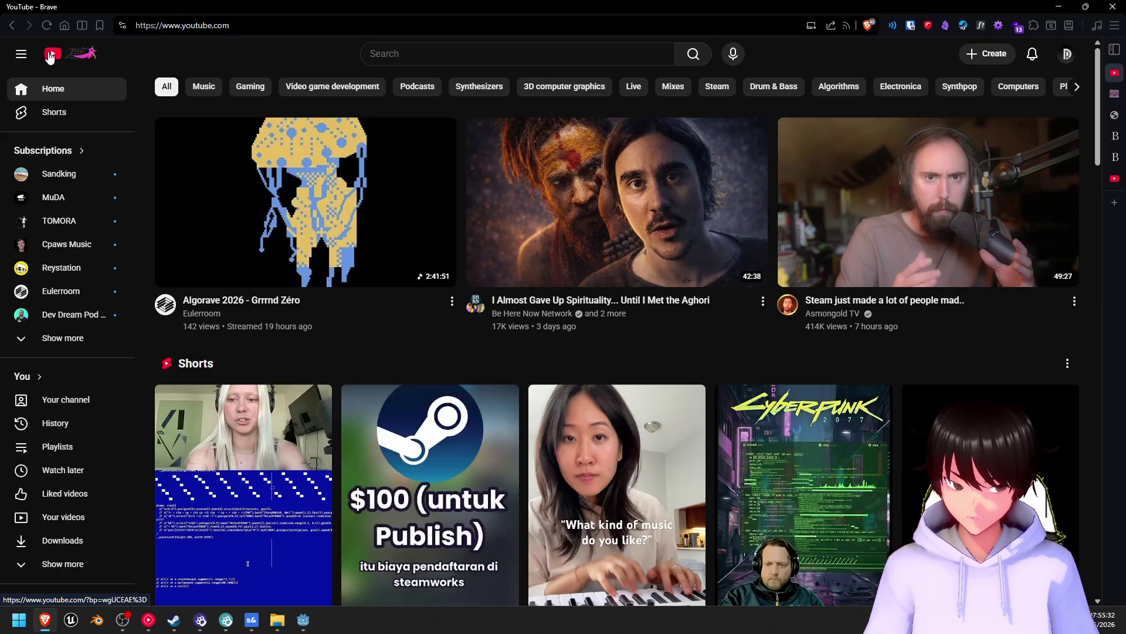
pyautogui.moveTo(1114, 117)
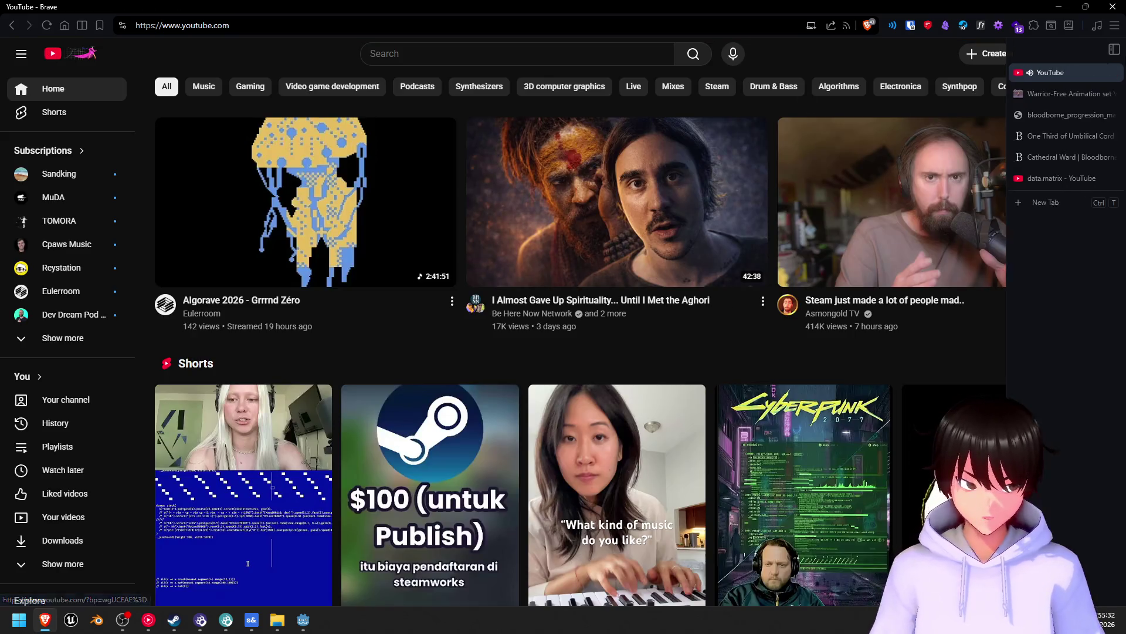
pyautogui.click(1112, 73)
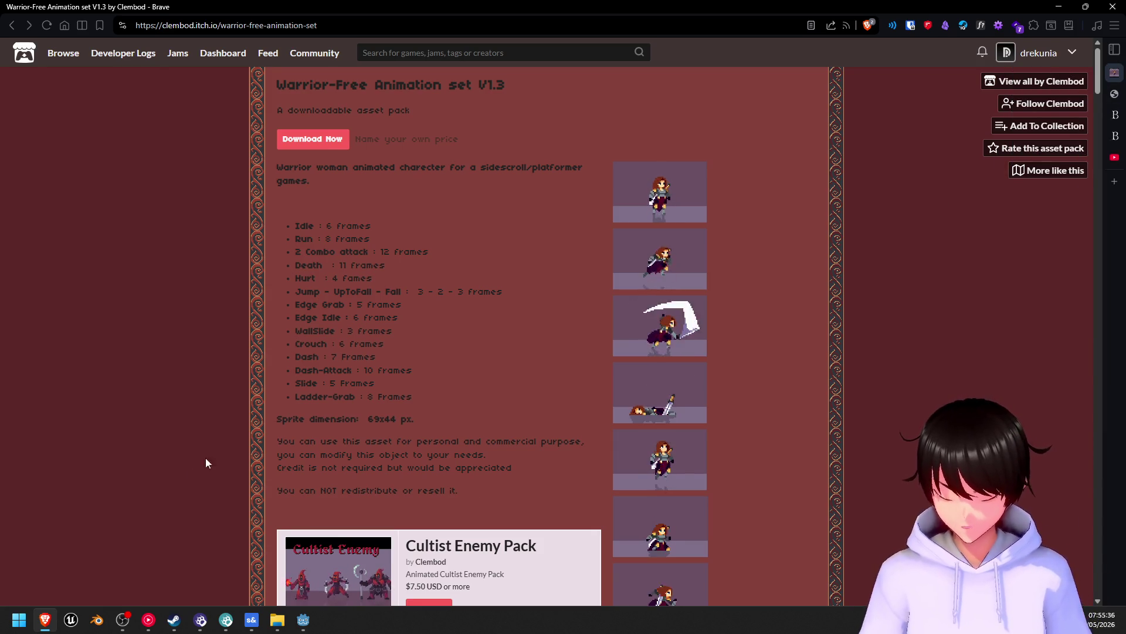
pyautogui.click(303, 620)
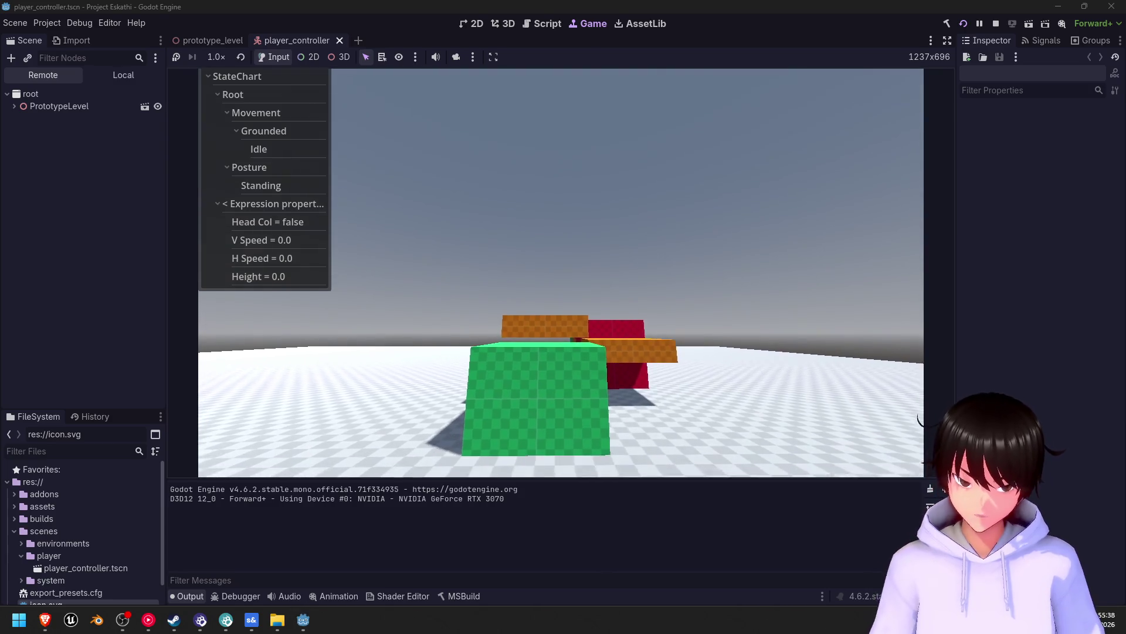
# - Walk toward the blocks, jump onto the red block, back off, then sprint-jump onto it again
pyautogui.press('s')
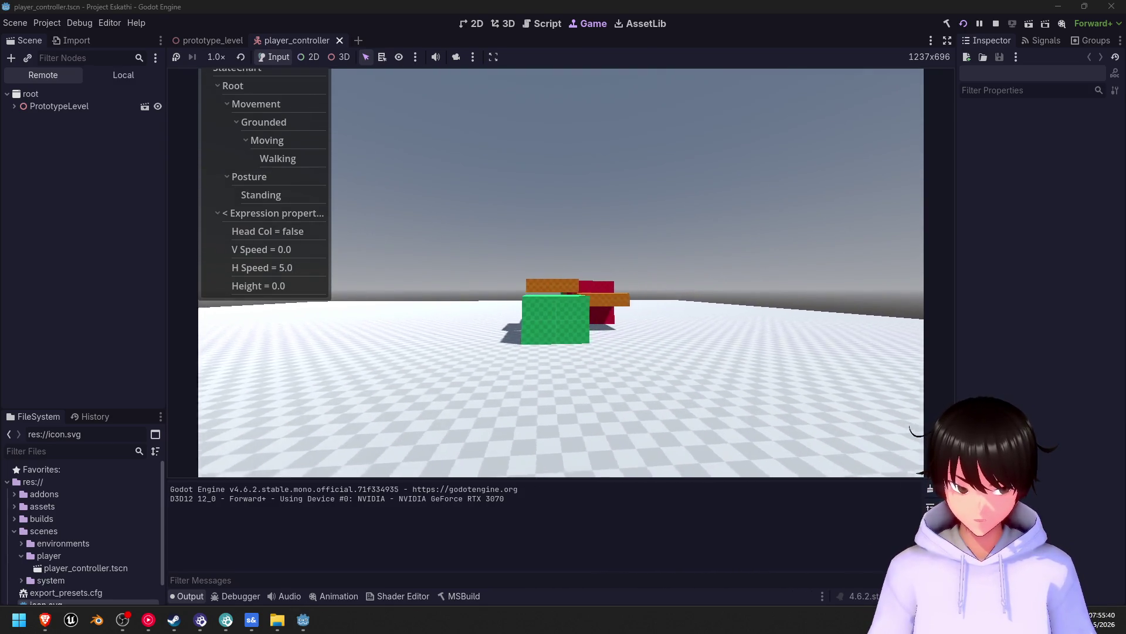
pyautogui.press('w')
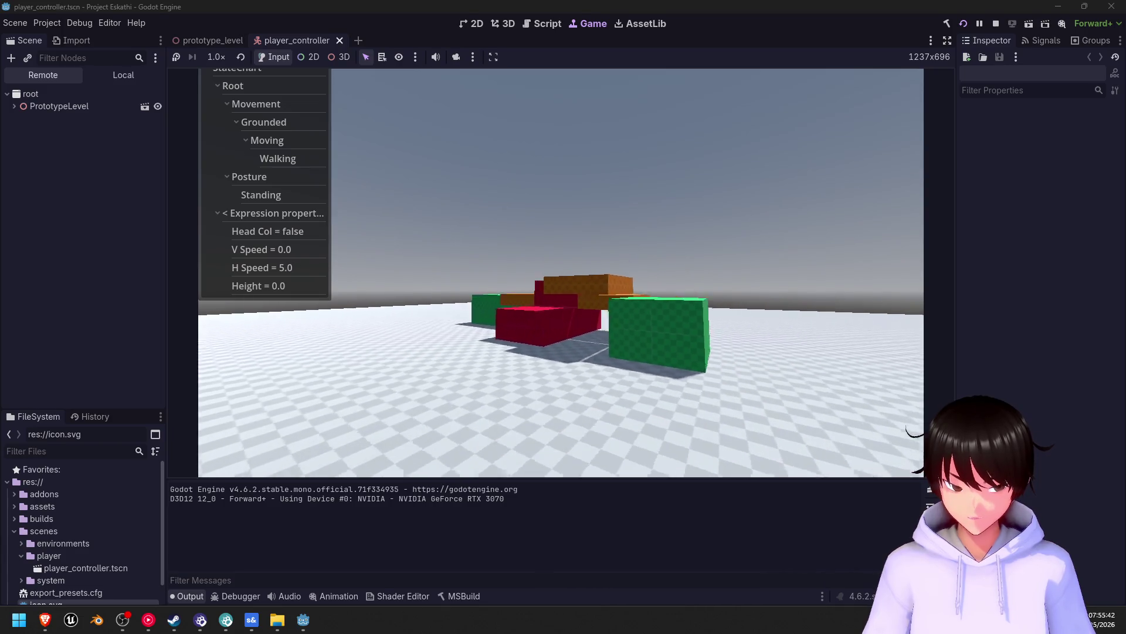
pyautogui.press('w')
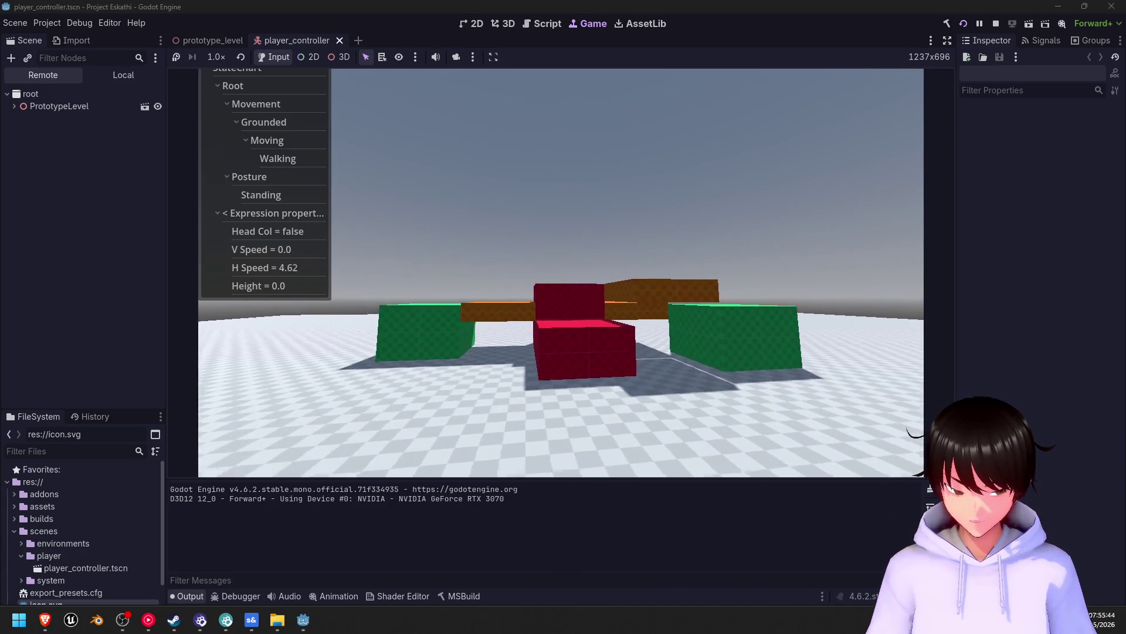
pyautogui.press('space')
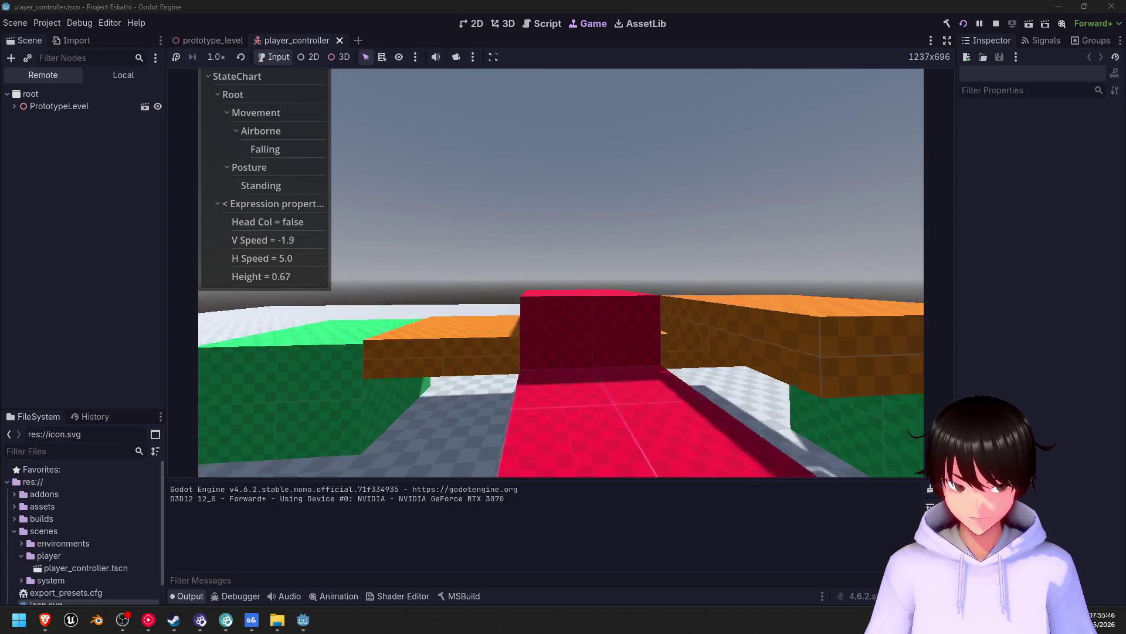
pyautogui.press('s')
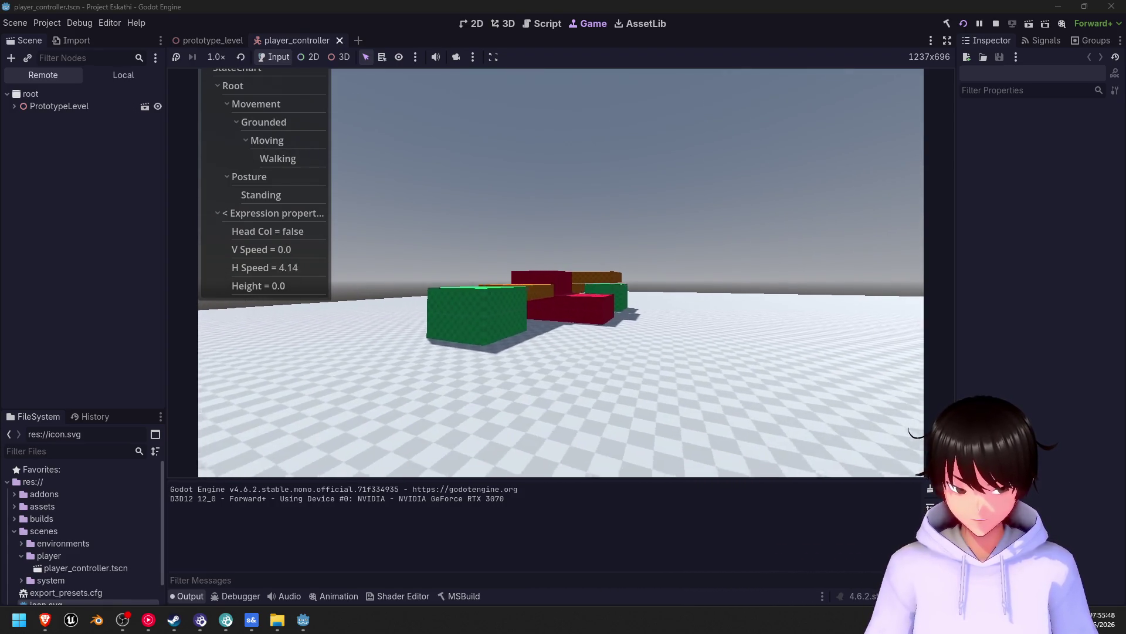
pyautogui.hotkey('shift', 'w')
pyautogui.press('space')
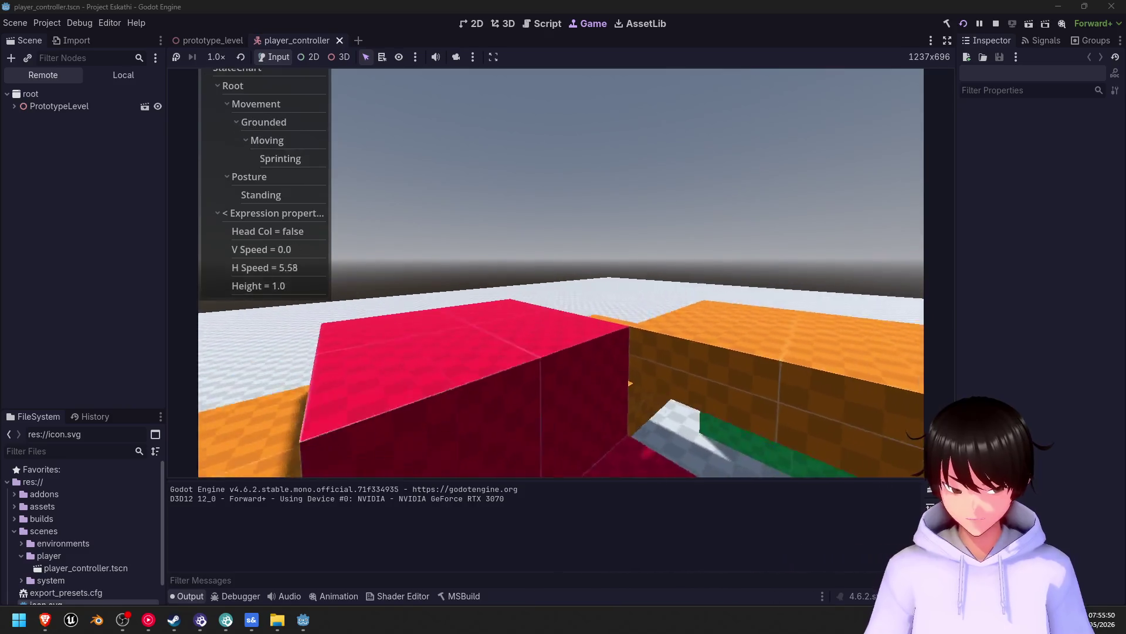
pyautogui.press('w')
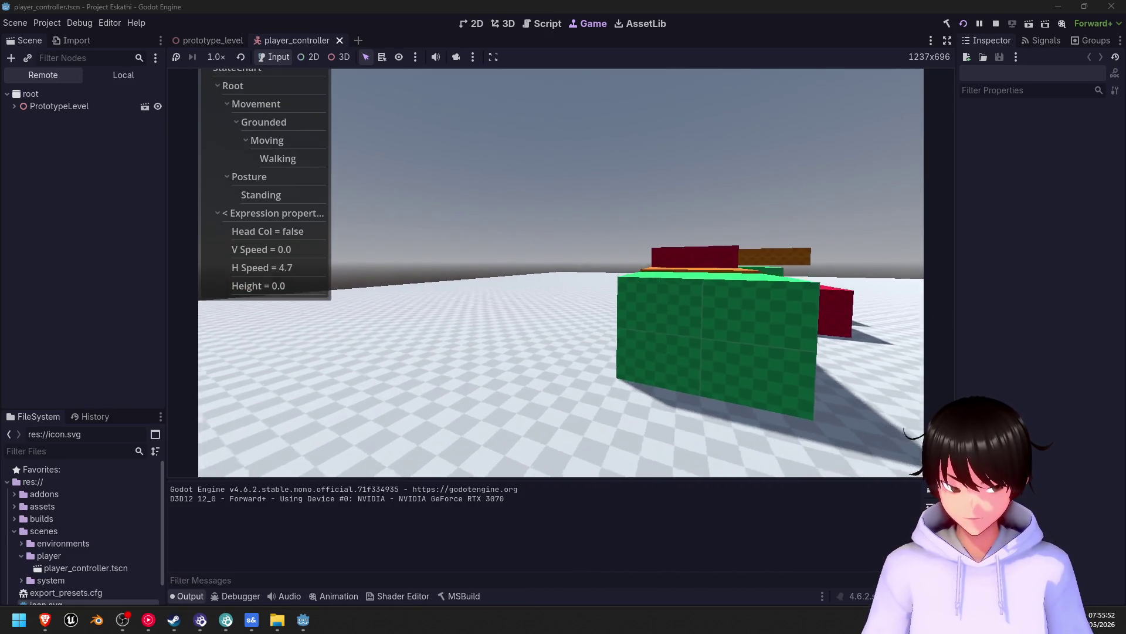
# - Jump repeatedly onto the blocks, back away from the green block, then sprint and slow to walking
pyautogui.press('space')
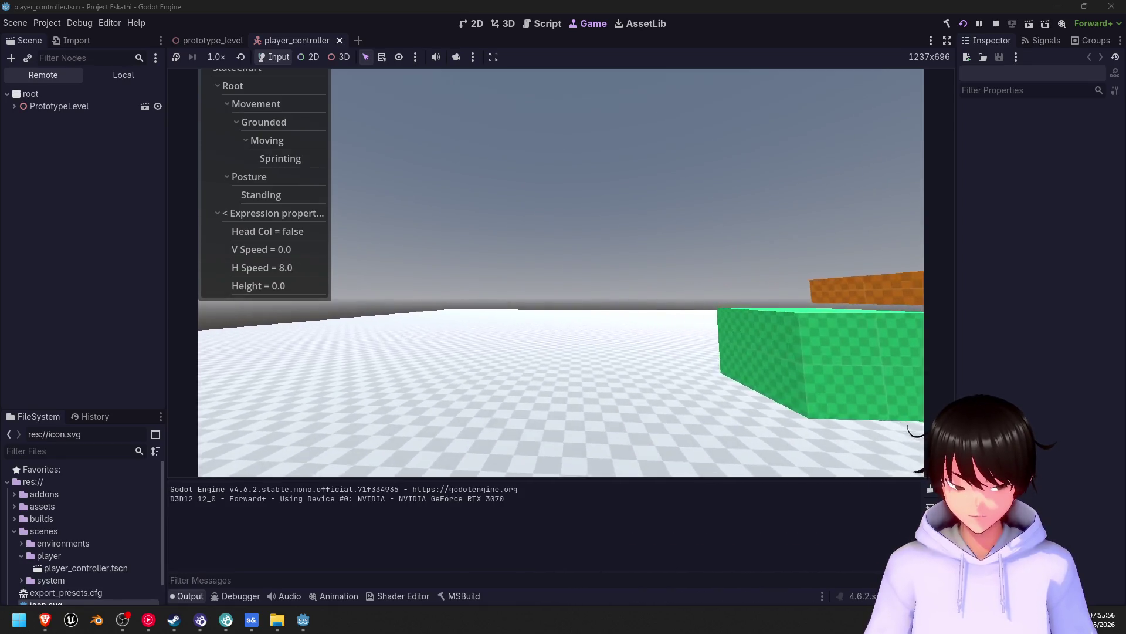
pyautogui.press('space')
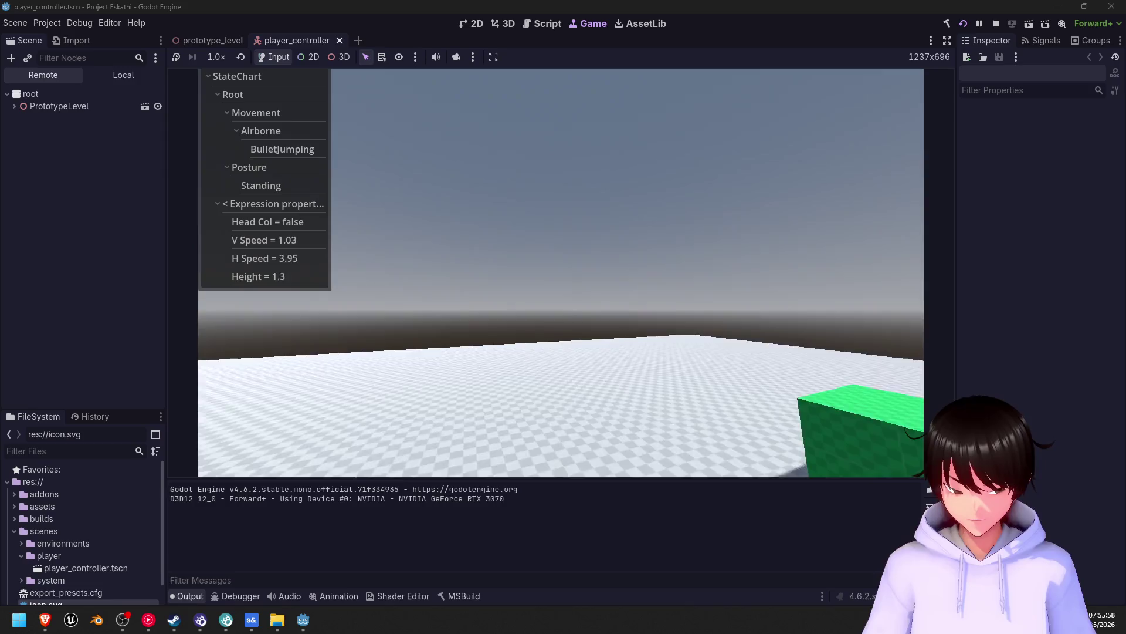
pyautogui.press('space')
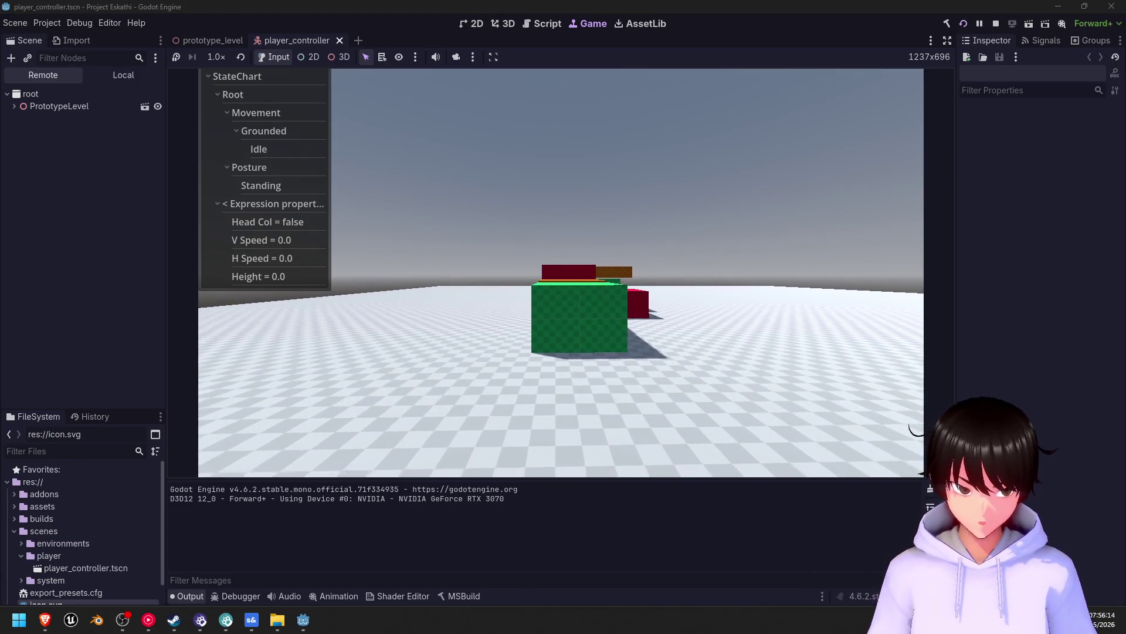
pyautogui.press('s')
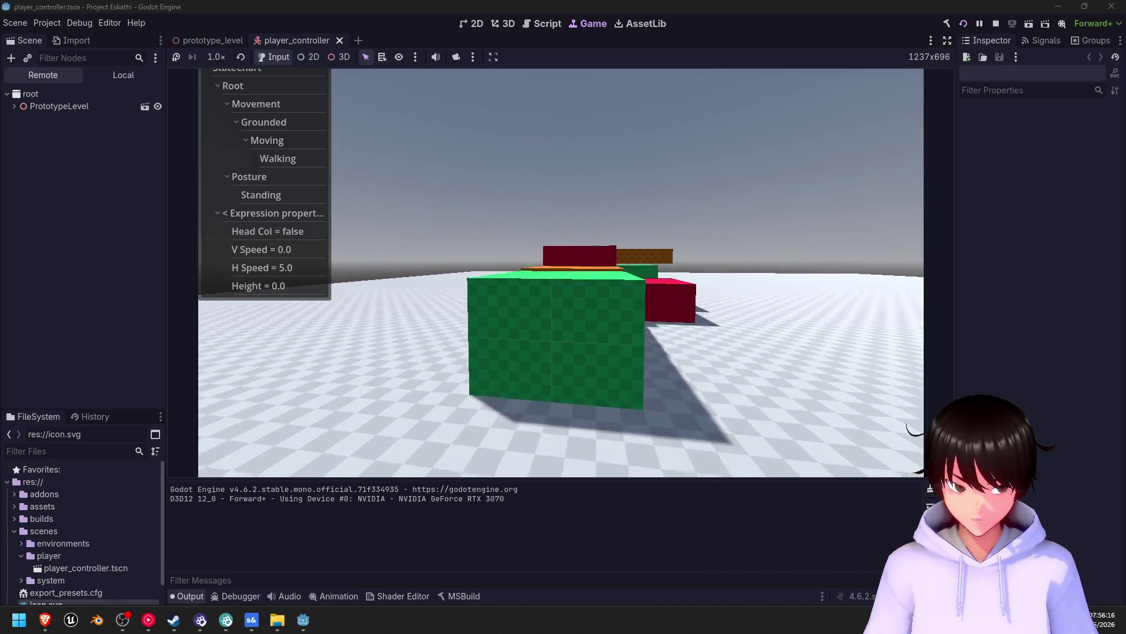
pyautogui.press('d')
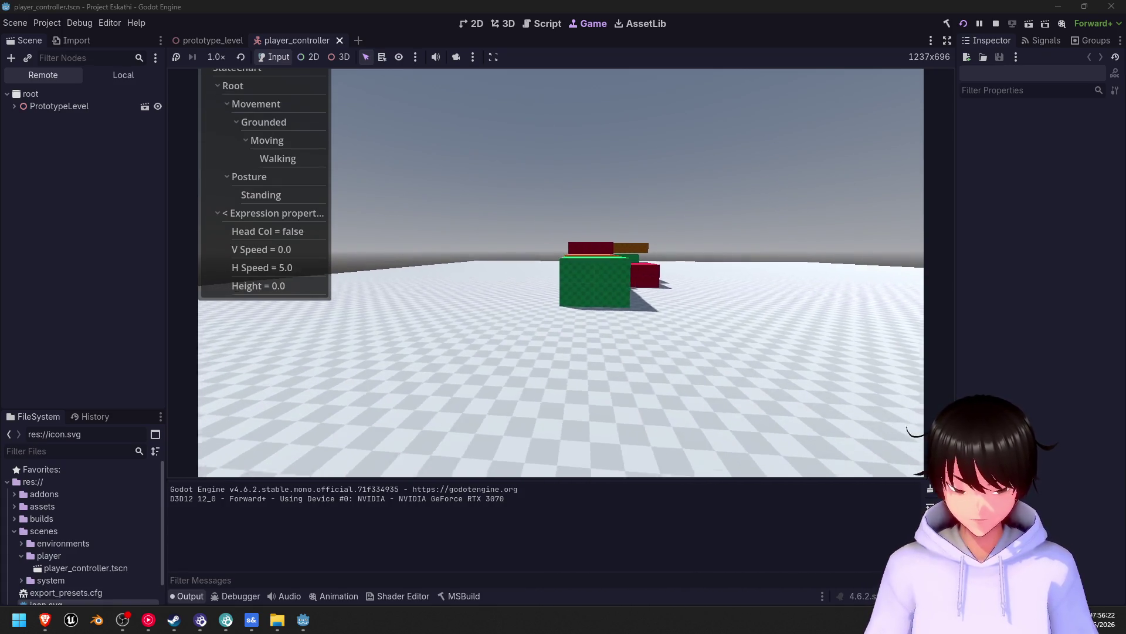
pyautogui.press('shift')
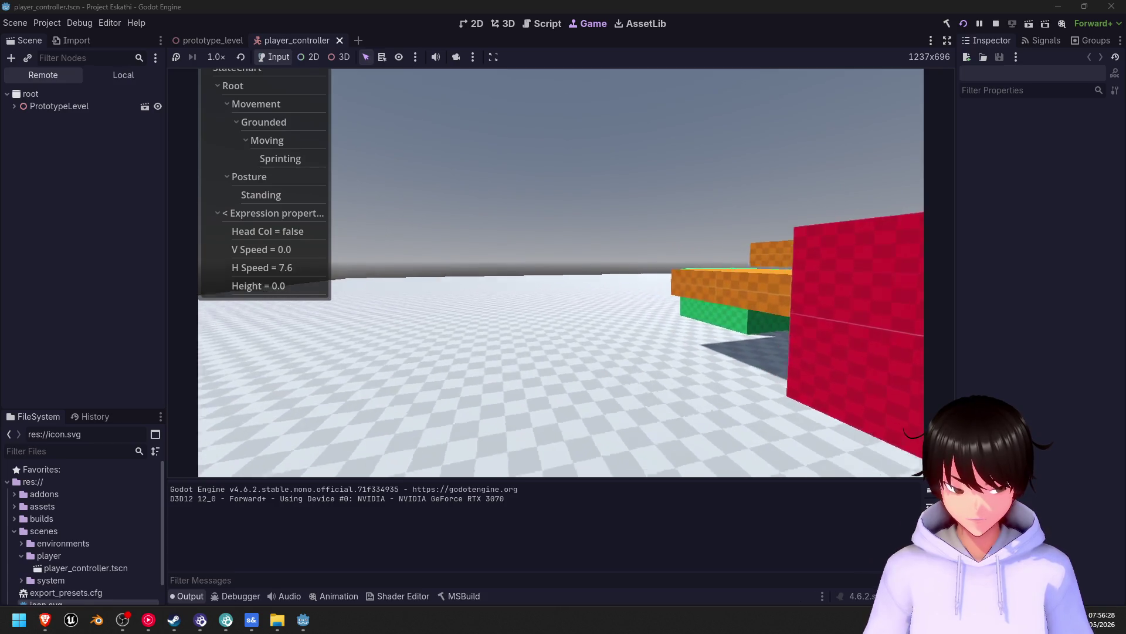
pyautogui.press('shift')
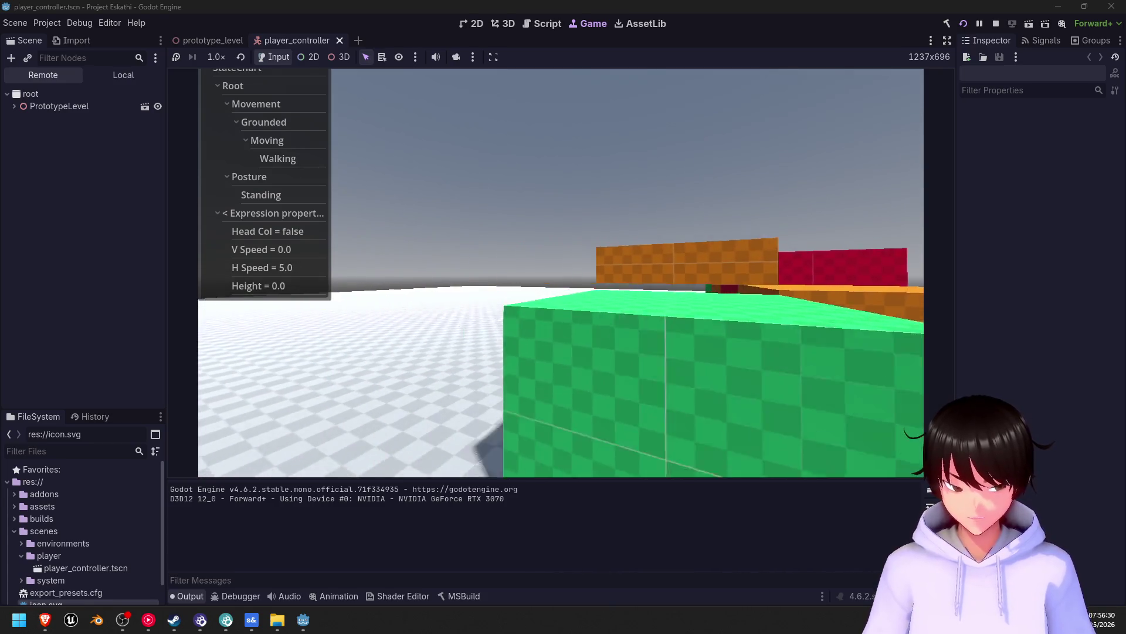
# - Jump, sprint toward the red block, back off, and sprint-jump onto the red block
pyautogui.press('space')
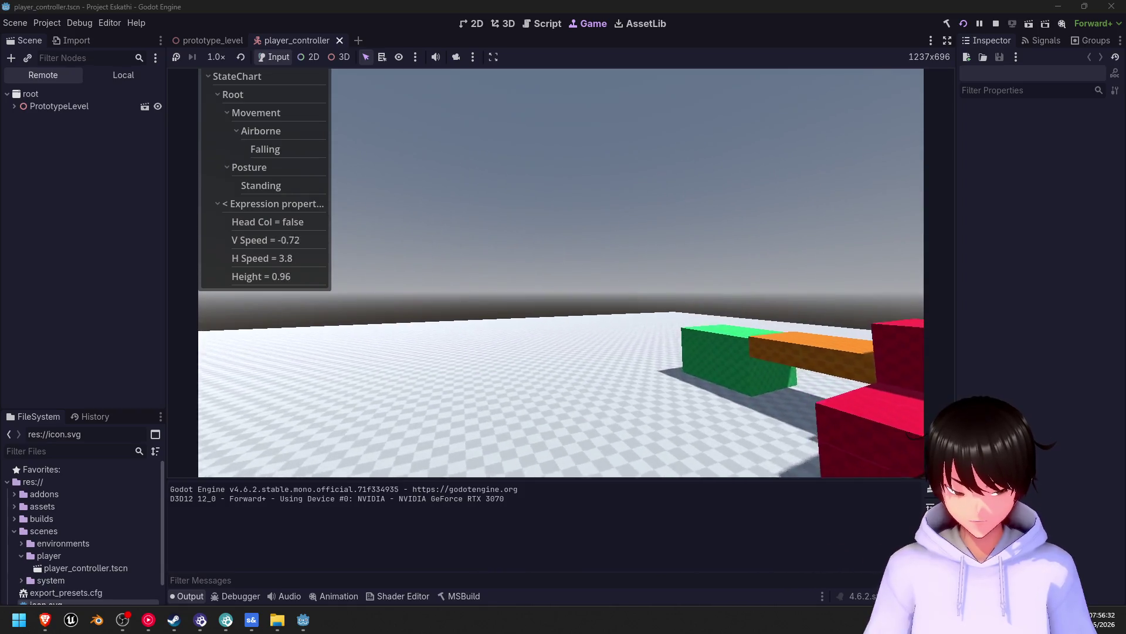
pyautogui.press('shift')
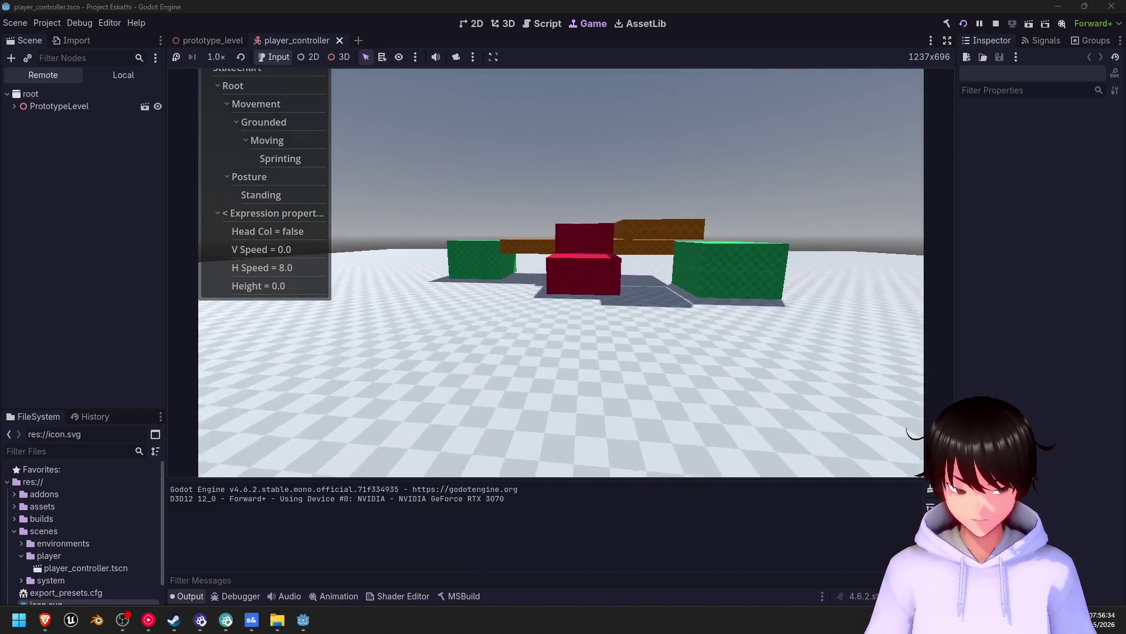
pyautogui.press('shift')
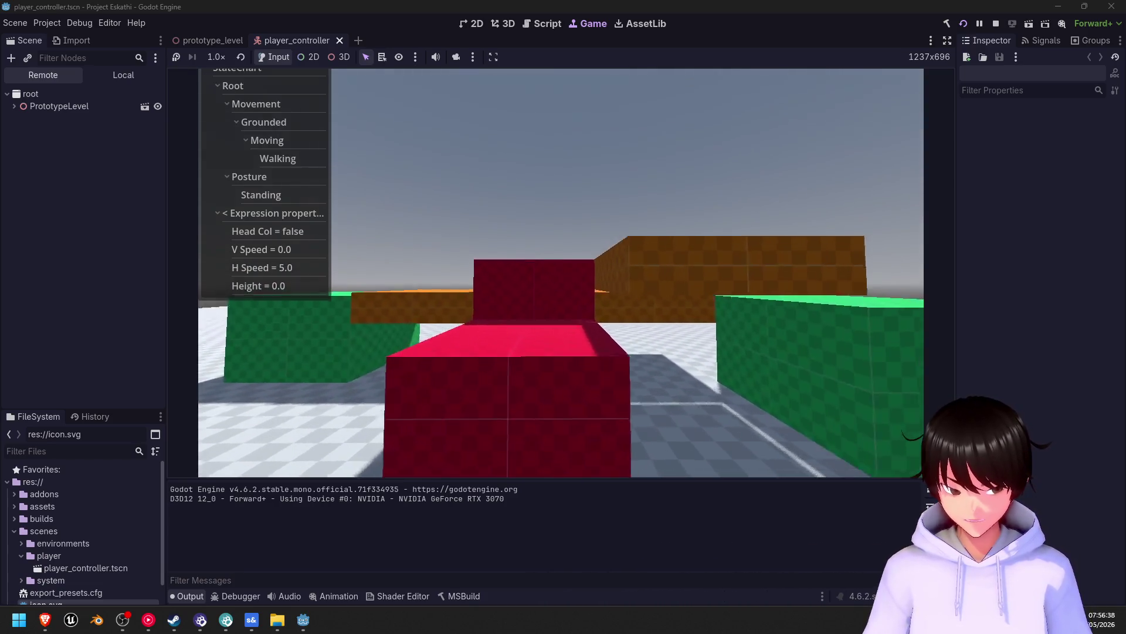
pyautogui.press('w')
pyautogui.press('s')
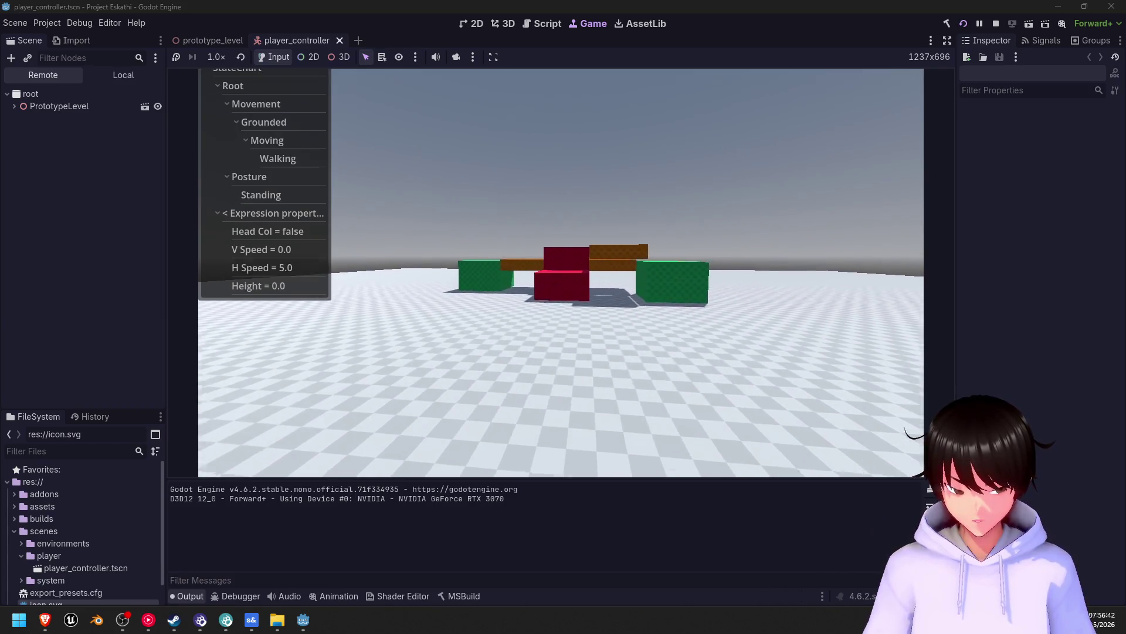
pyautogui.hotkey('shift', 'w')
pyautogui.press('space')
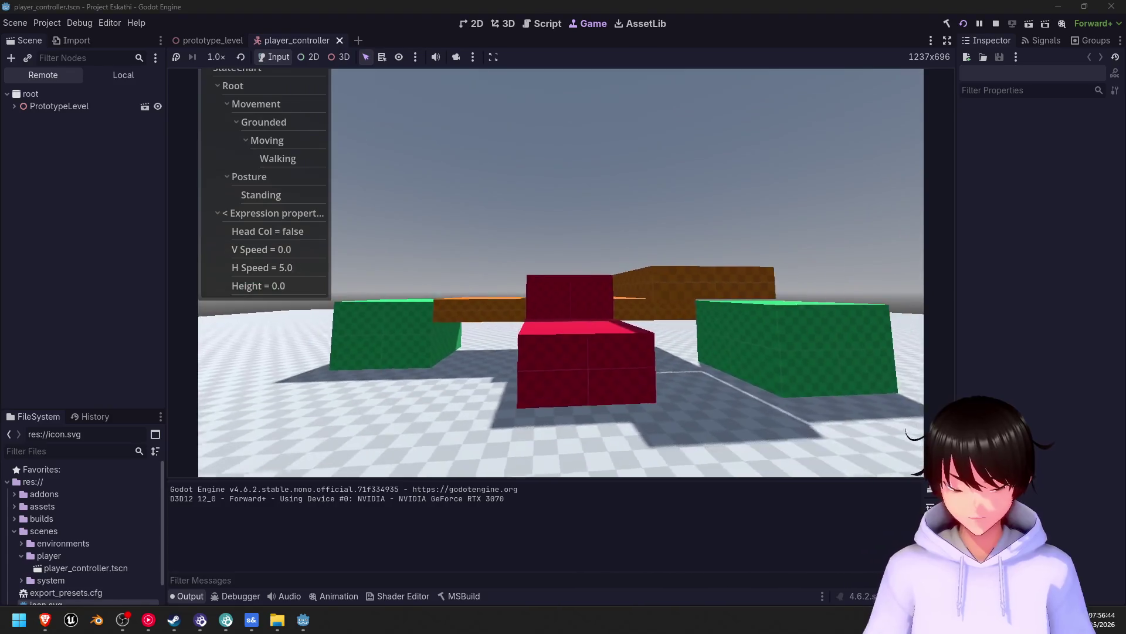
pyautogui.press('space')
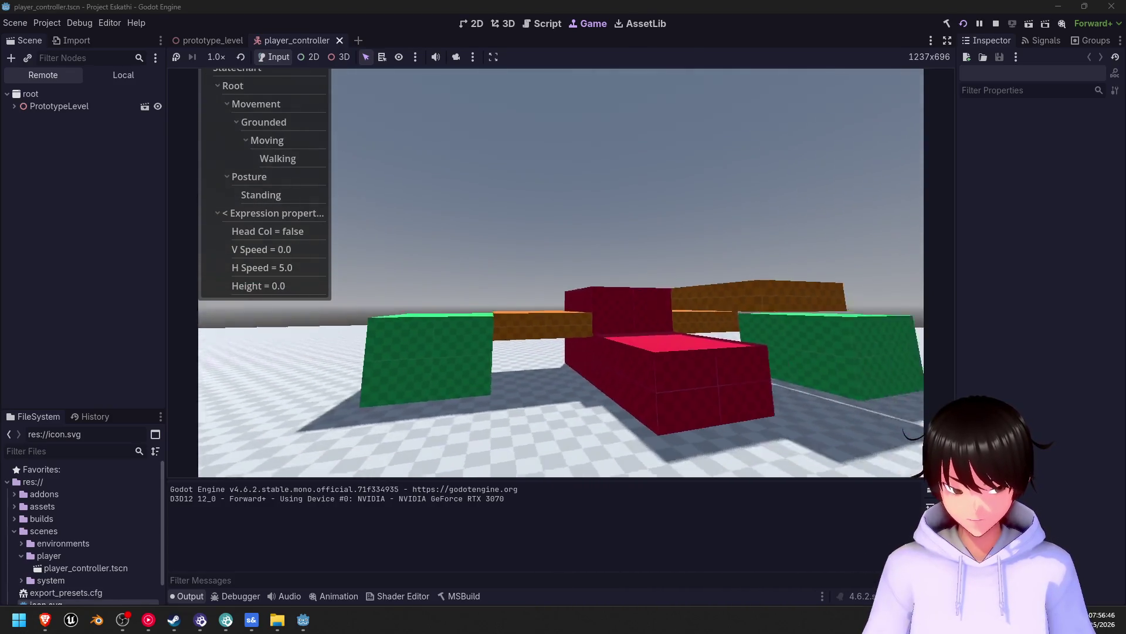
# - Sprint-jump near the blocks, back away and stop, then Alt+Tab to the itch.io page in Brave
pyautogui.press('shift')
pyautogui.press('space')
pyautogui.press('s')
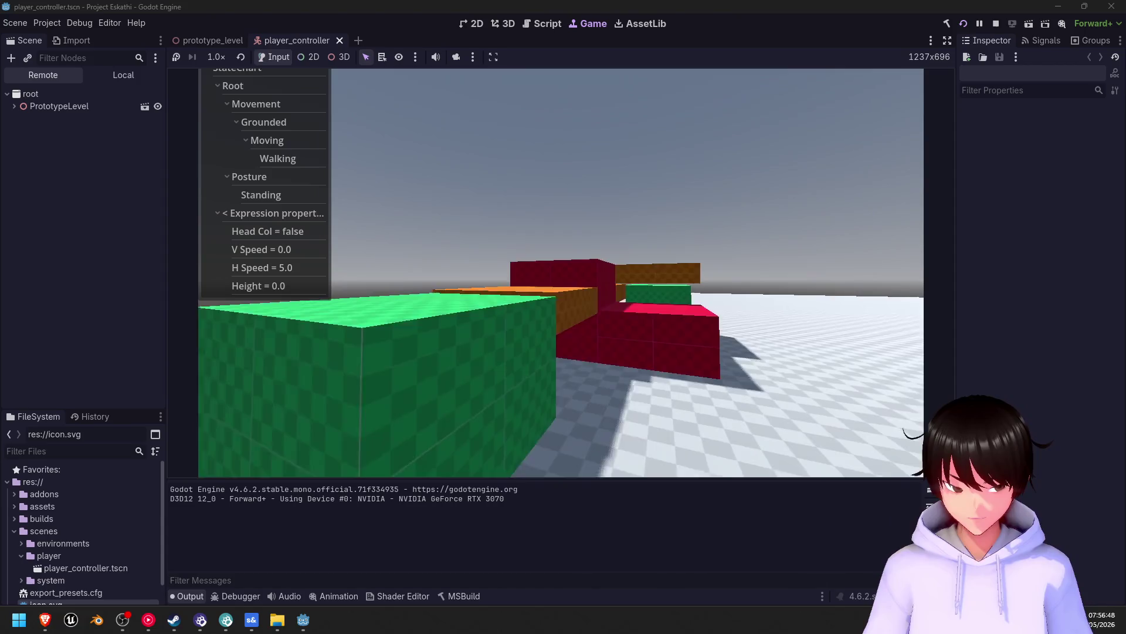
pyautogui.press('shift')
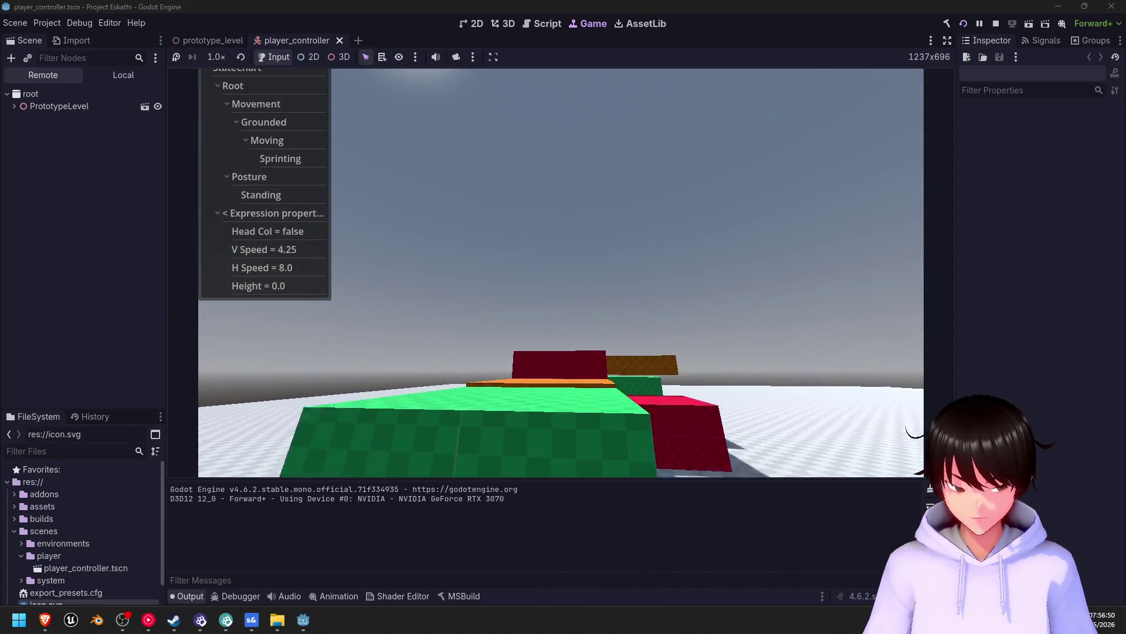
pyautogui.press('space')
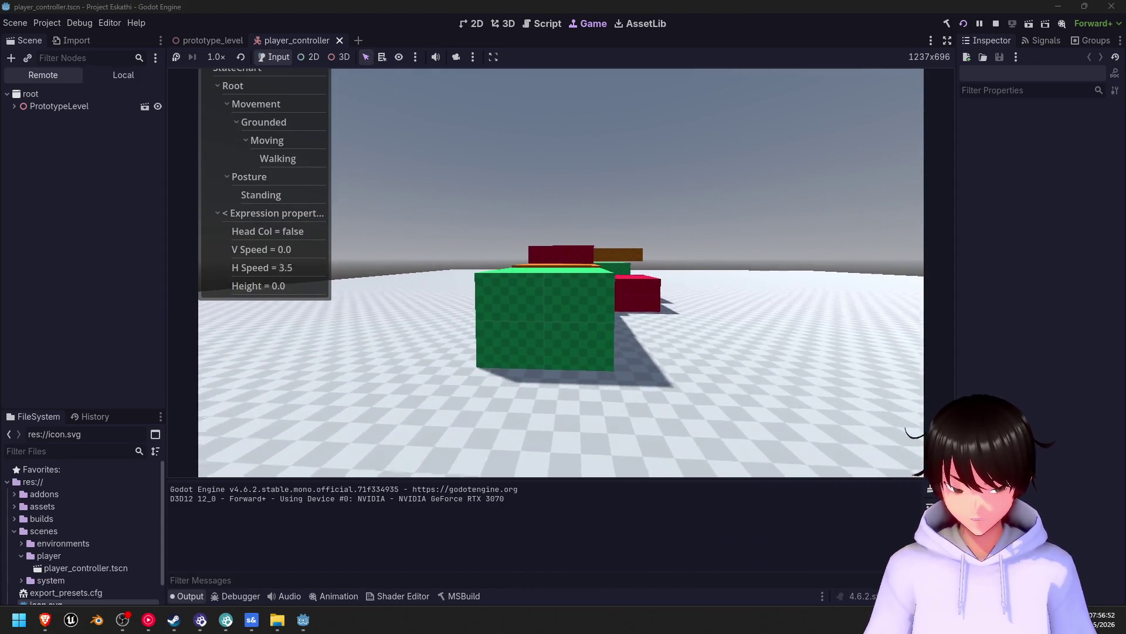
pyautogui.press('w')
pyautogui.press('s')
pyautogui.hotkey('alt', 'Tab')
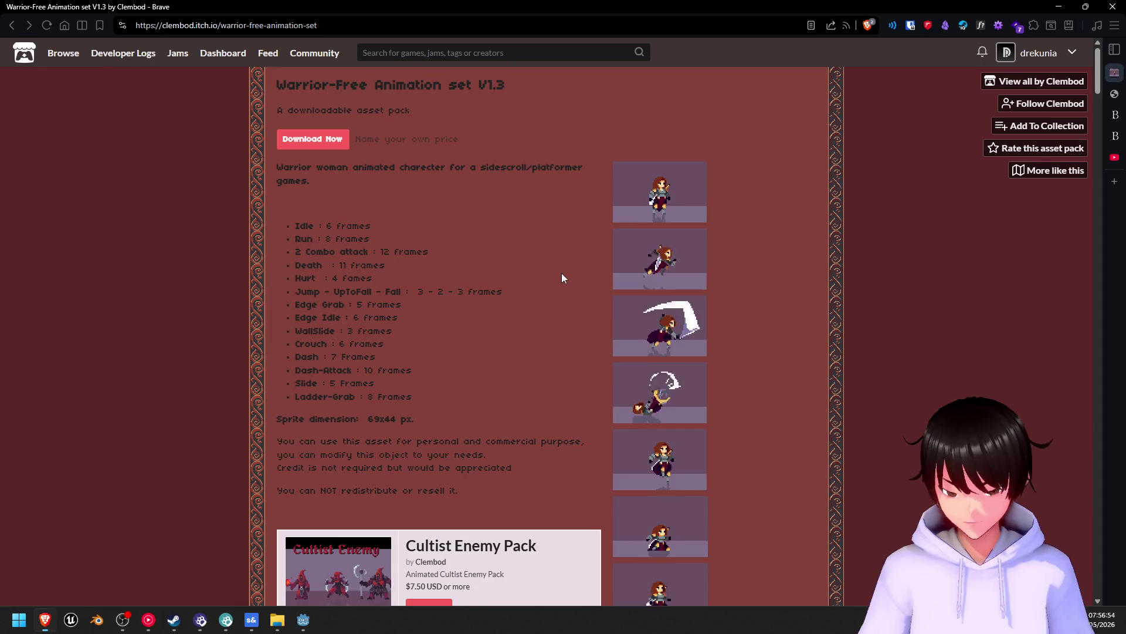
# - Create the 'Project Thoreau' game from the Game - Minimal template in D:/Files/Projects
pyautogui.moveTo(252, 621)
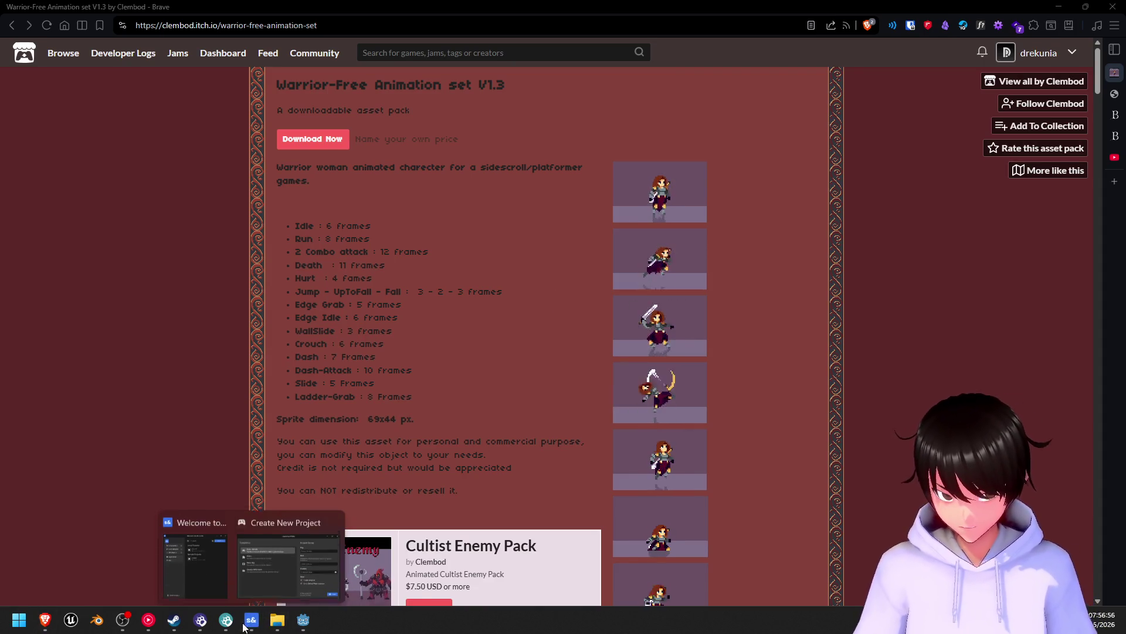
pyautogui.click(281, 545)
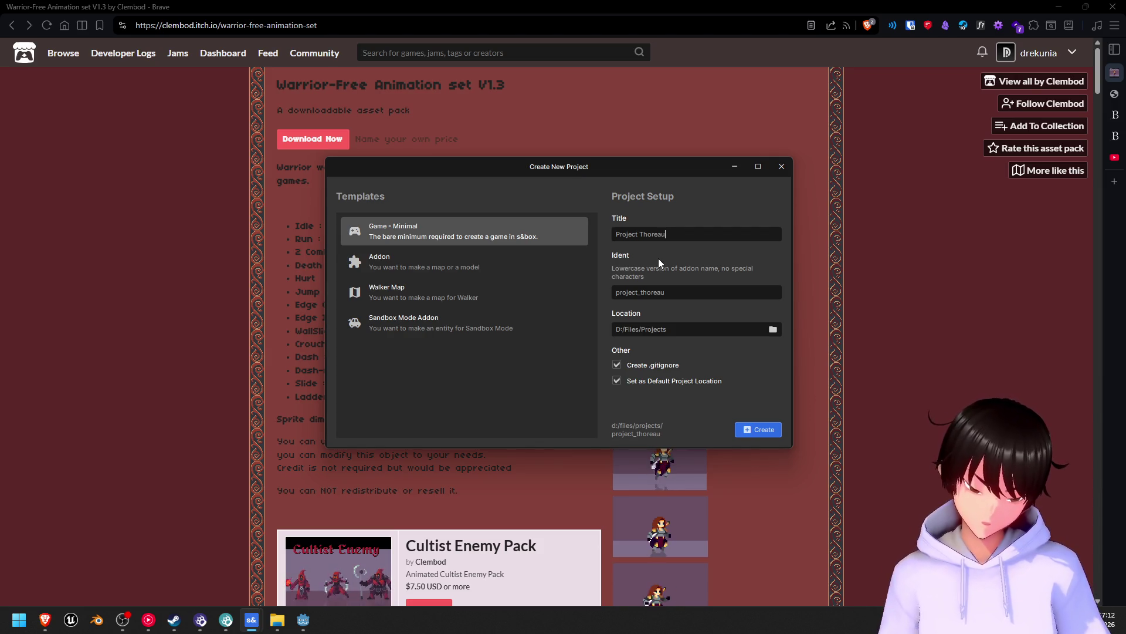
pyautogui.click(761, 432)
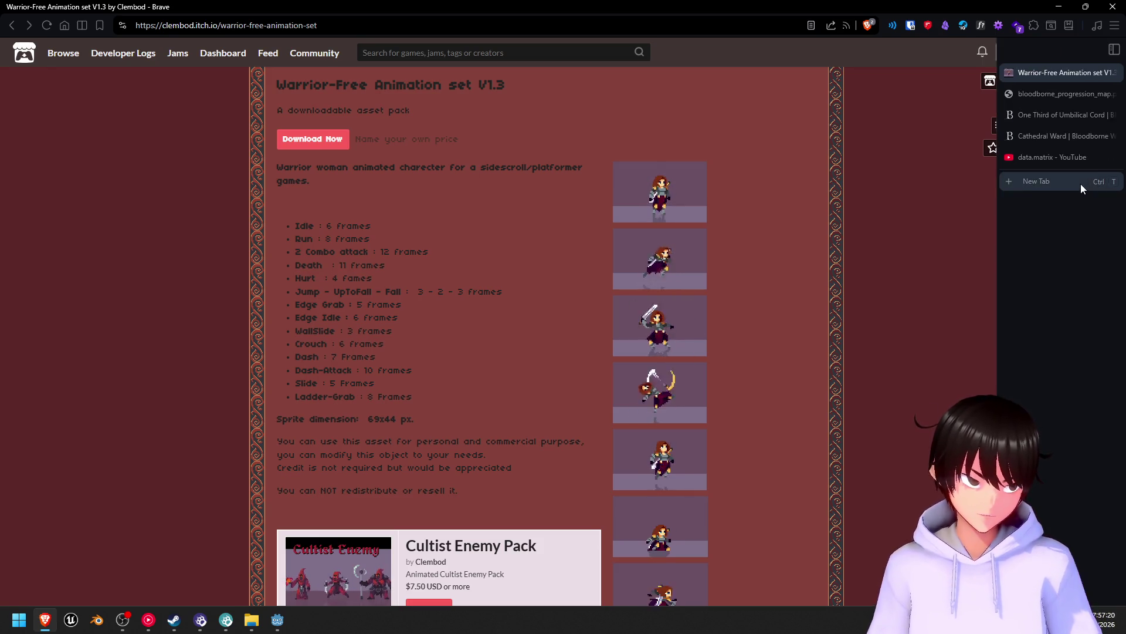
# - Add a blank new tab from Brave's vertical tab strip
pyautogui.click(1081, 185)
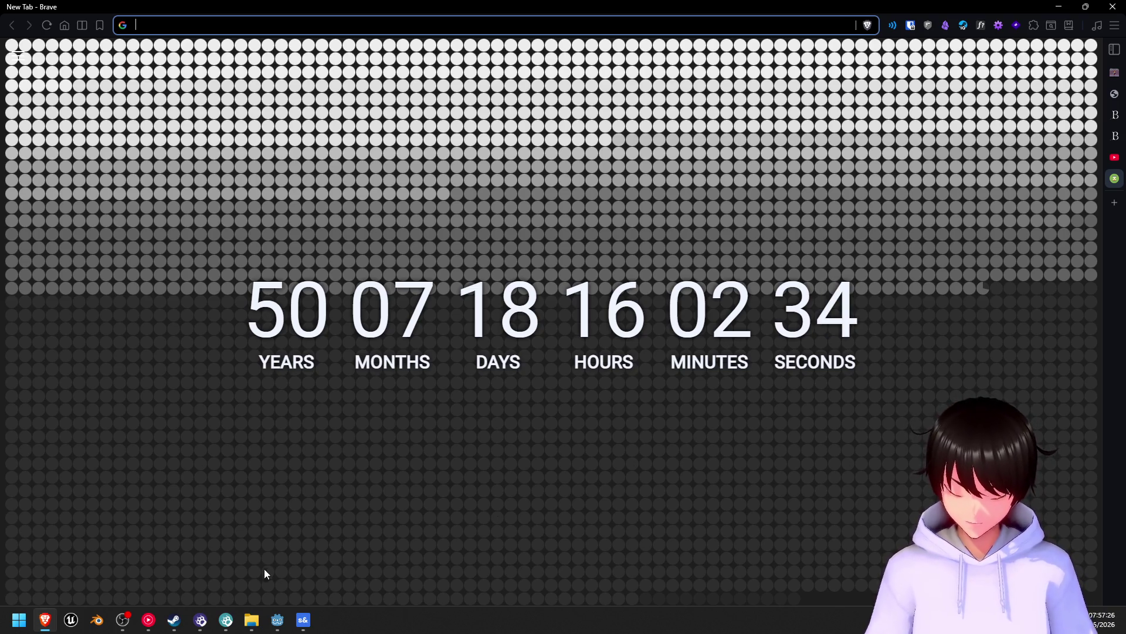
pyautogui.moveTo(297, 629)
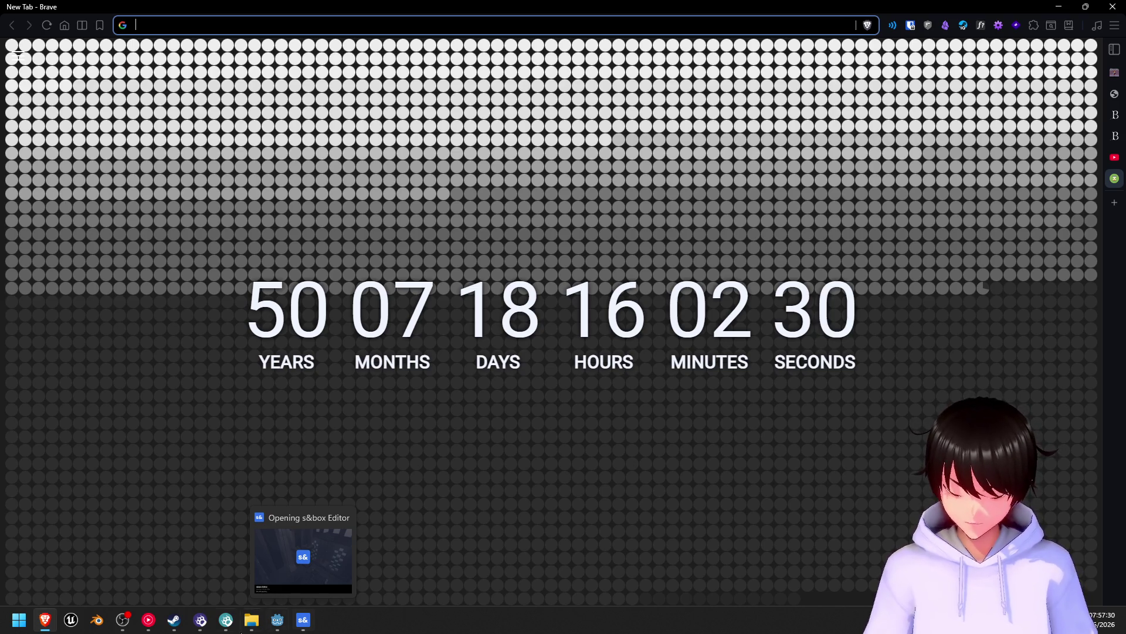
pyautogui.click(117, 625)
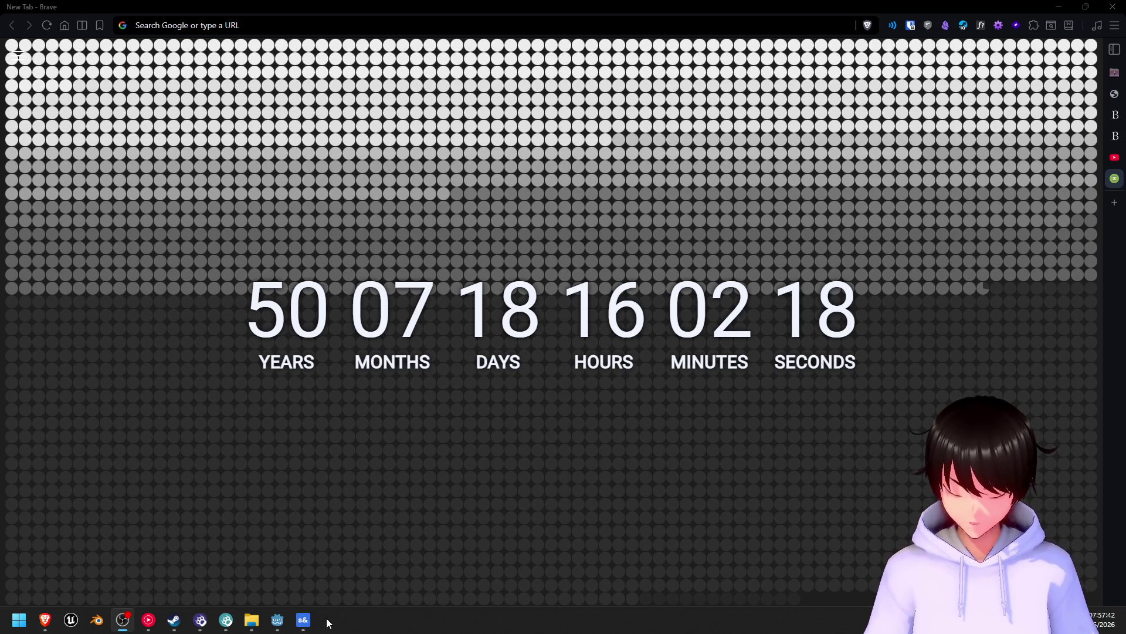
pyautogui.moveTo(314, 626)
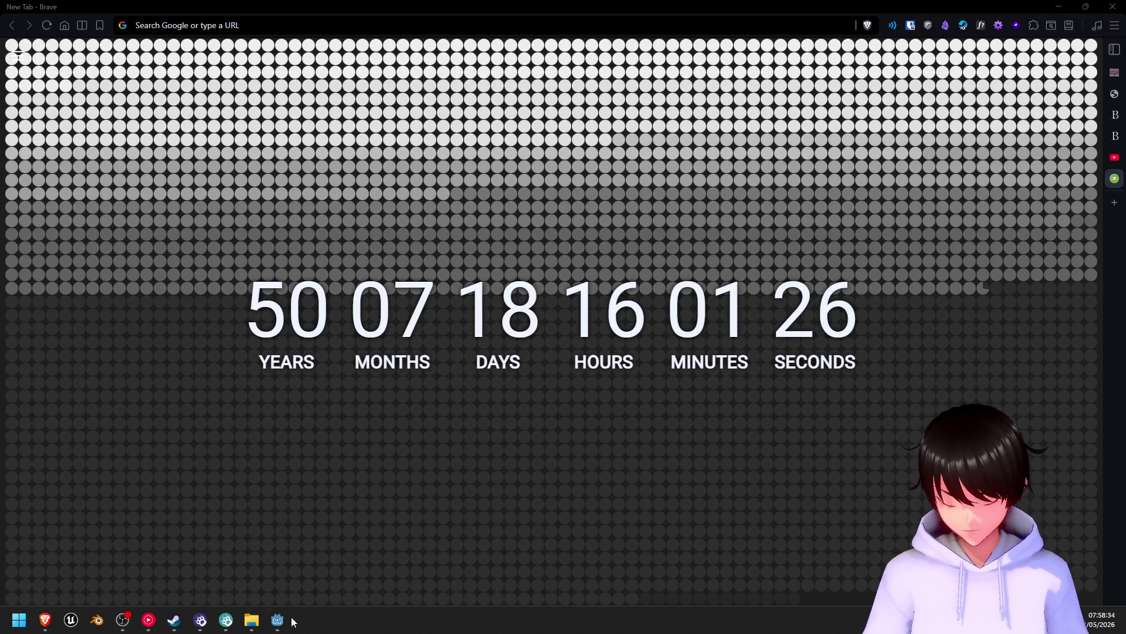
pyautogui.moveTo(278, 620)
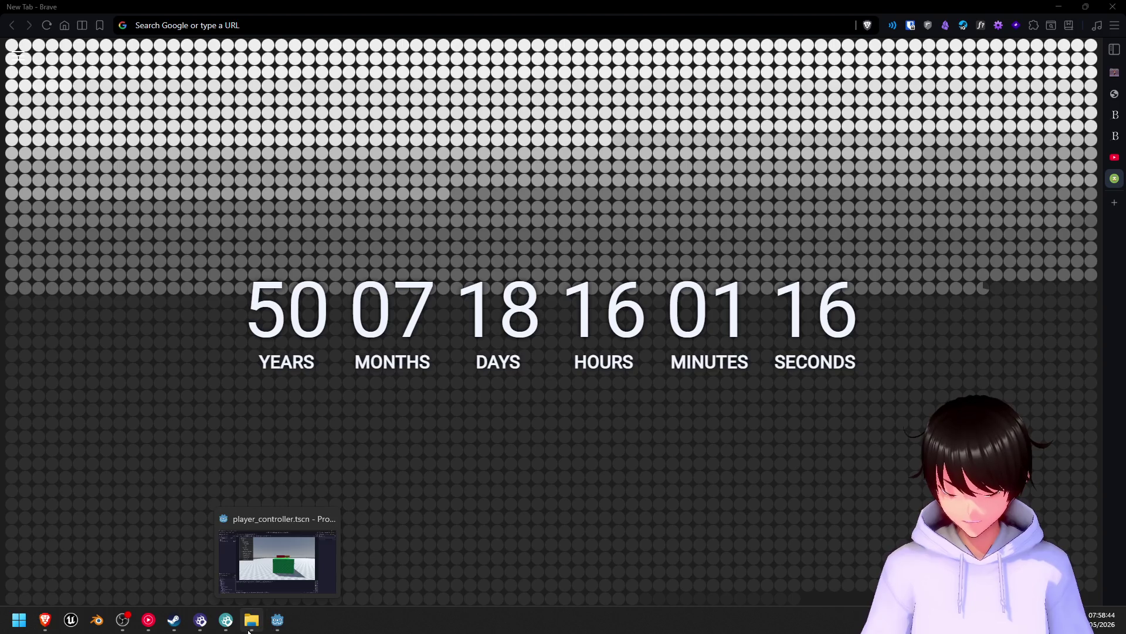
pyautogui.moveTo(248, 631)
pyautogui.moveTo(174, 622)
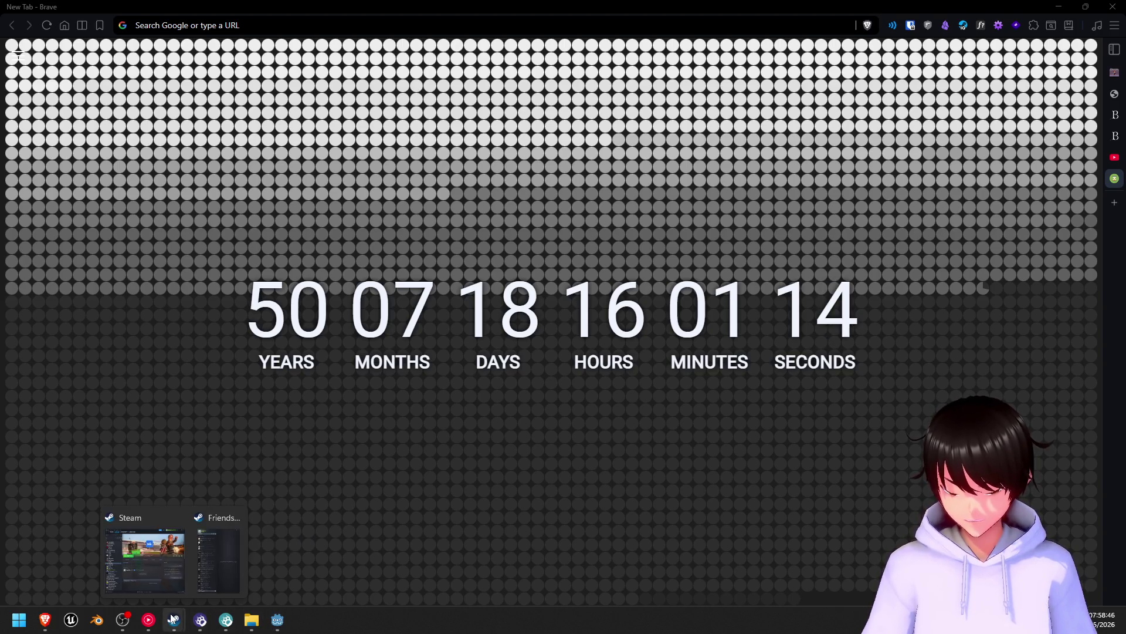
pyautogui.click(152, 574)
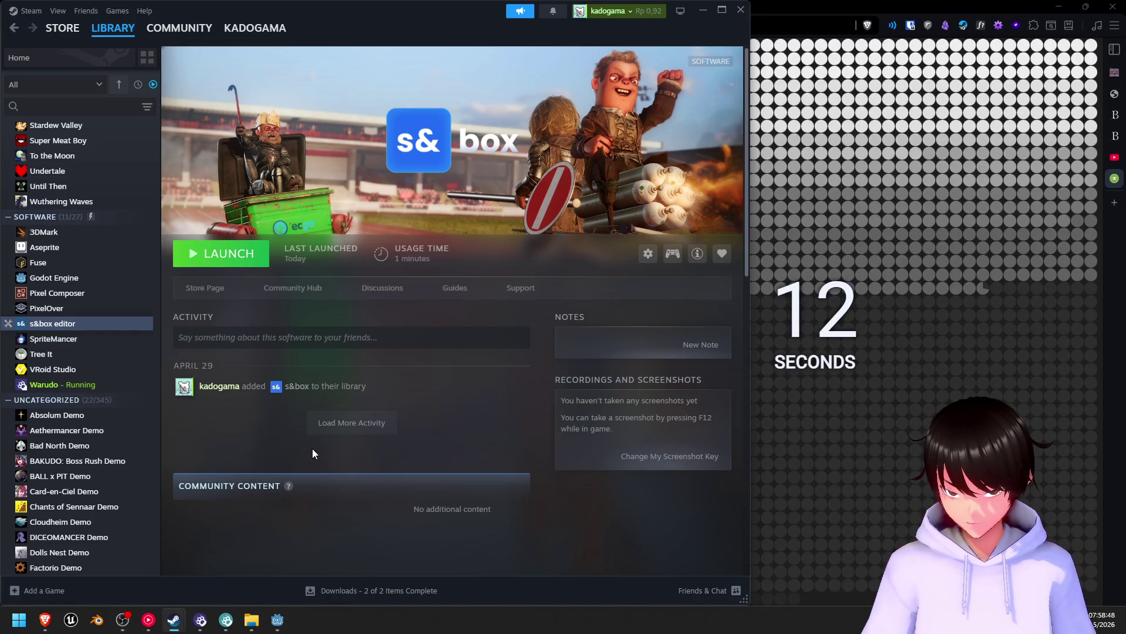
# - From Friends & Chat and the Steam library, launch the s&box editor to its Local Projects window
pyautogui.click(697, 592)
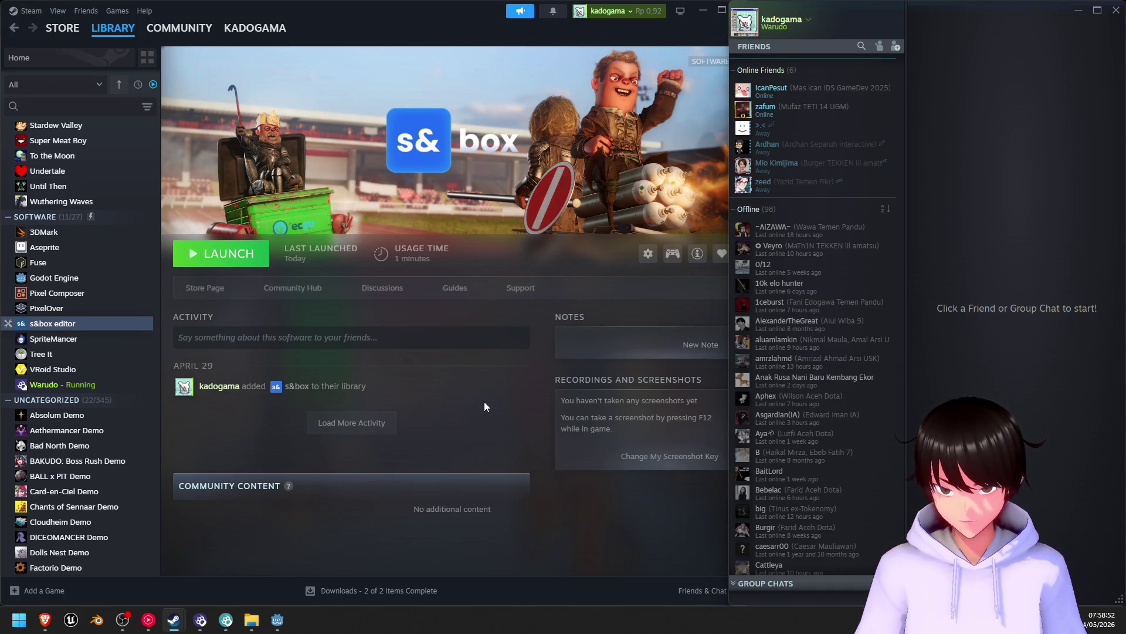
pyautogui.scroll(6, 59, 325)
pyautogui.scroll(-3, 59, 324)
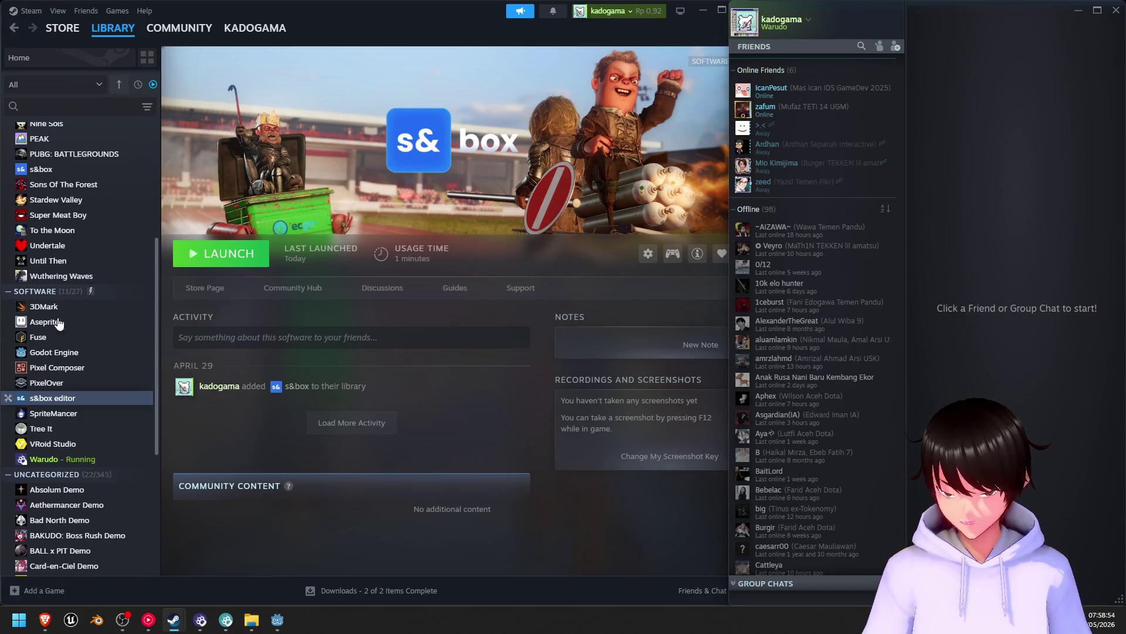
pyautogui.scroll(3, 59, 325)
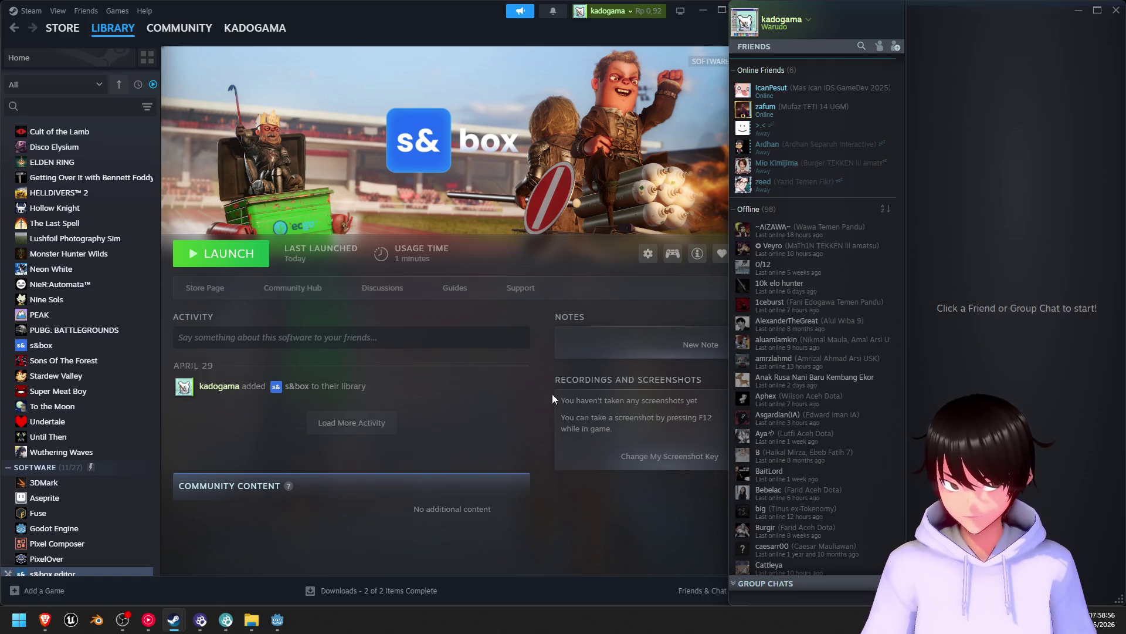
pyautogui.scroll(-5, 351, 398)
pyautogui.scroll(5, 269, 417)
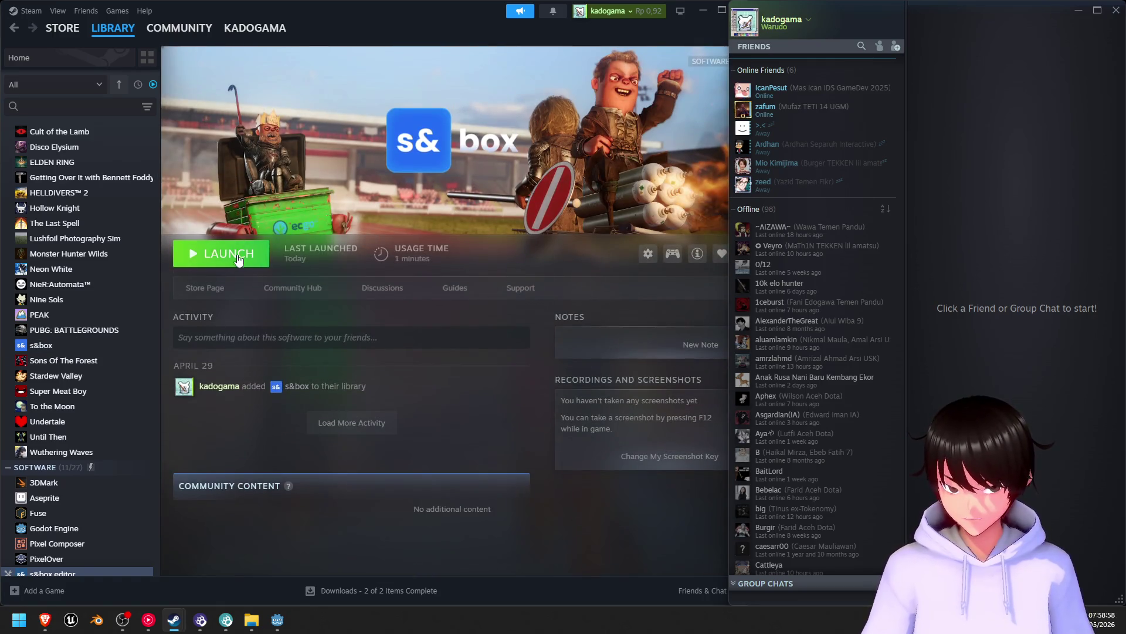
pyautogui.click(237, 253)
pyautogui.scroll(-5, 52, 339)
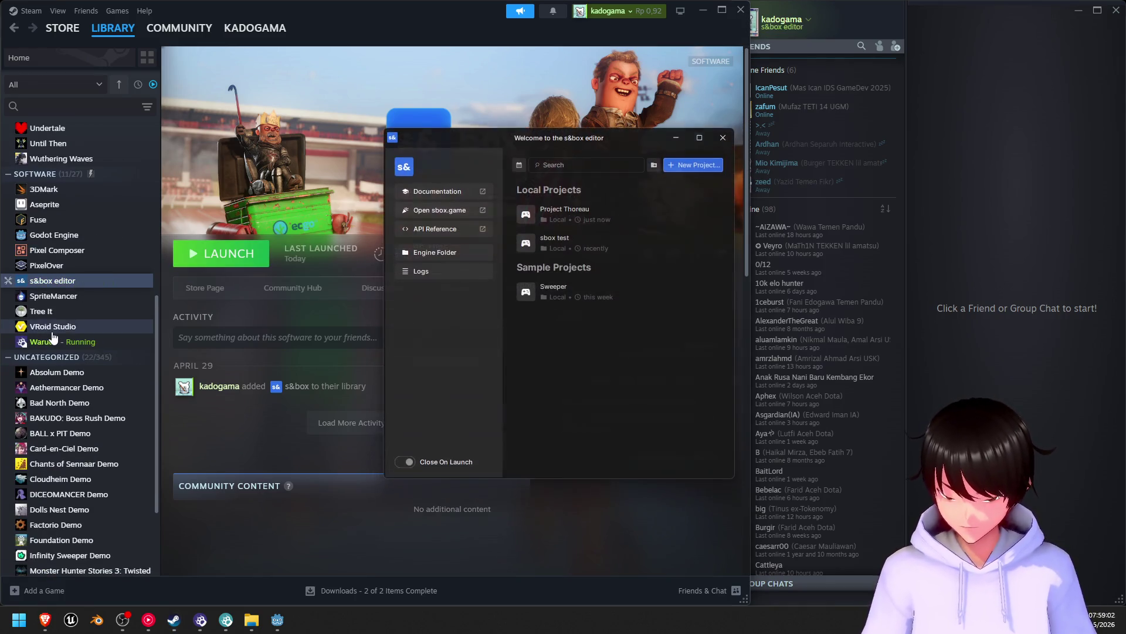
# - Load Project Thoreau from Local Projects and wait for its Untitled Scene with Main Camera and Directional Light
pyautogui.click(630, 211)
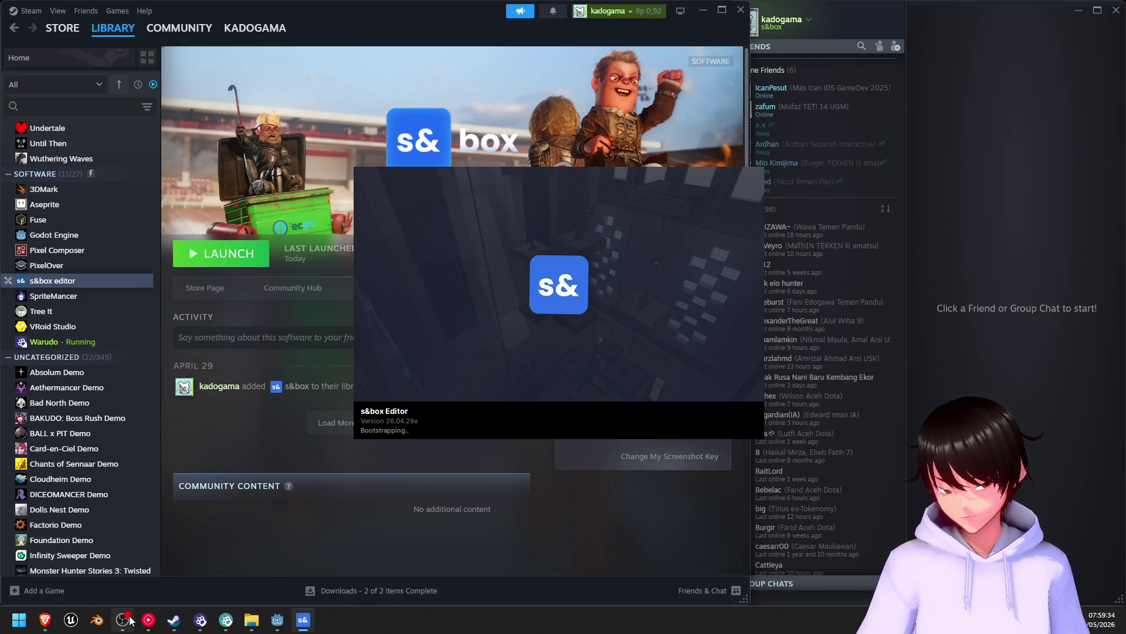
pyautogui.moveTo(130, 620)
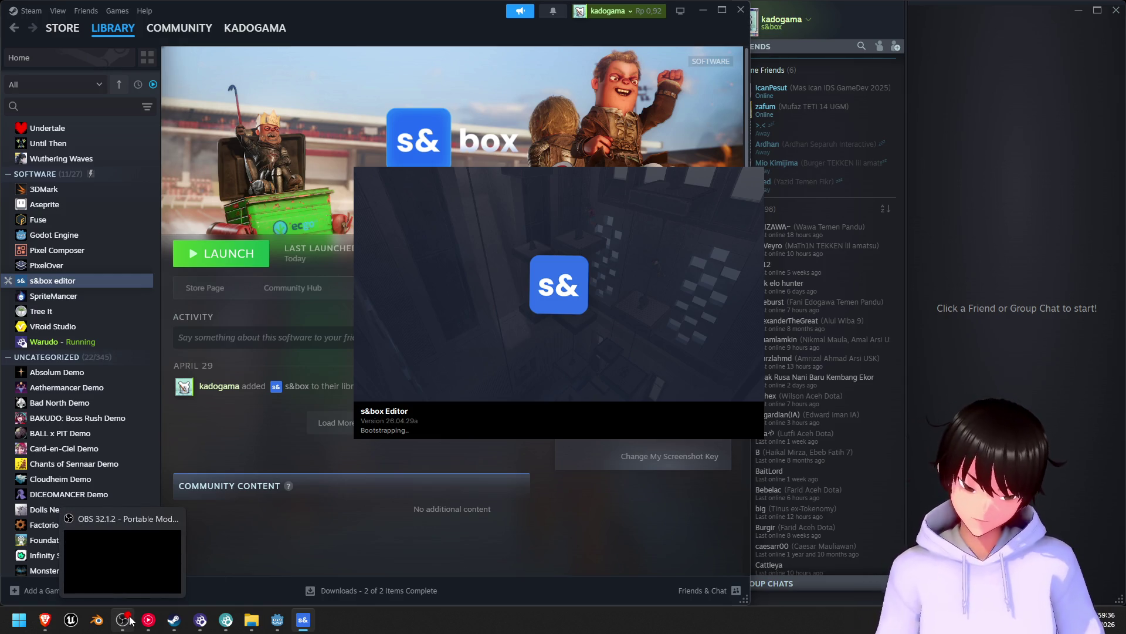
pyautogui.moveTo(111, 572)
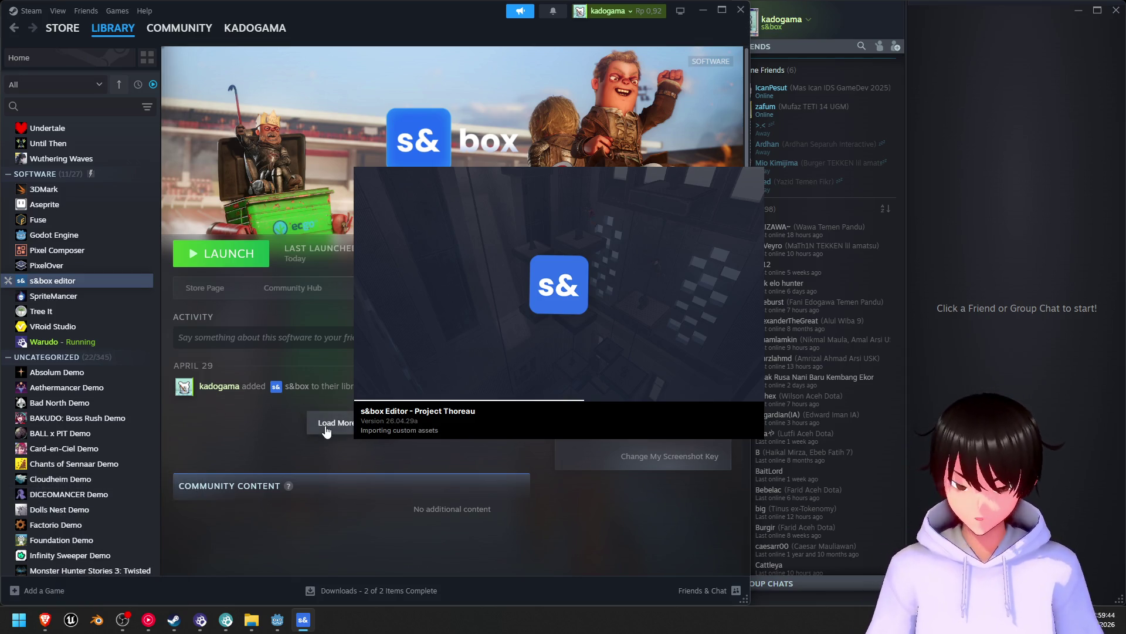
pyautogui.moveTo(289, 624)
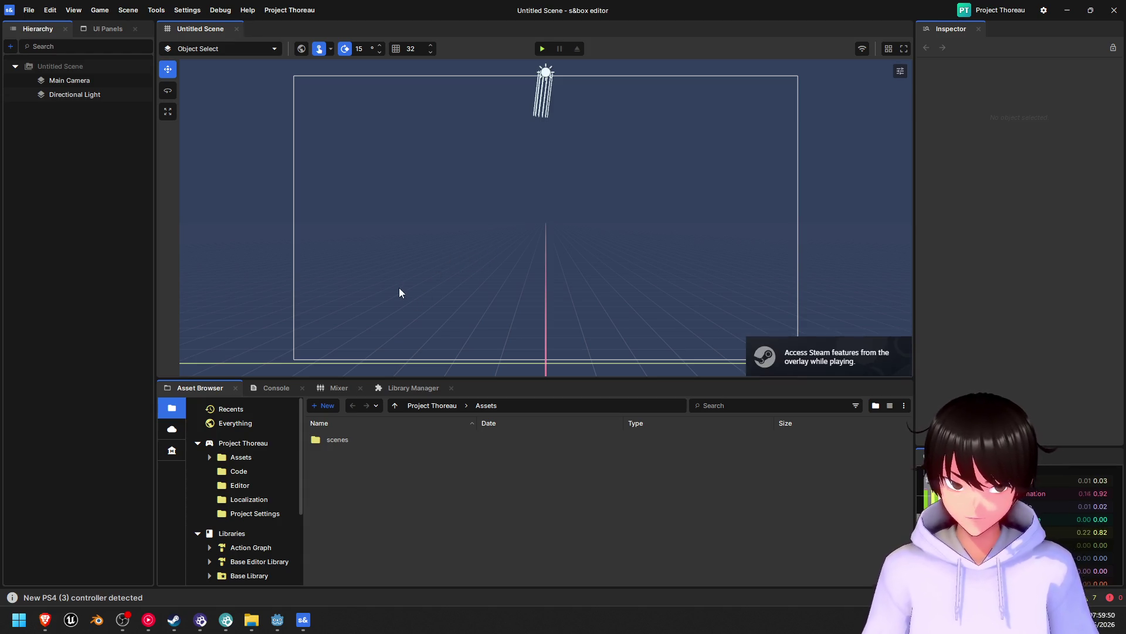
# - Show the scenes folder in the Asset Browser and apply the saved custom layout from View > Load Layout
pyautogui.doubleClick(345, 440)
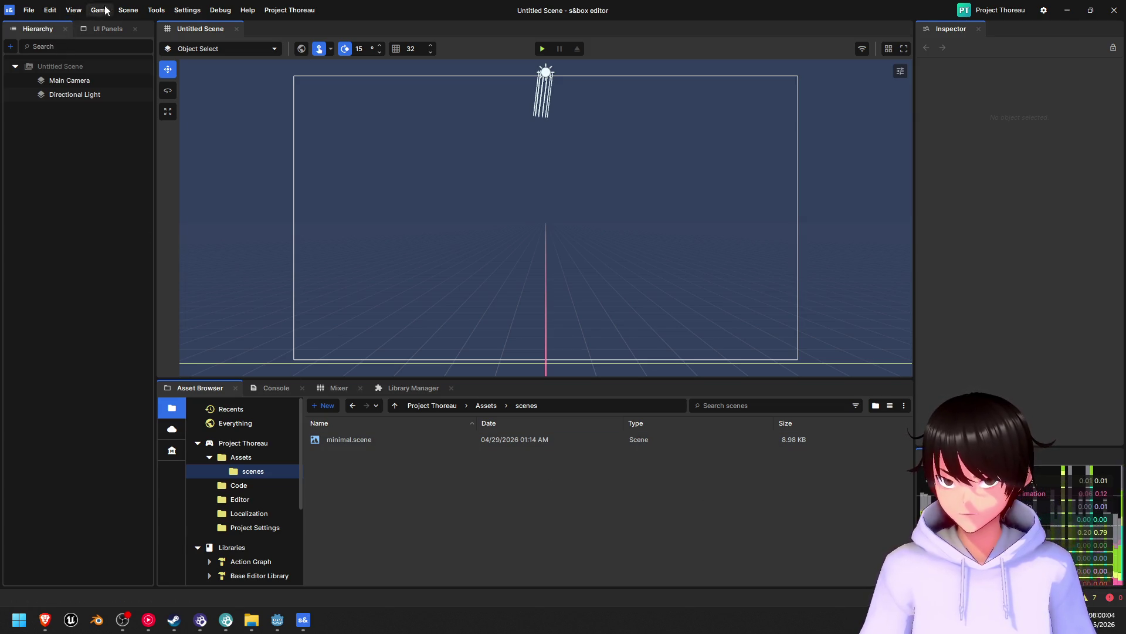
pyautogui.click(73, 10)
pyautogui.moveTo(116, 45)
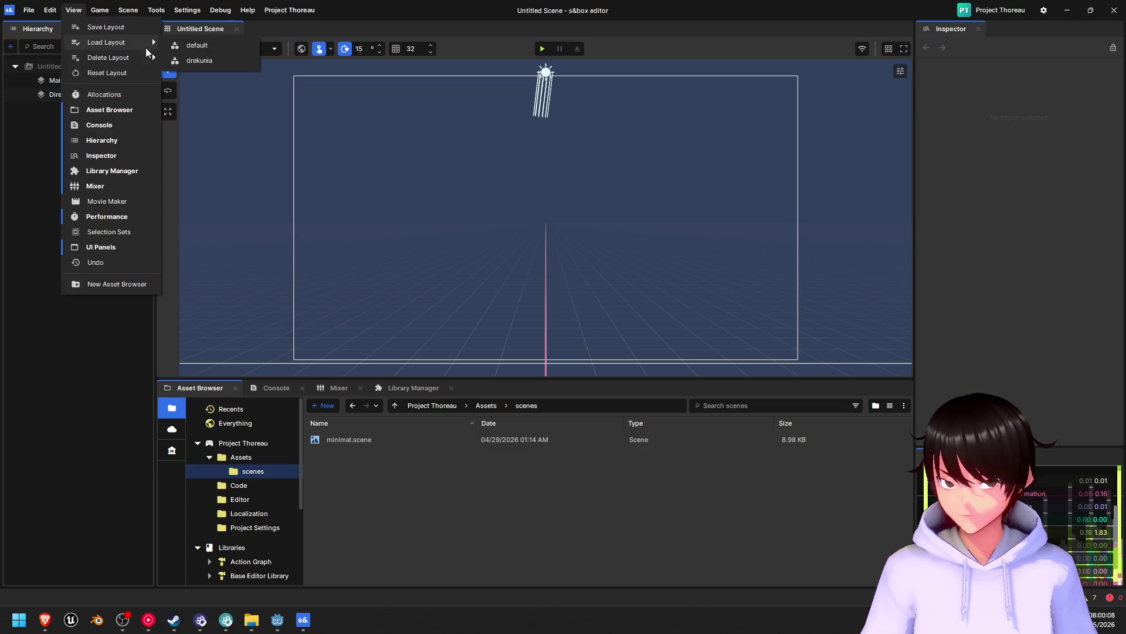
pyautogui.click(204, 61)
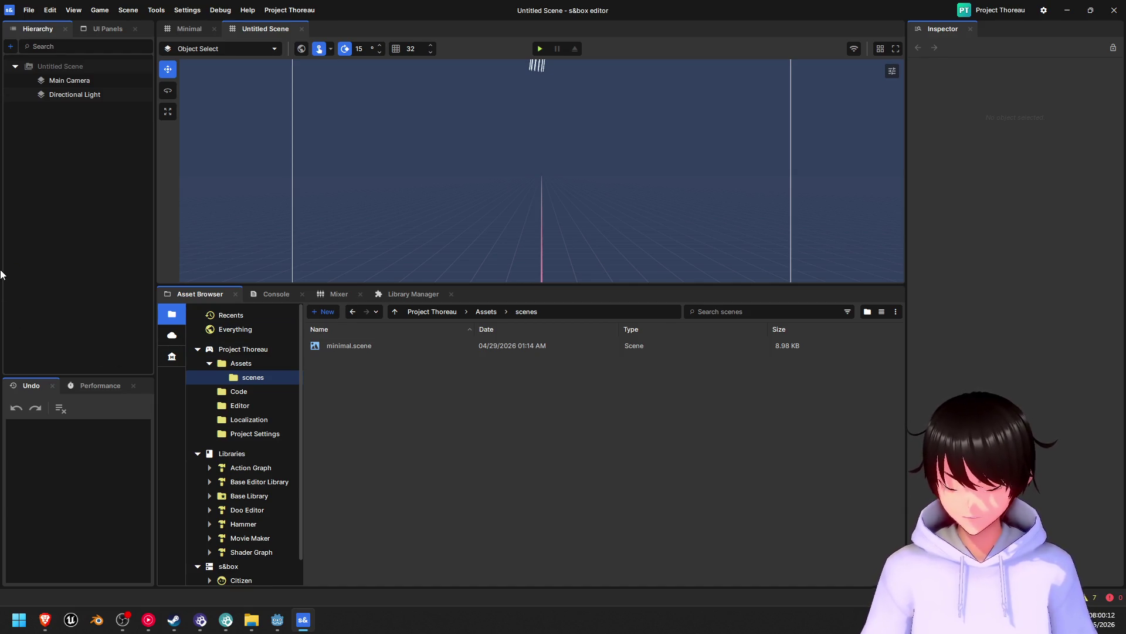
# - Glance at the performance stats panel, then load minimal.scene for editing
pyautogui.click(101, 386)
pyautogui.click(31, 385)
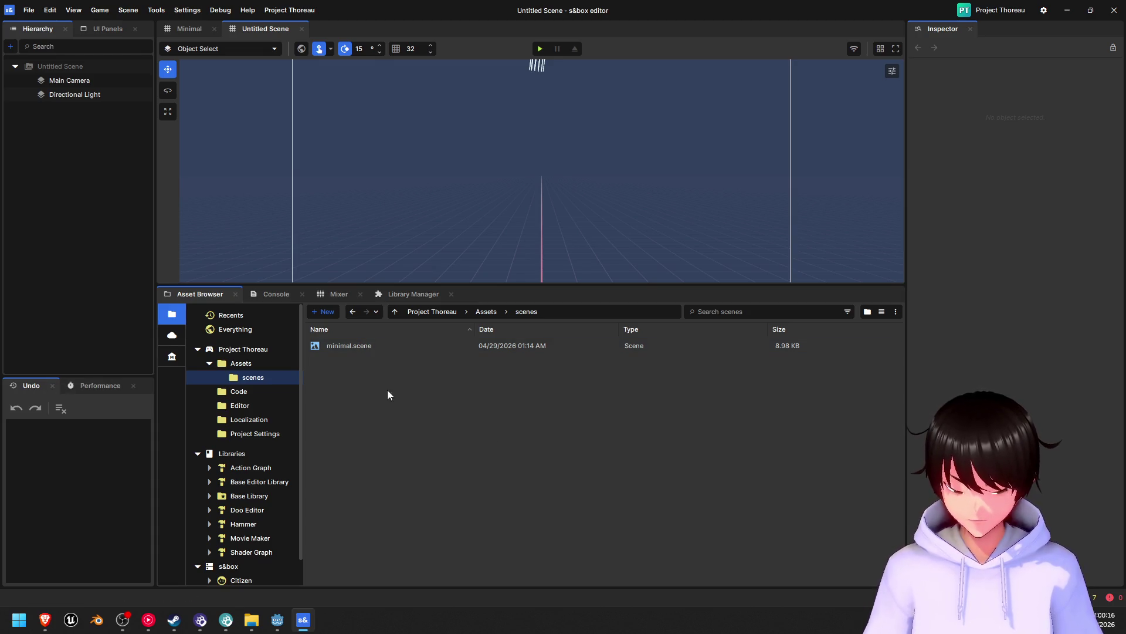
pyautogui.click(361, 346)
pyautogui.doubleClick(361, 345)
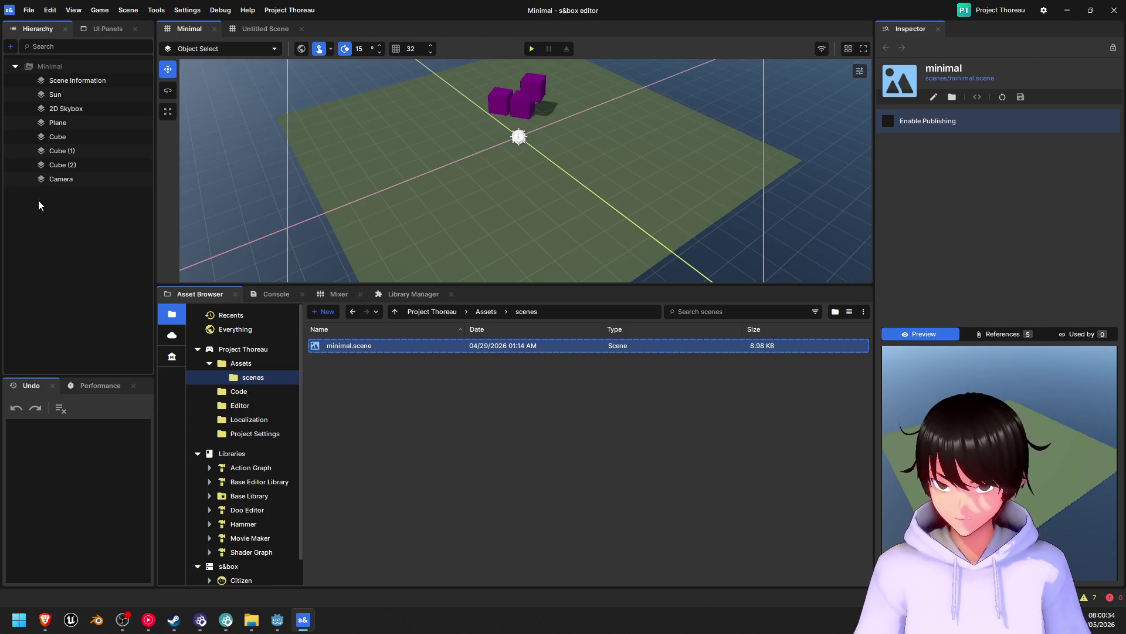
# - Add a Player Controller through the Hierarchy's Create menu, deselect it, and play the scene
pyautogui.rightClick(61, 204)
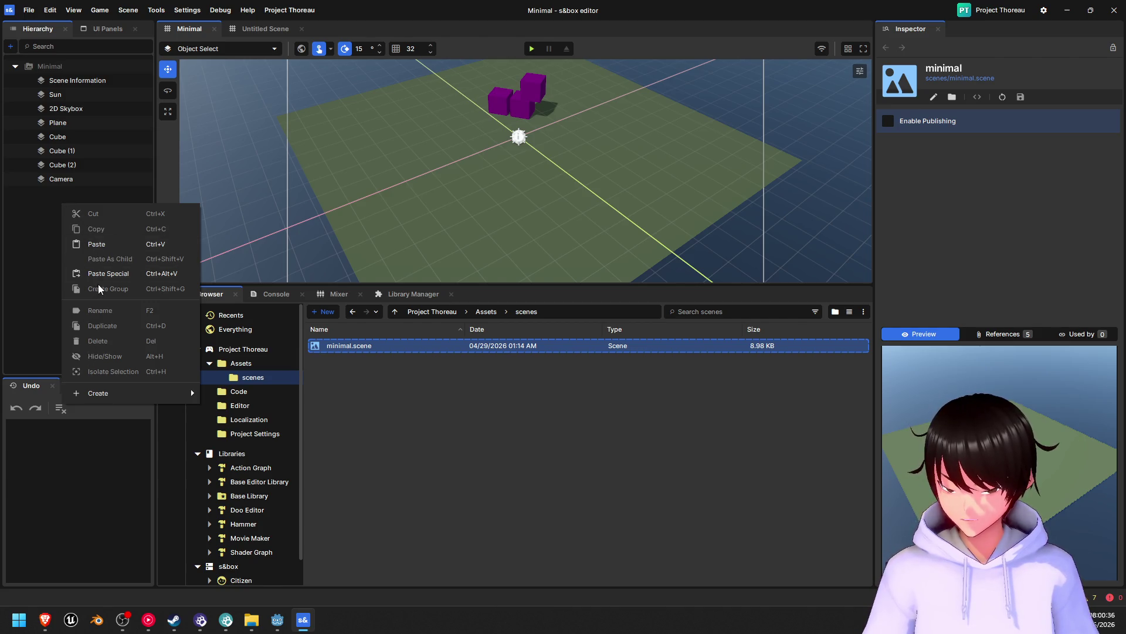
pyautogui.moveTo(138, 393)
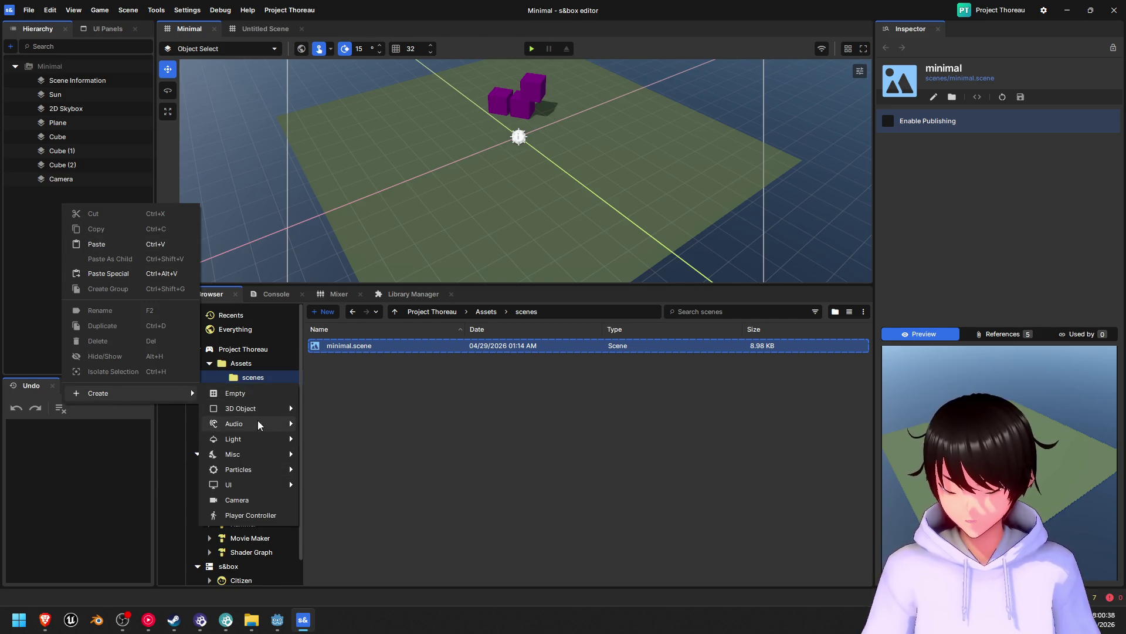
pyautogui.moveTo(258, 486)
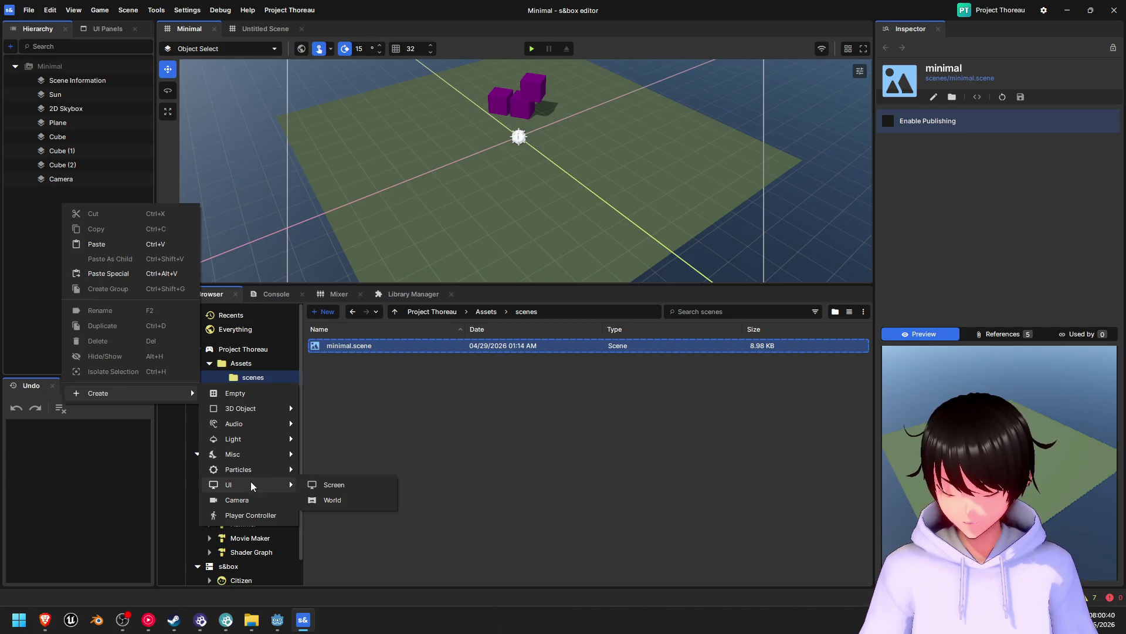
pyautogui.moveTo(249, 410)
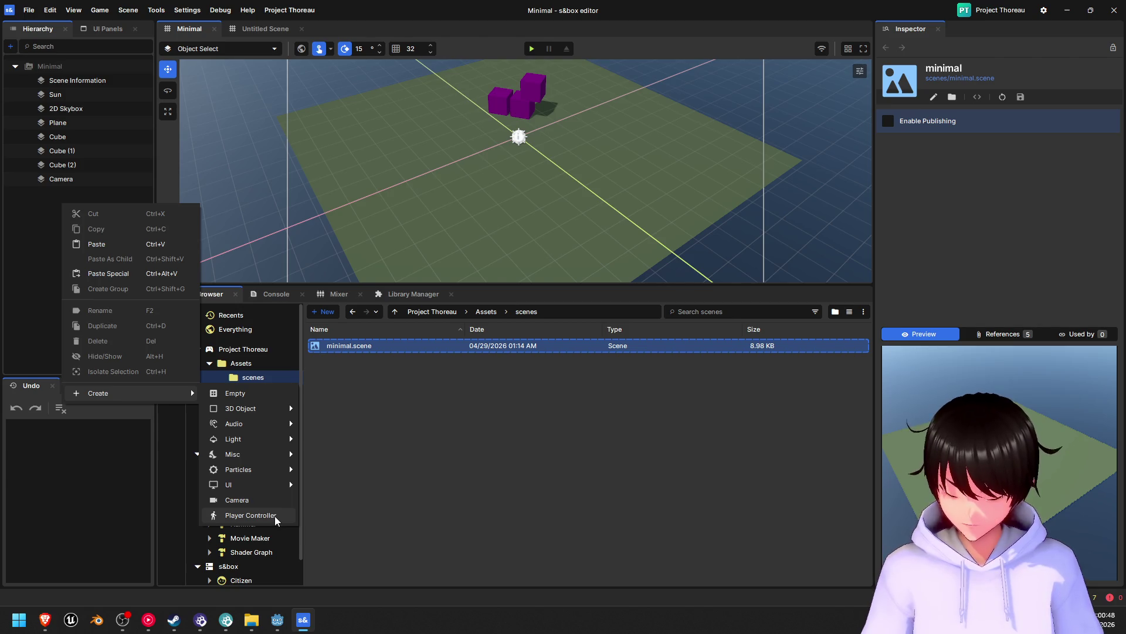
pyautogui.click(275, 519)
pyautogui.click(57, 261)
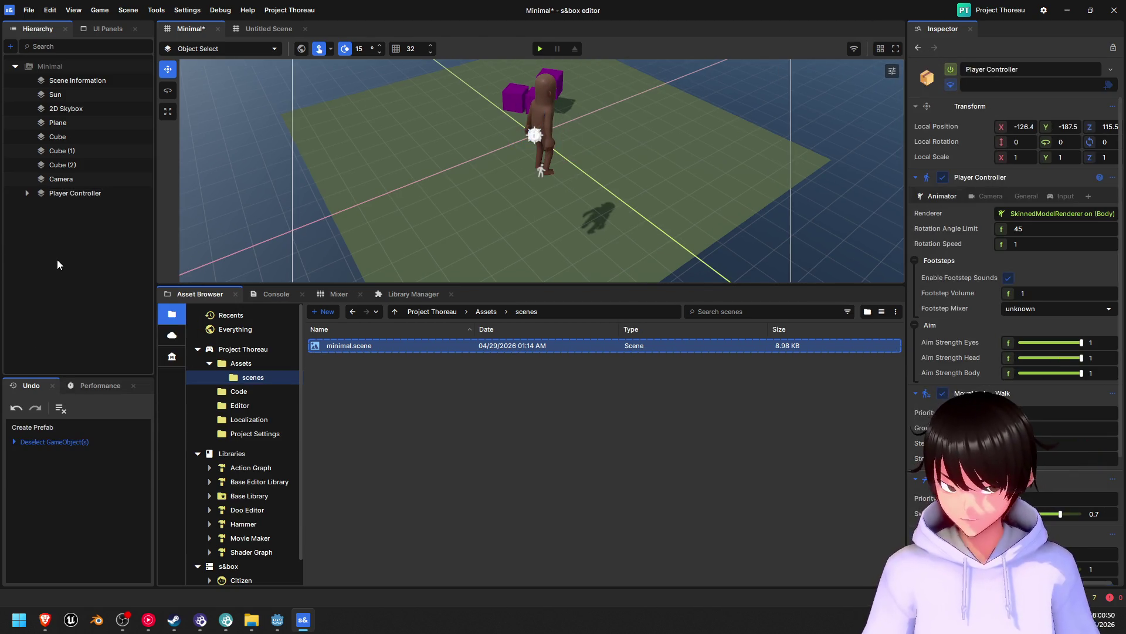
pyautogui.click(538, 49)
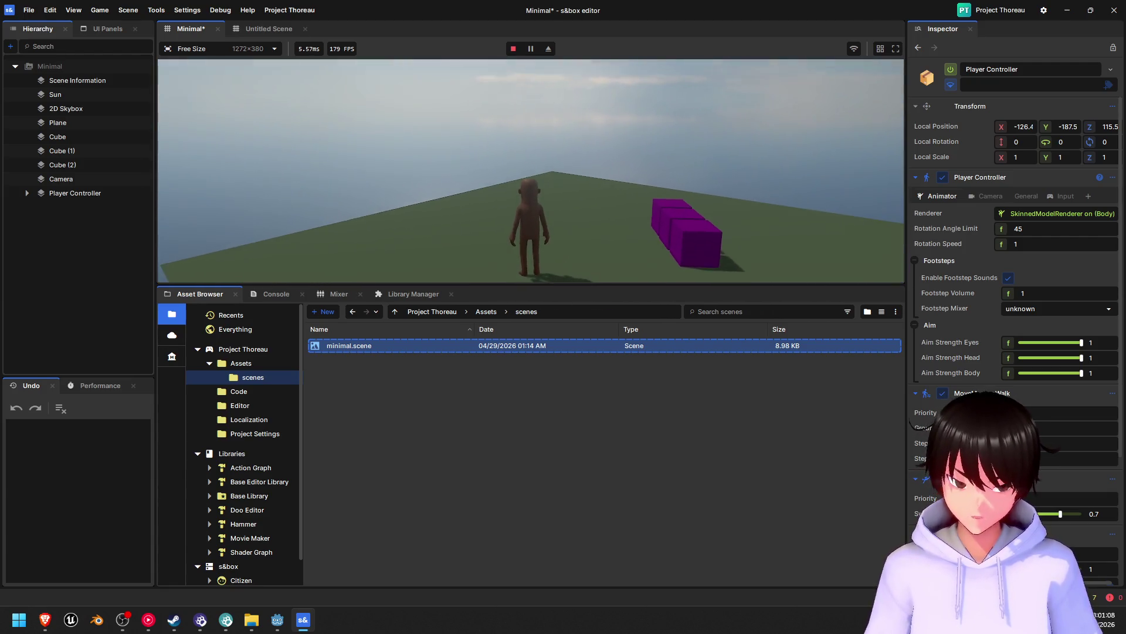
pyautogui.press('Escape')
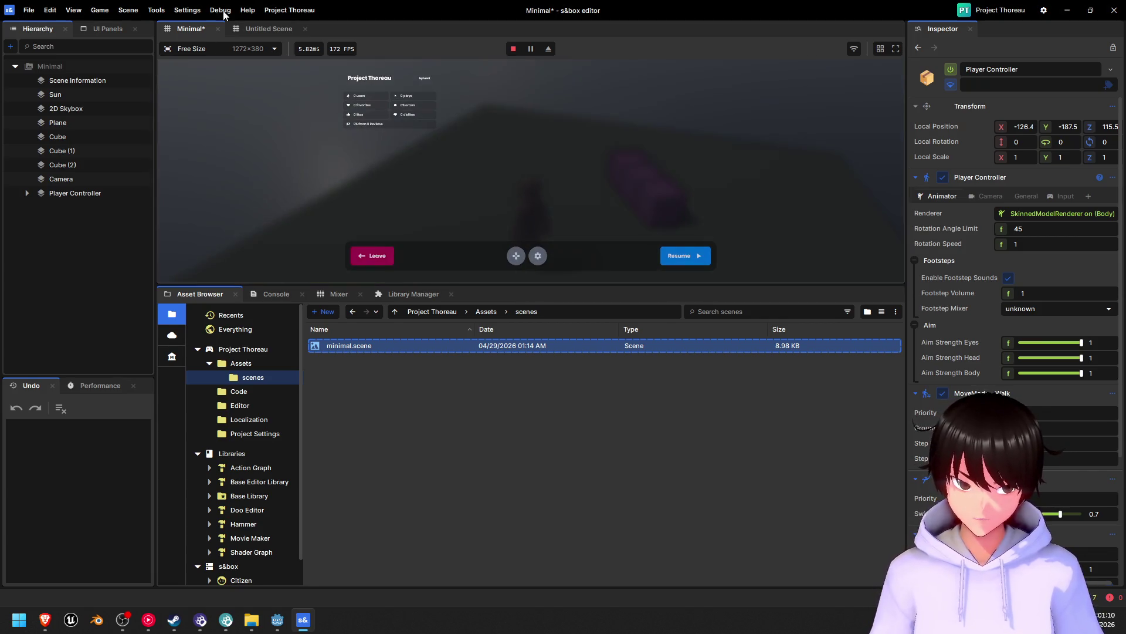
pyautogui.click(378, 258)
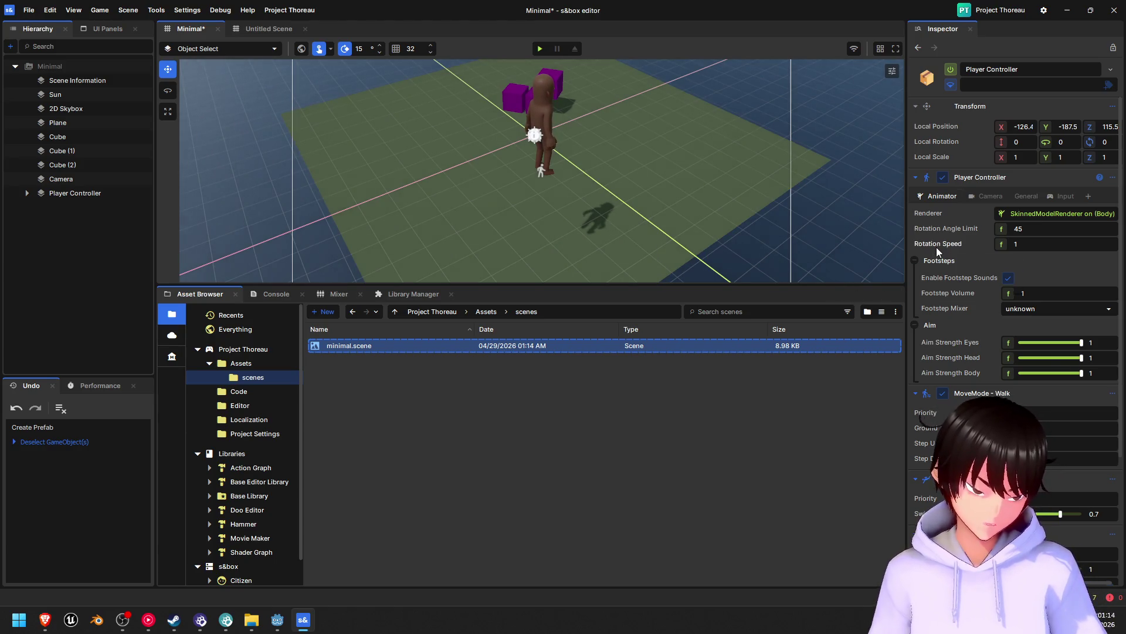
pyautogui.scroll(-3, 941, 341)
pyautogui.scroll(-2, 942, 340)
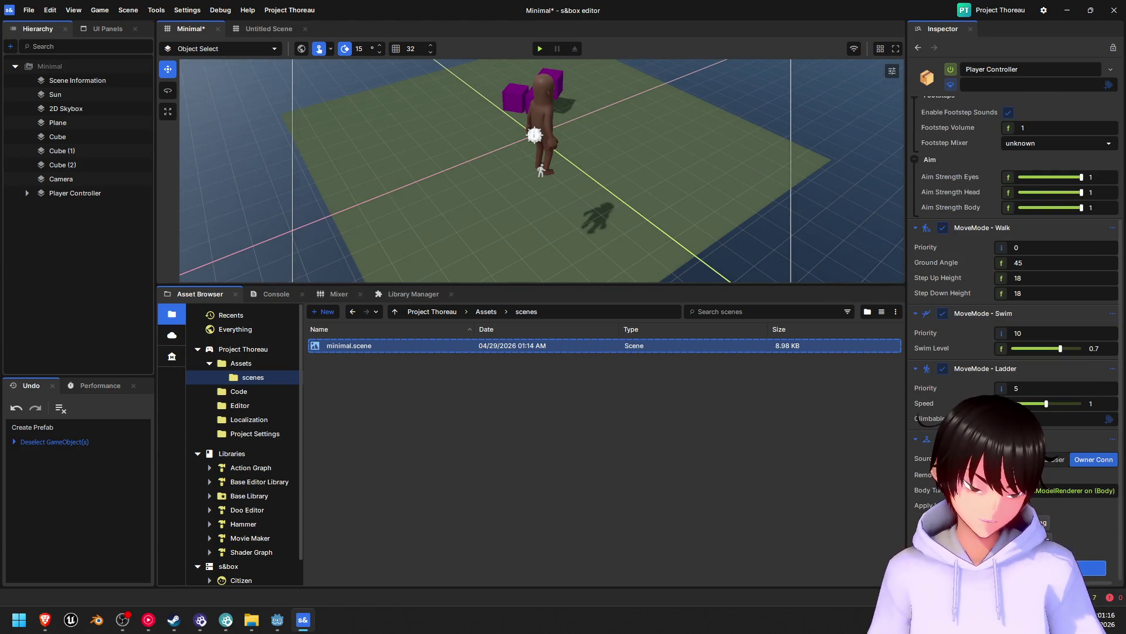
pyautogui.scroll(3, 939, 329)
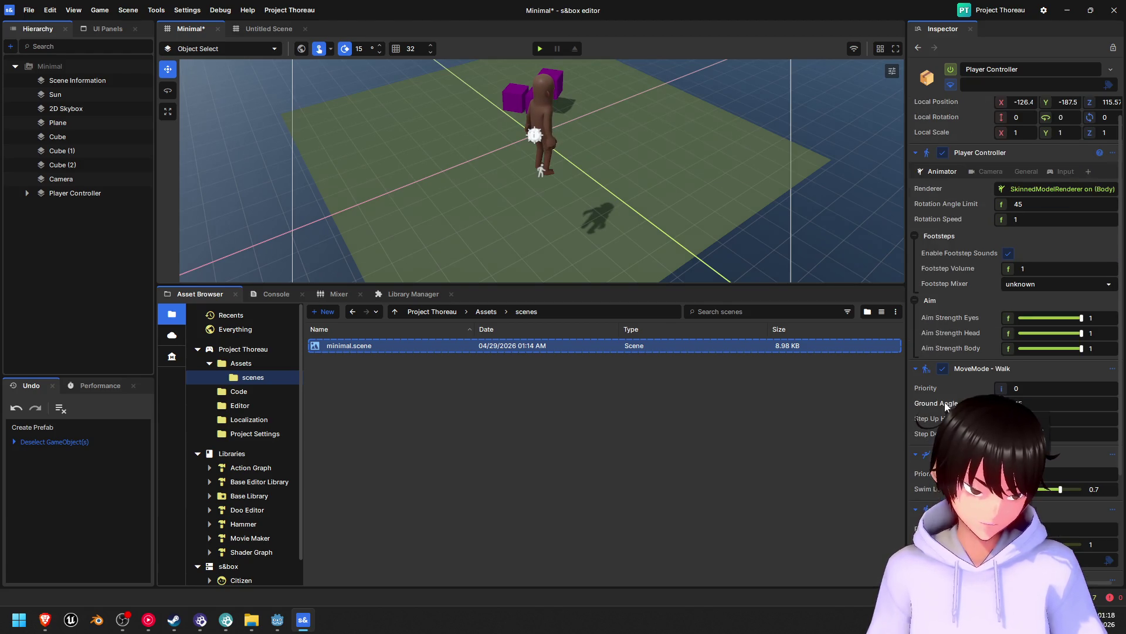
pyautogui.scroll(1, 931, 290)
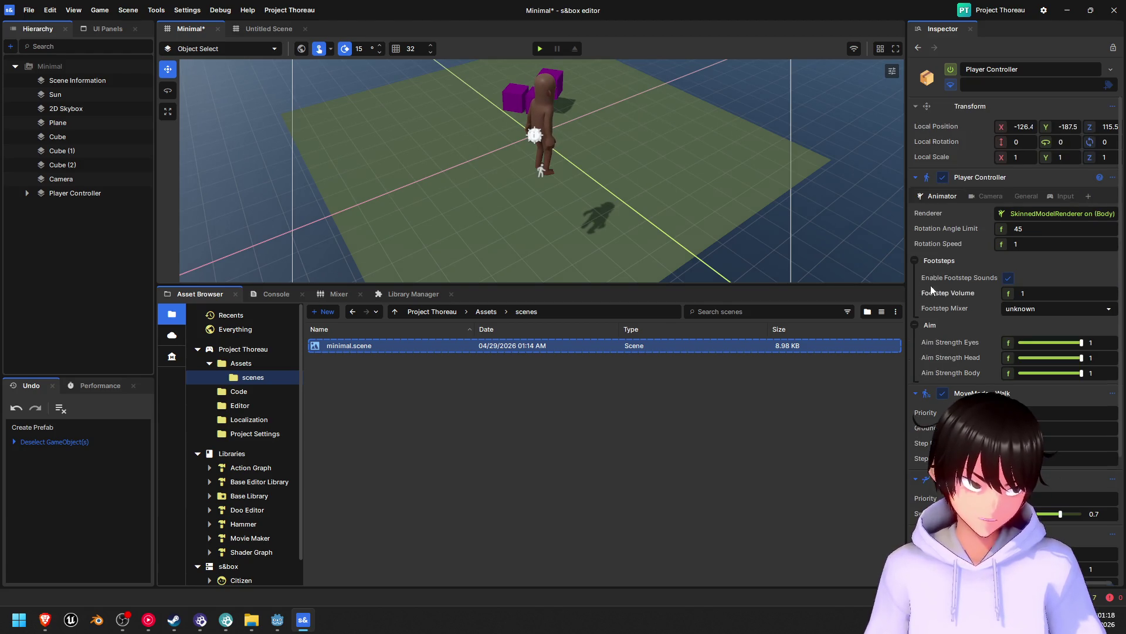
pyautogui.click(66, 182)
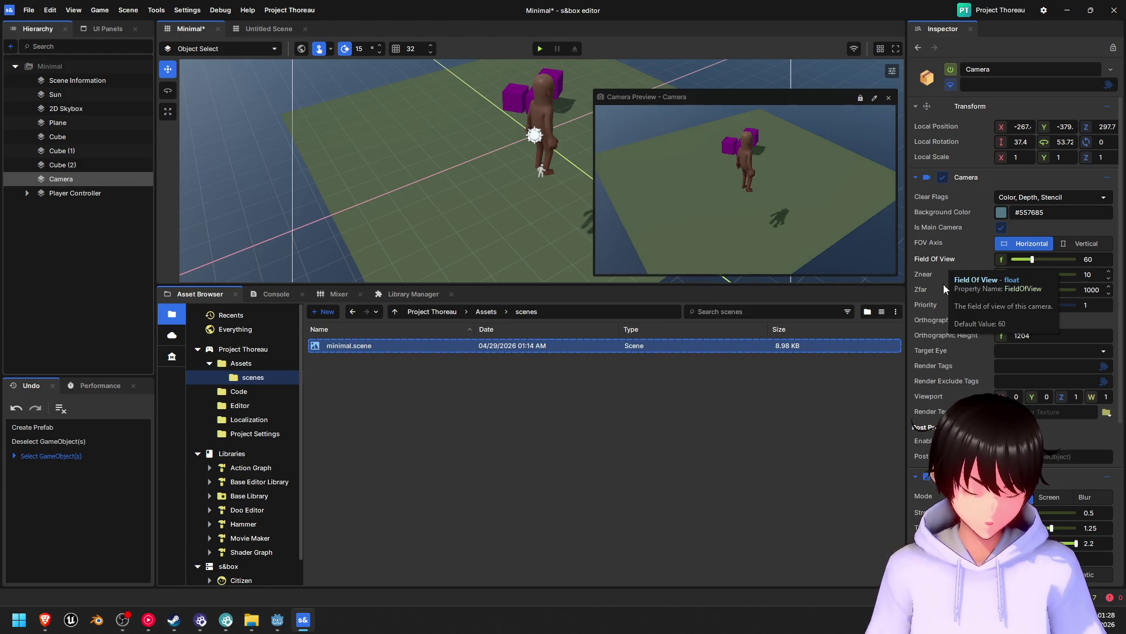
# - Scroll the Camera Inspector to review Post Processing, Additive Bloom at 0.5 and Hable Filmic tone mapping
pyautogui.scroll(-3, 945, 325)
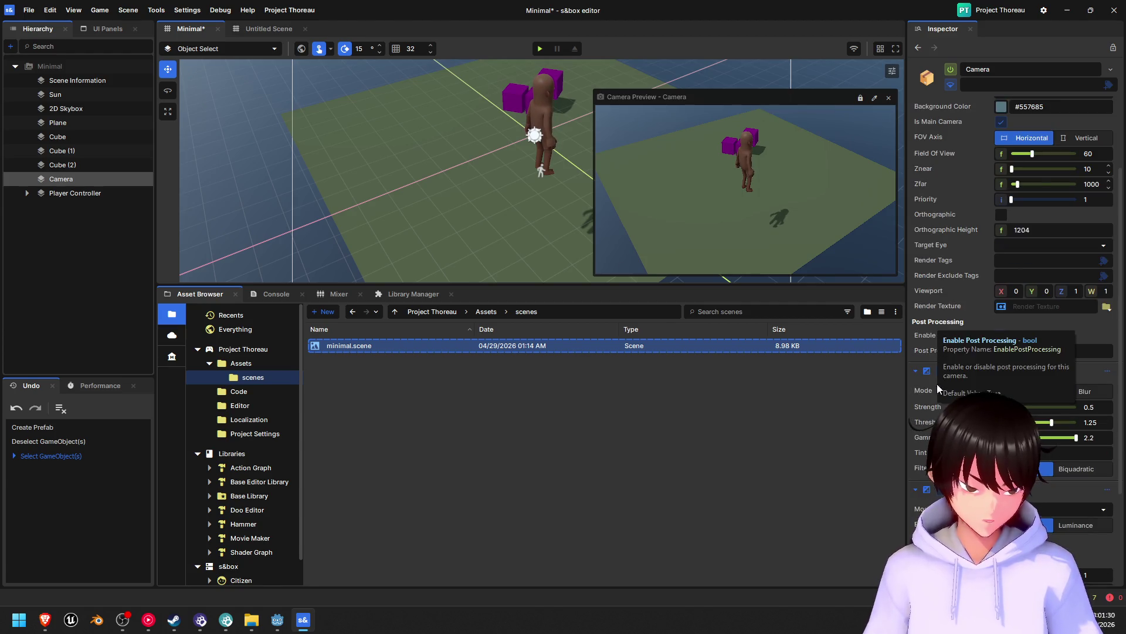
pyautogui.scroll(-4, 938, 279)
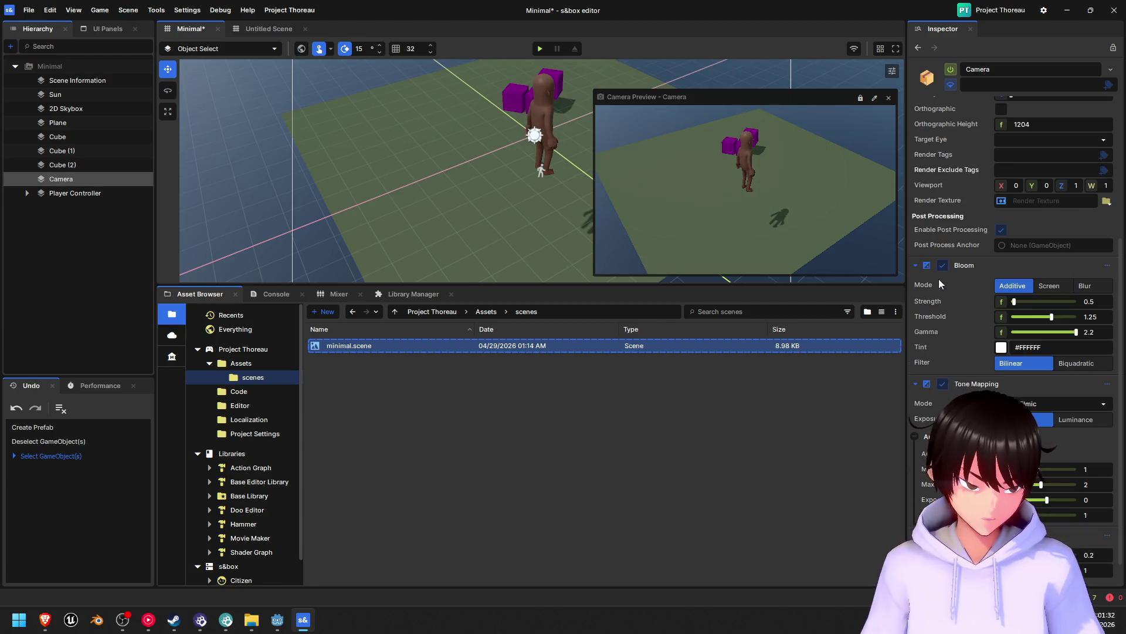
pyautogui.scroll(7, 939, 280)
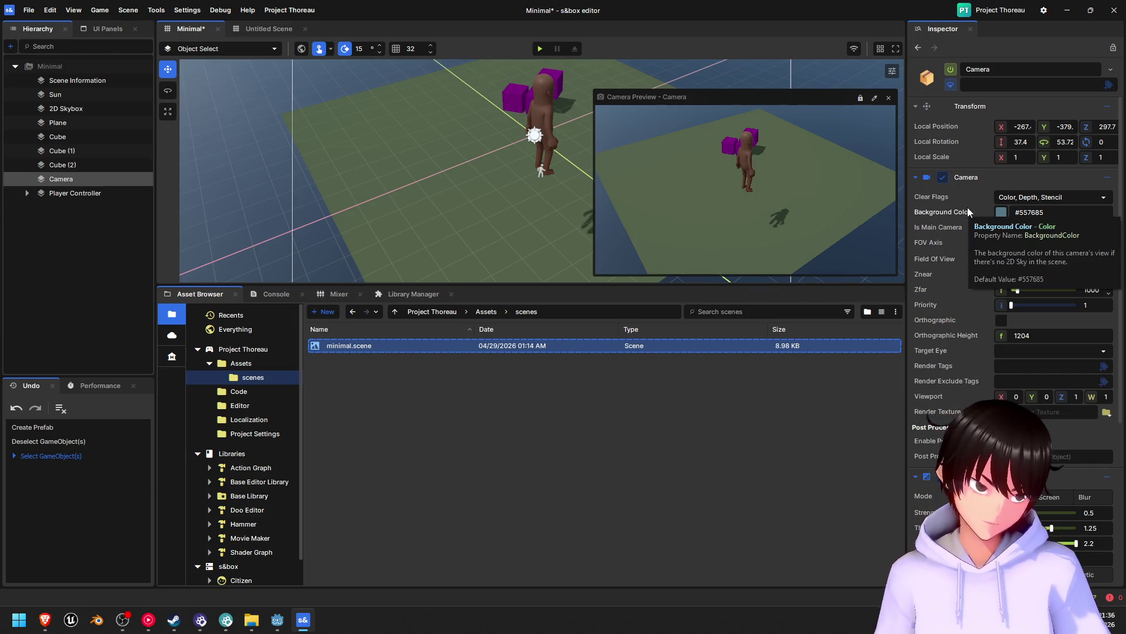
pyautogui.scroll(-5, 943, 366)
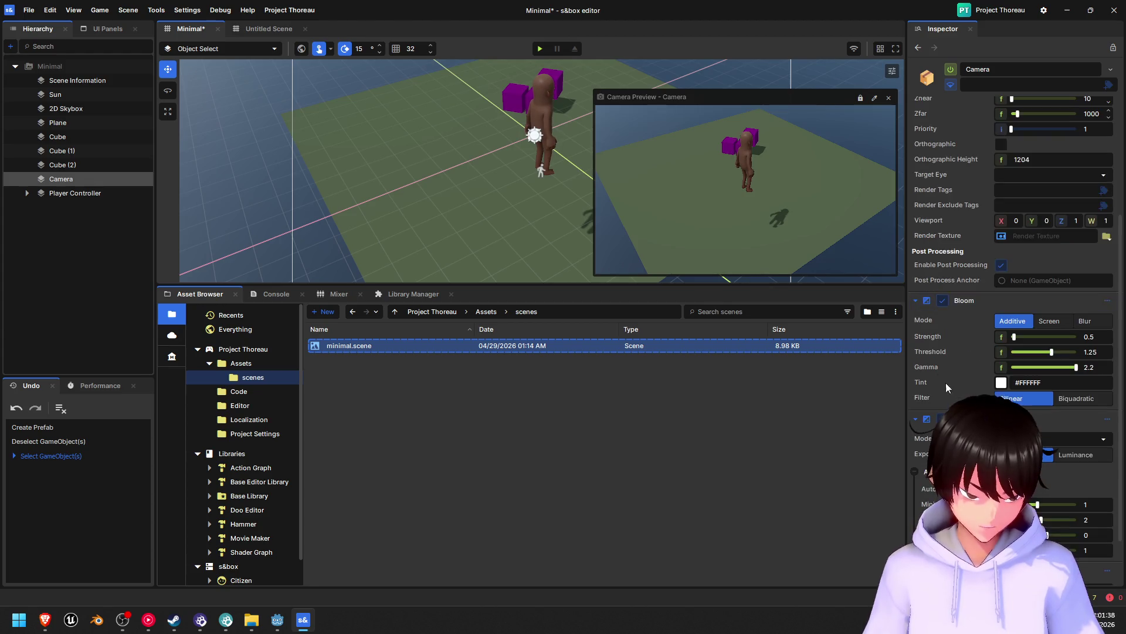
pyautogui.scroll(7, 936, 281)
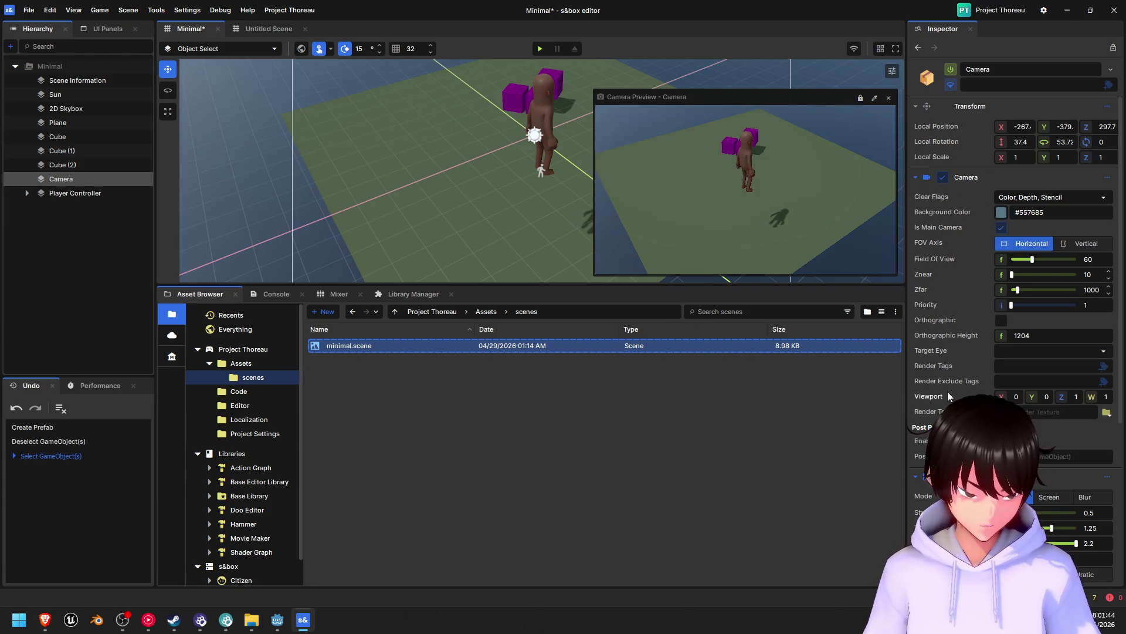
pyautogui.scroll(-3, 951, 373)
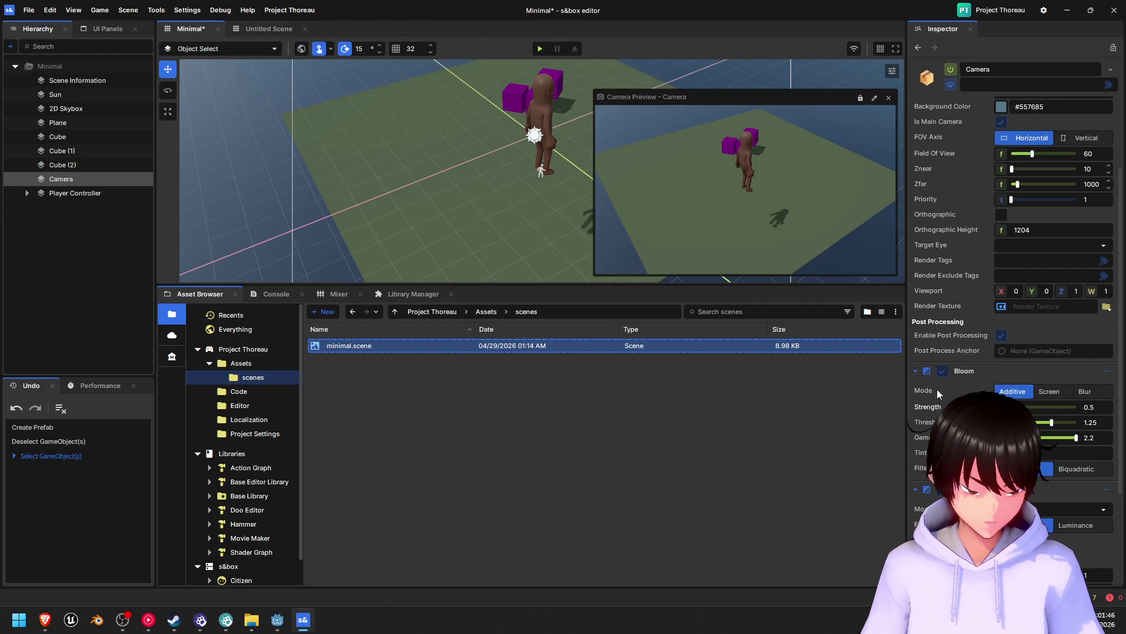
pyautogui.scroll(-4, 923, 230)
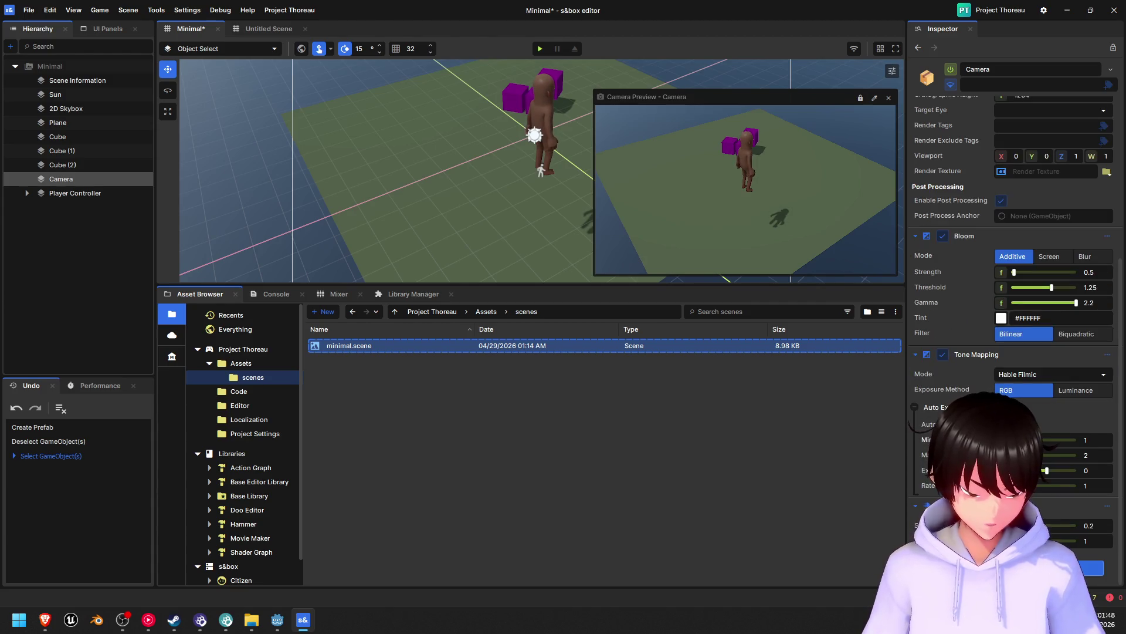
pyautogui.scroll(6, 944, 379)
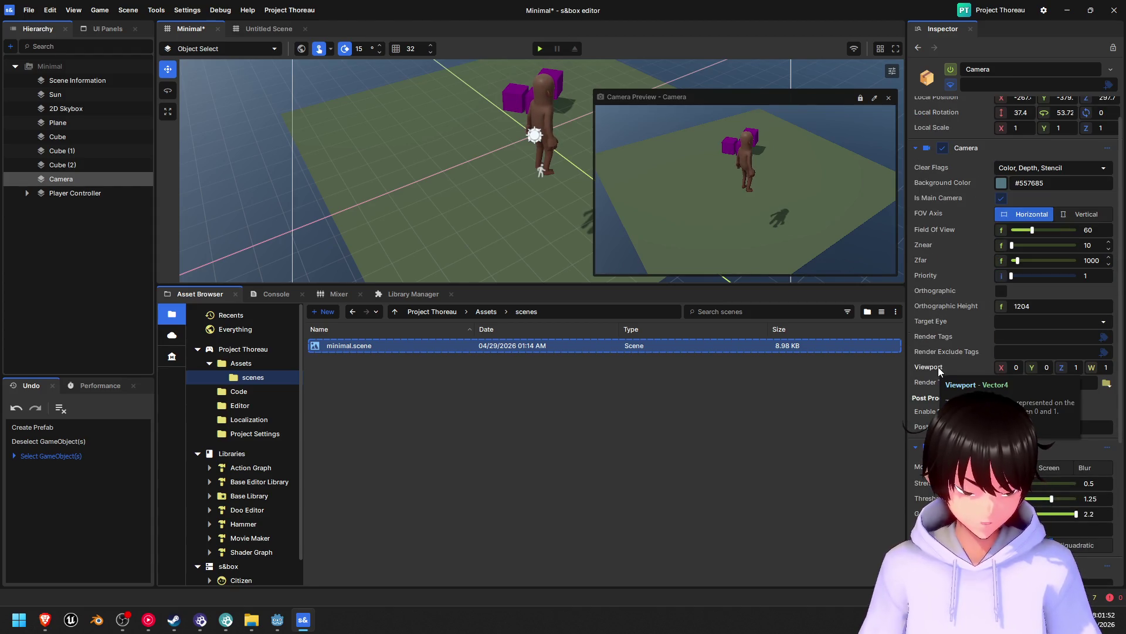
pyautogui.scroll(1, 941, 311)
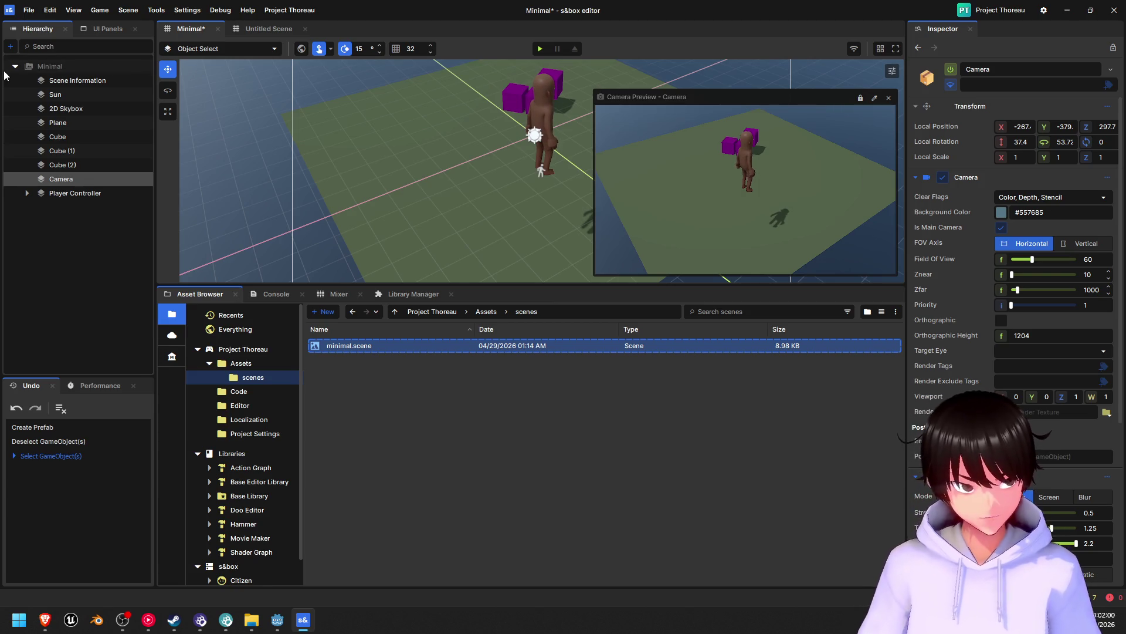
pyautogui.click(73, 193)
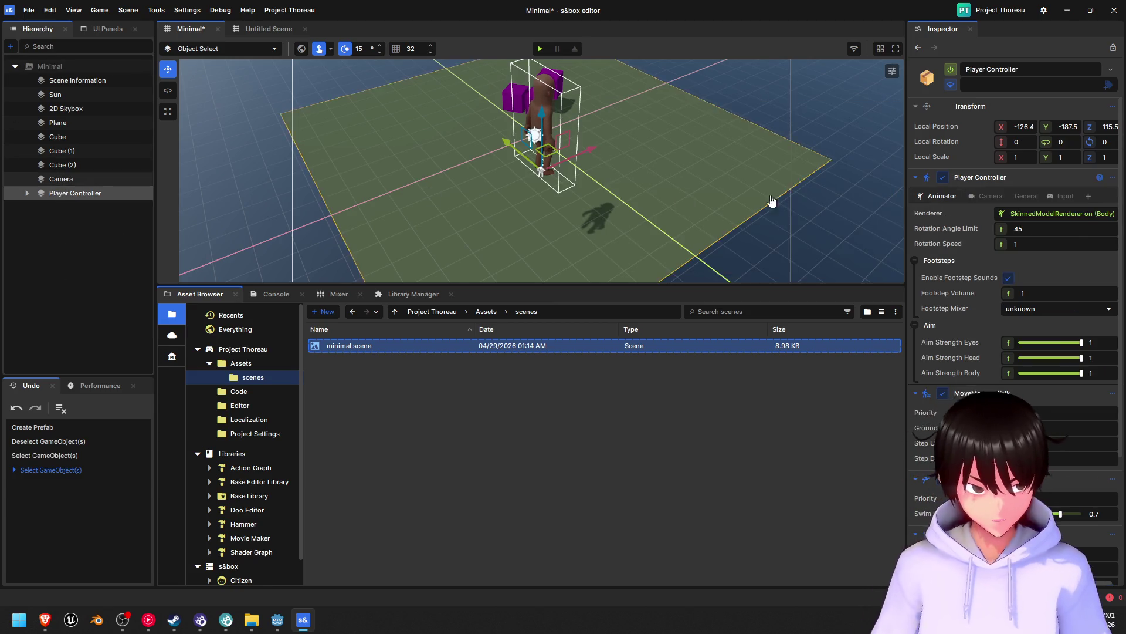
pyautogui.click(990, 195)
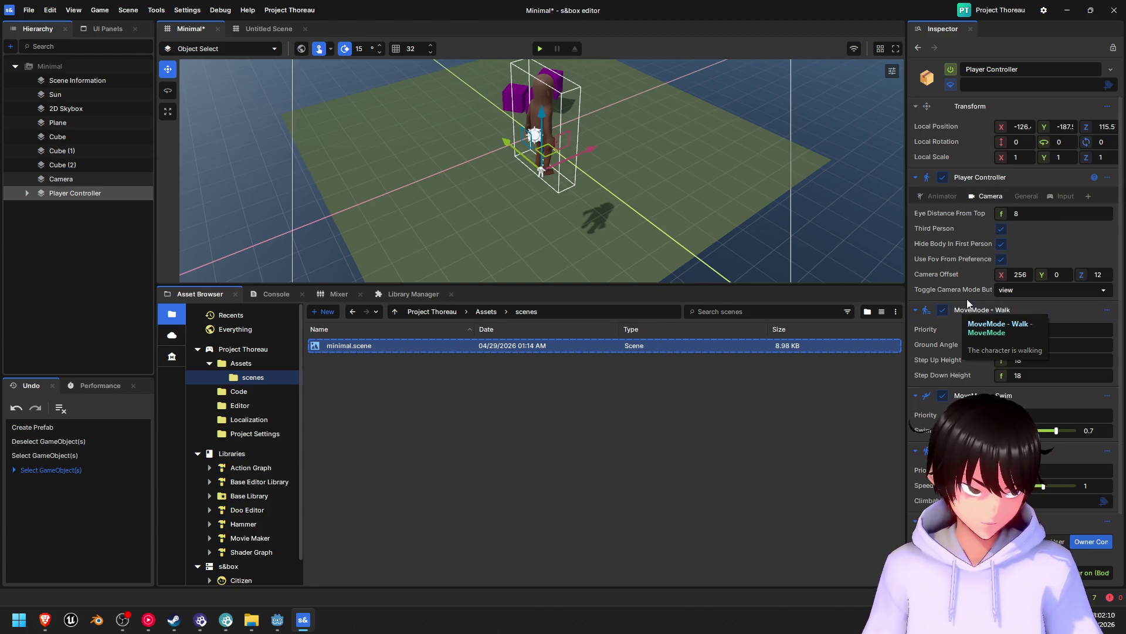
pyautogui.click(1023, 292)
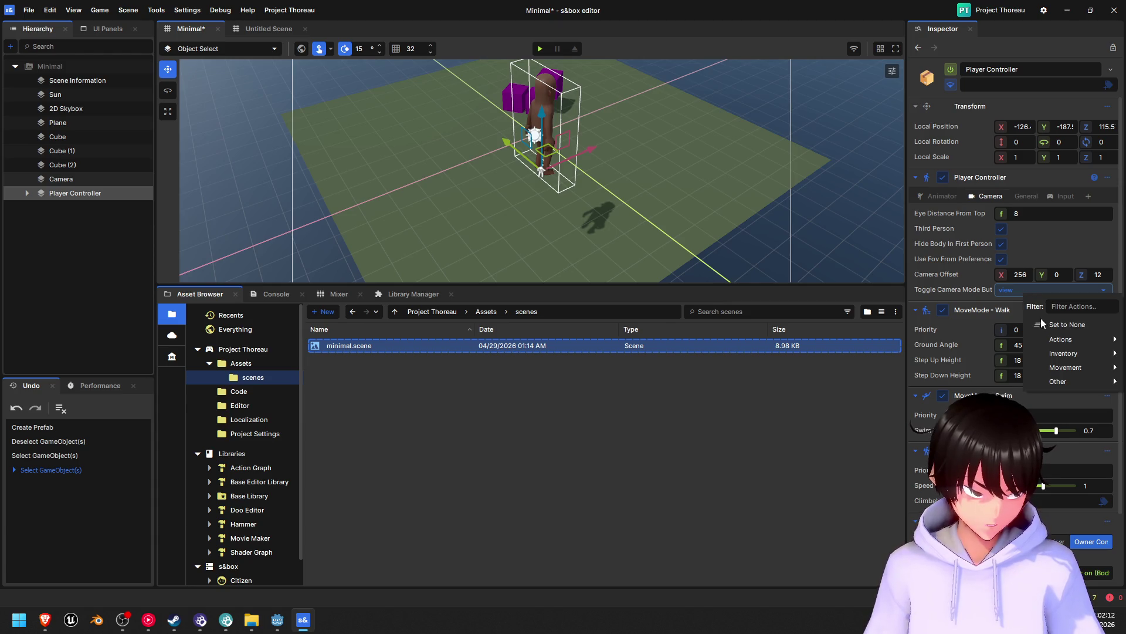
pyautogui.moveTo(1068, 341)
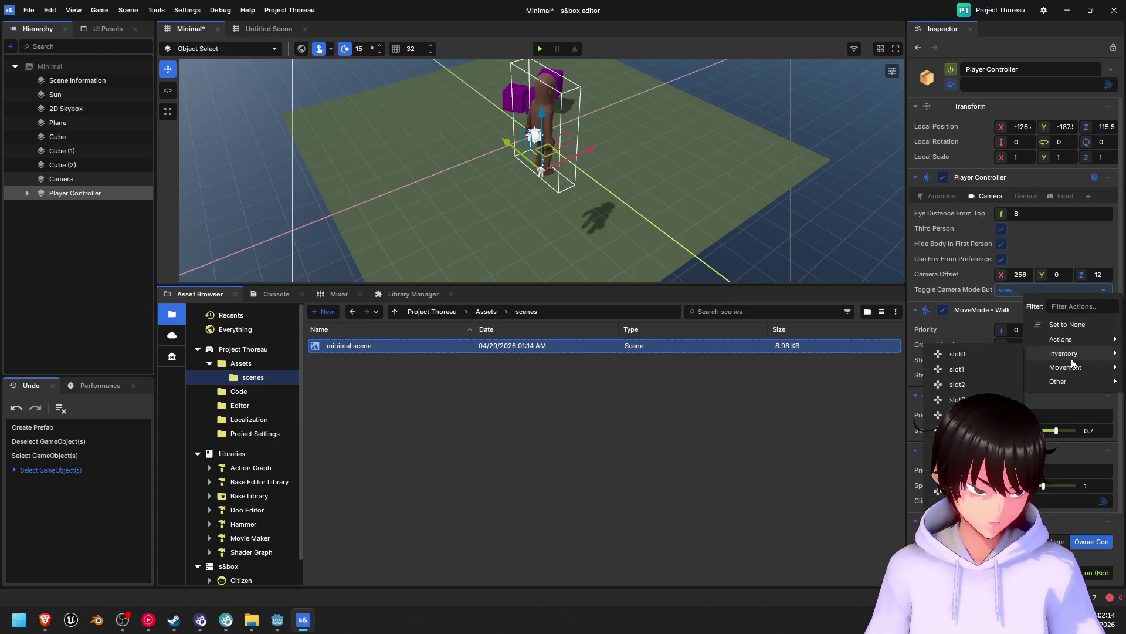
pyautogui.moveTo(1069, 381)
pyautogui.click(992, 280)
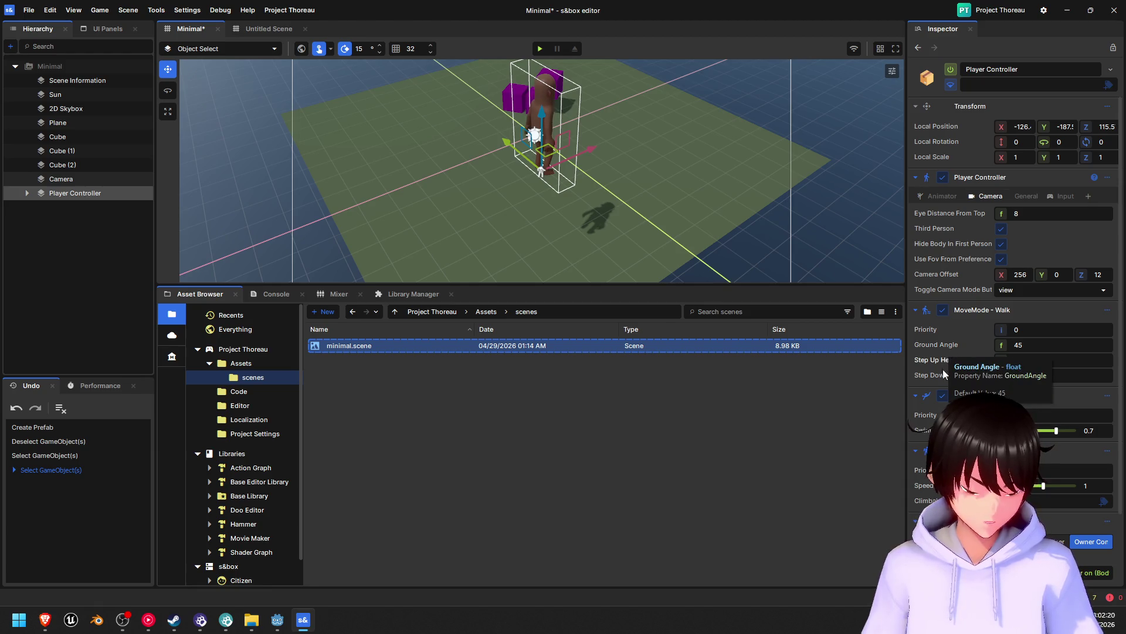
pyautogui.scroll(-3, 955, 397)
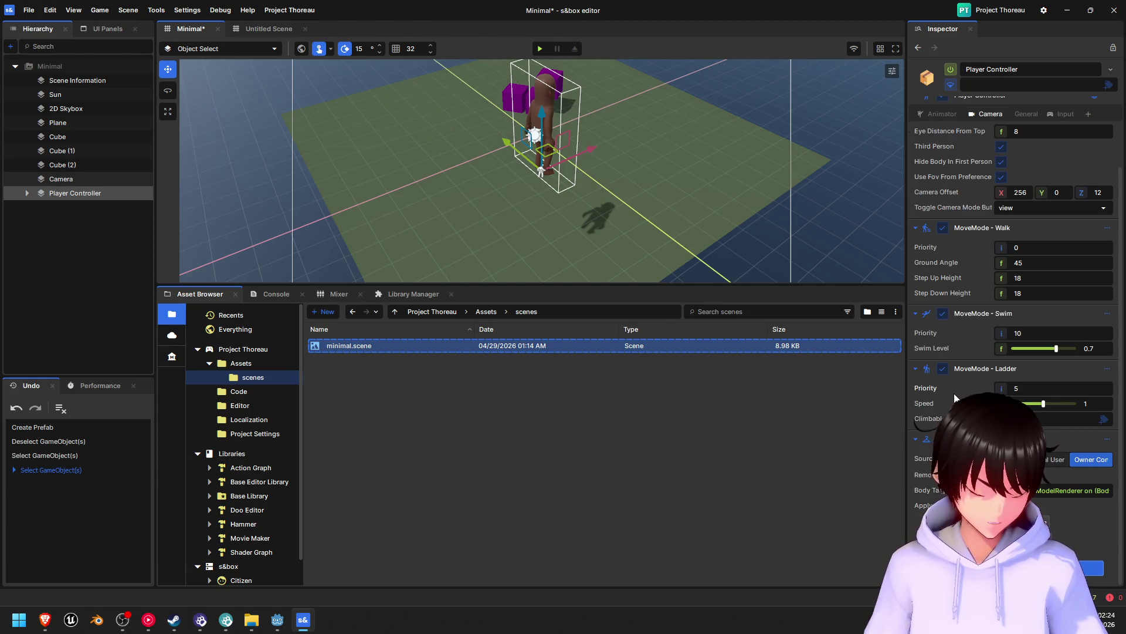
pyautogui.scroll(3, 954, 393)
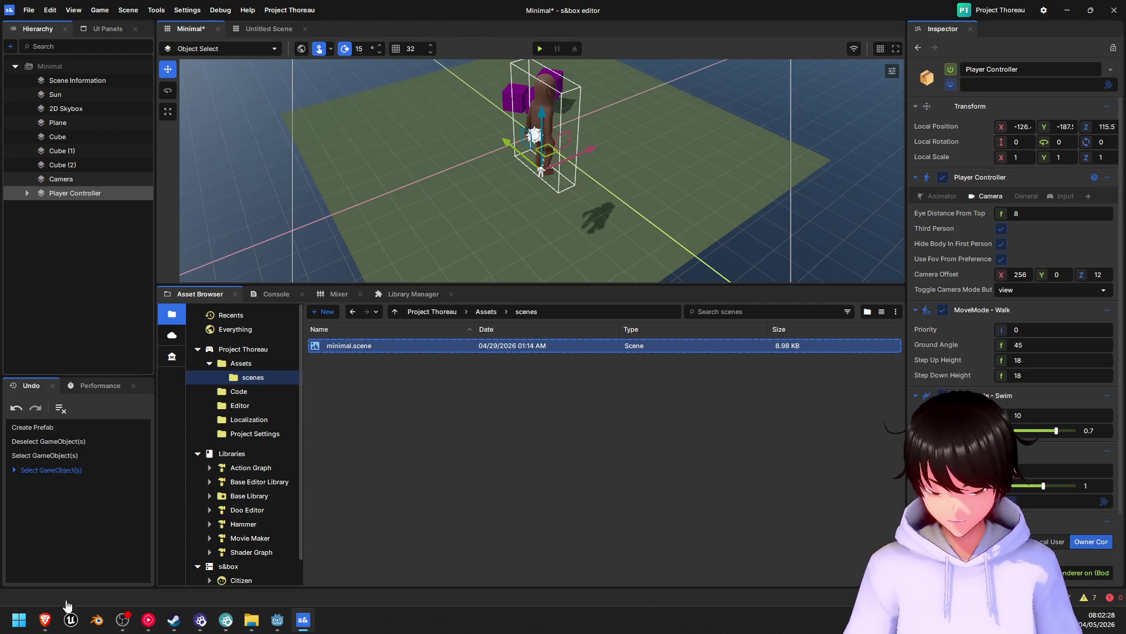
pyautogui.click(45, 620)
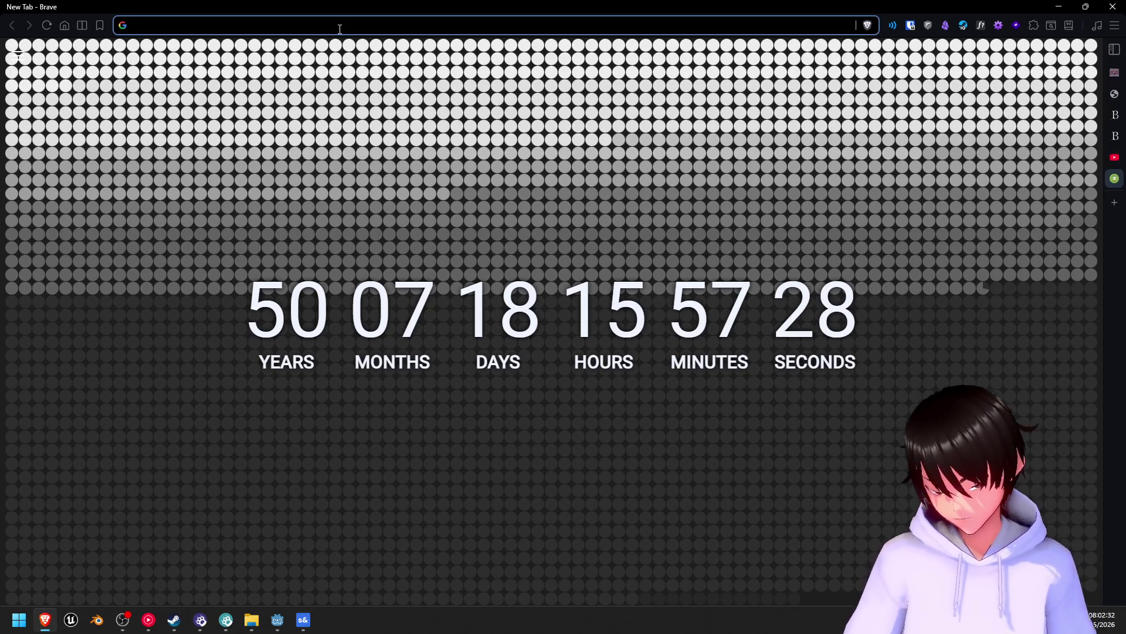
# - Search the web in Brave for 's&box first person camera'
pyautogui.write('s')
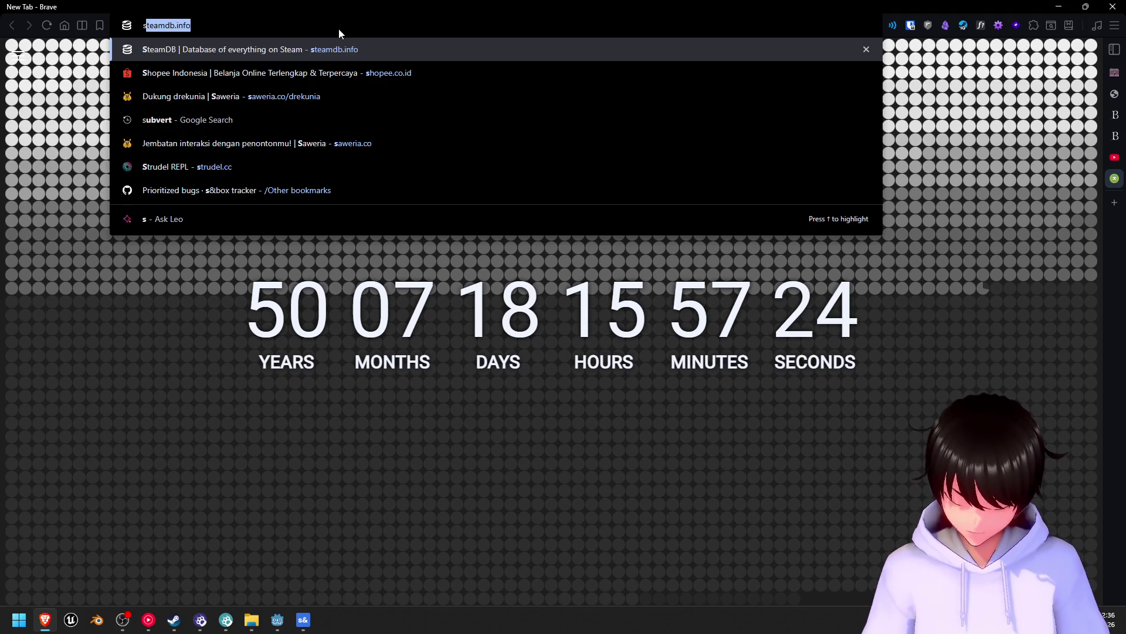
pyautogui.write('&box')
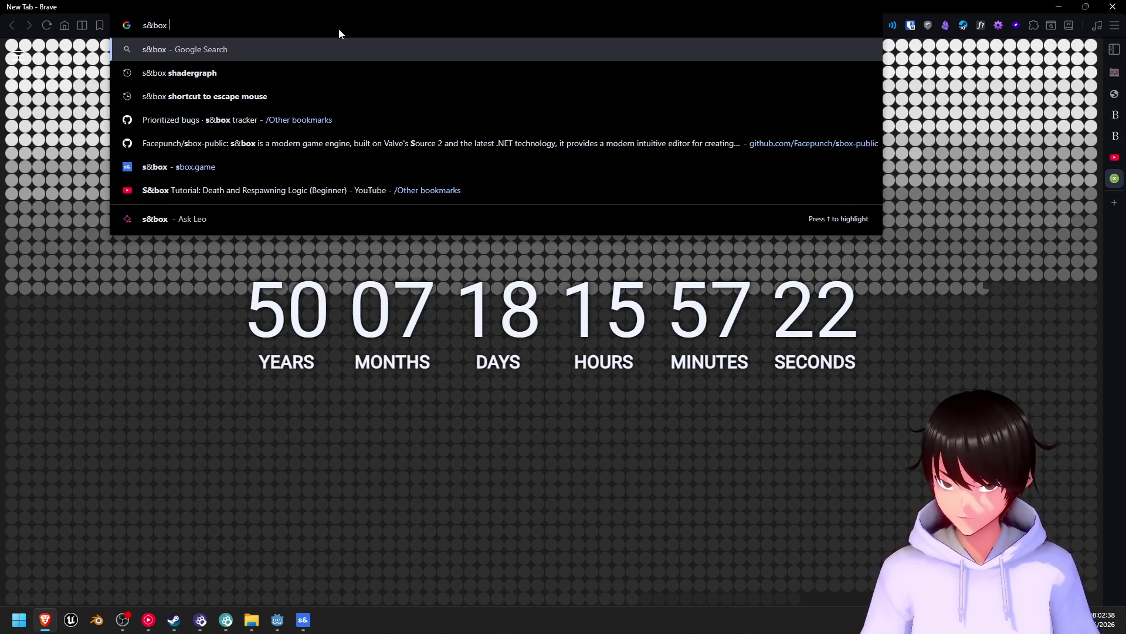
pyautogui.write(' firs')
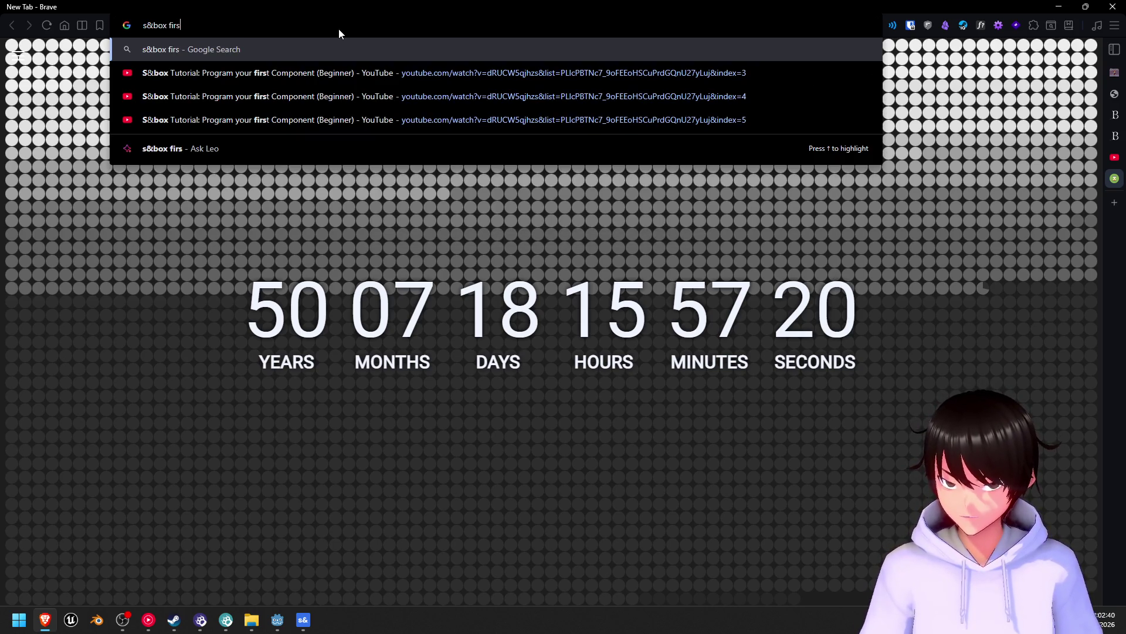
pyautogui.write('t person camera')
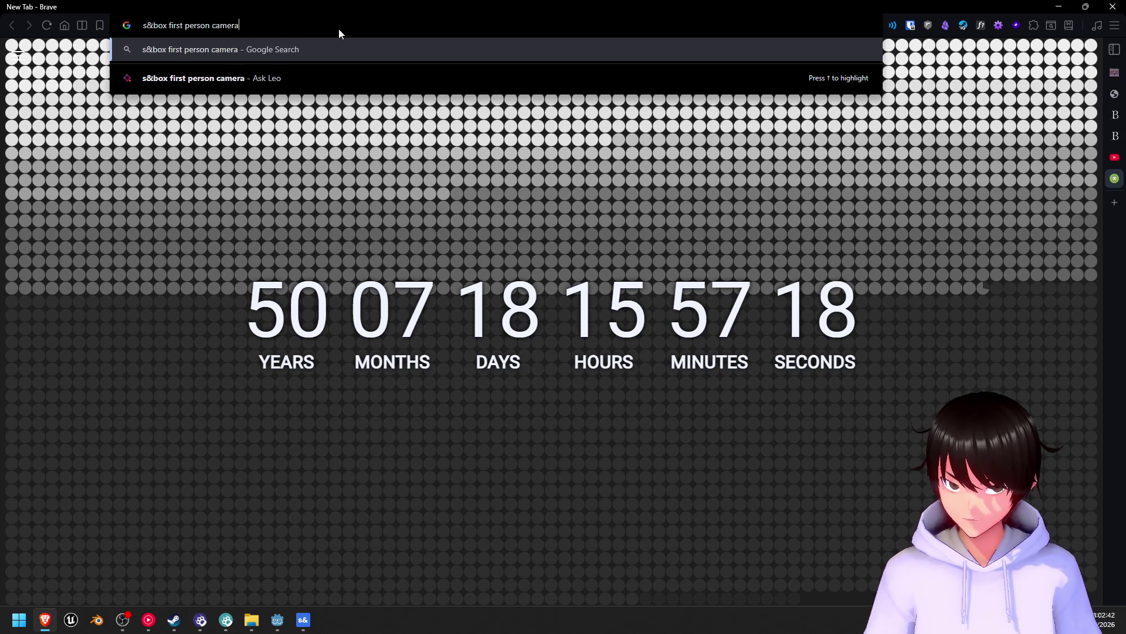
pyautogui.press('Return')
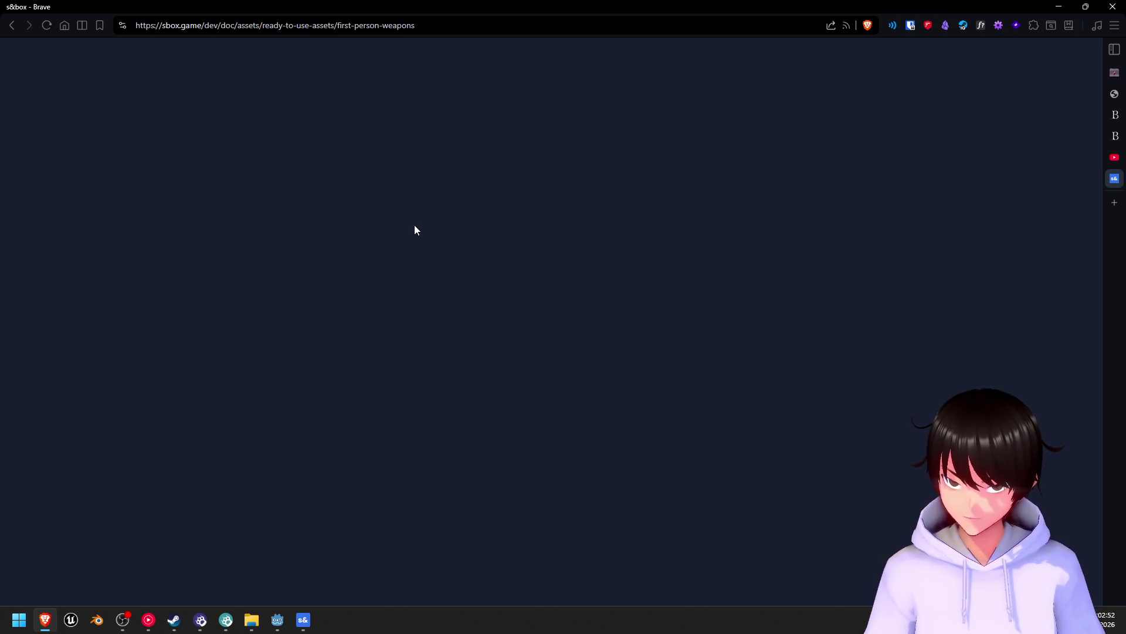
# - Search the s&box documentation for 'camera' and scroll through the results
pyautogui.scroll(-10, 328, 254)
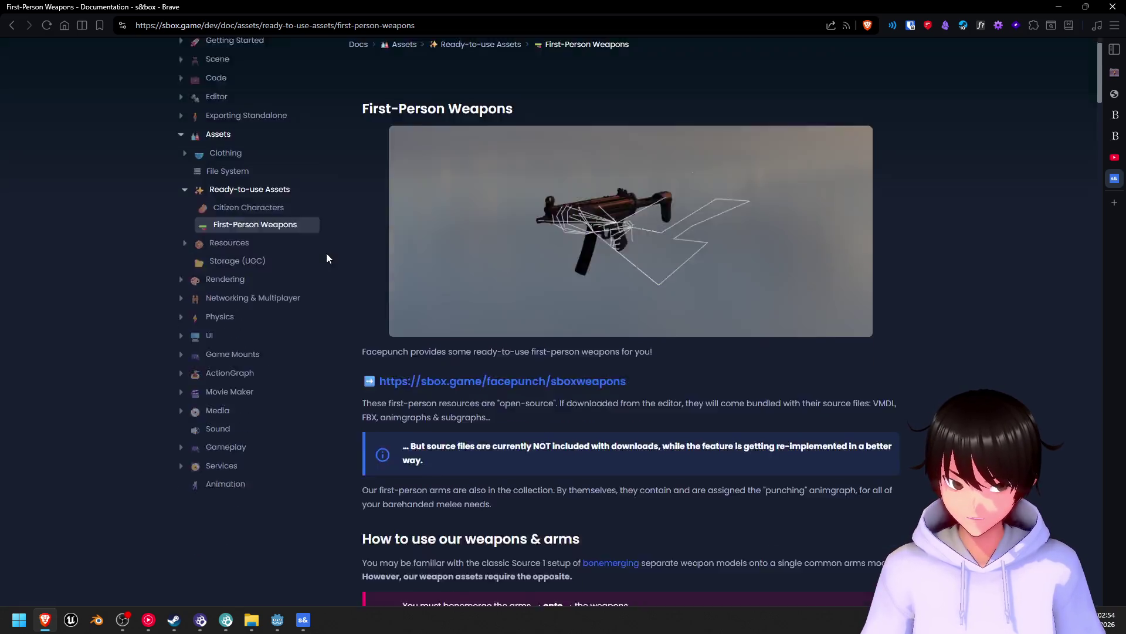
pyautogui.scroll(-15, 329, 255)
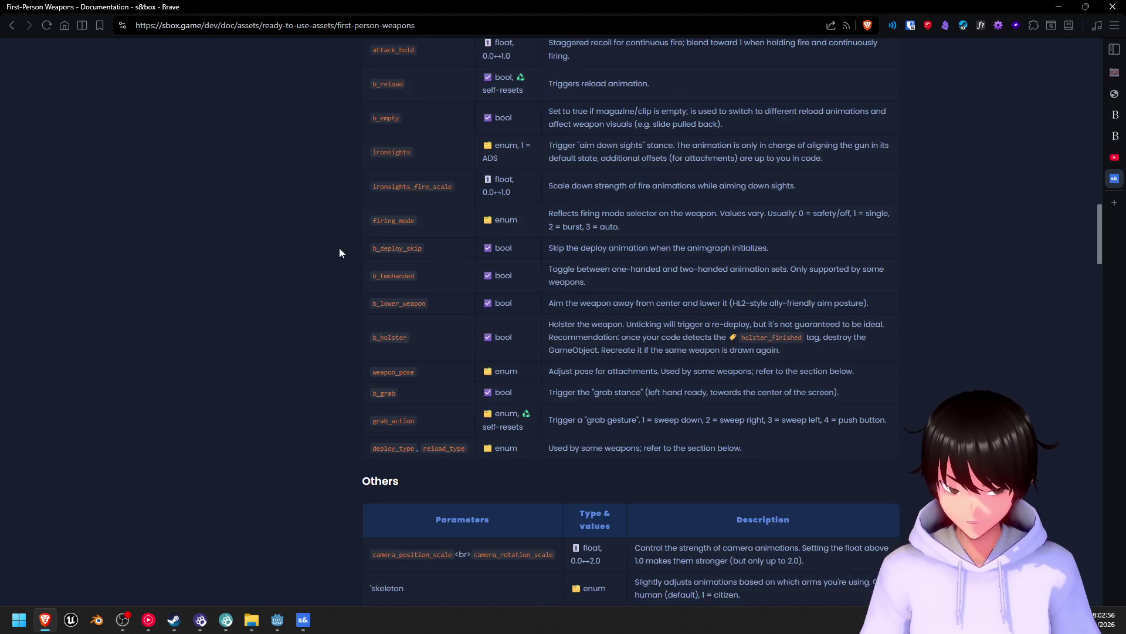
pyautogui.scroll(5, 339, 253)
pyautogui.scroll(20, 339, 248)
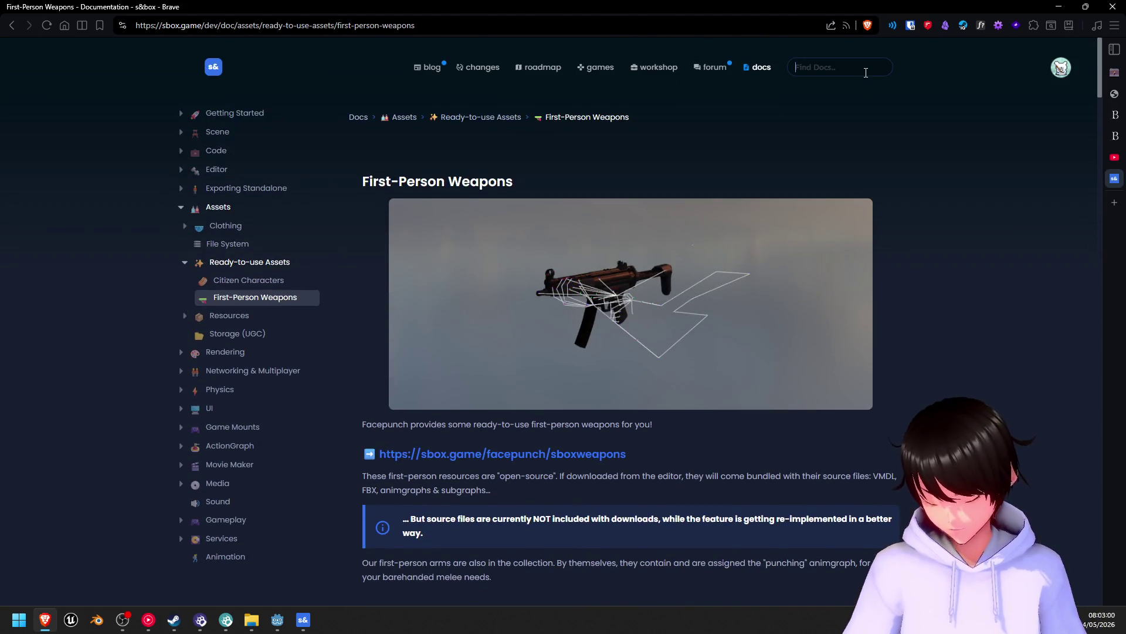
pyautogui.write('camera')
pyautogui.press('Return')
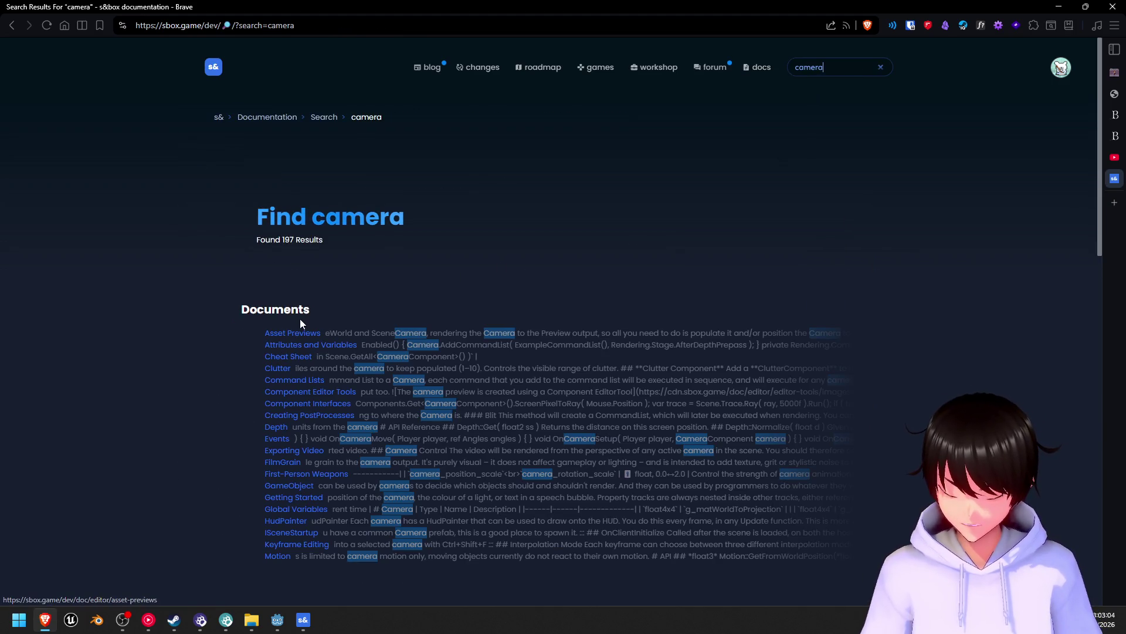
pyautogui.scroll(-1, 300, 319)
pyautogui.scroll(-3, 300, 323)
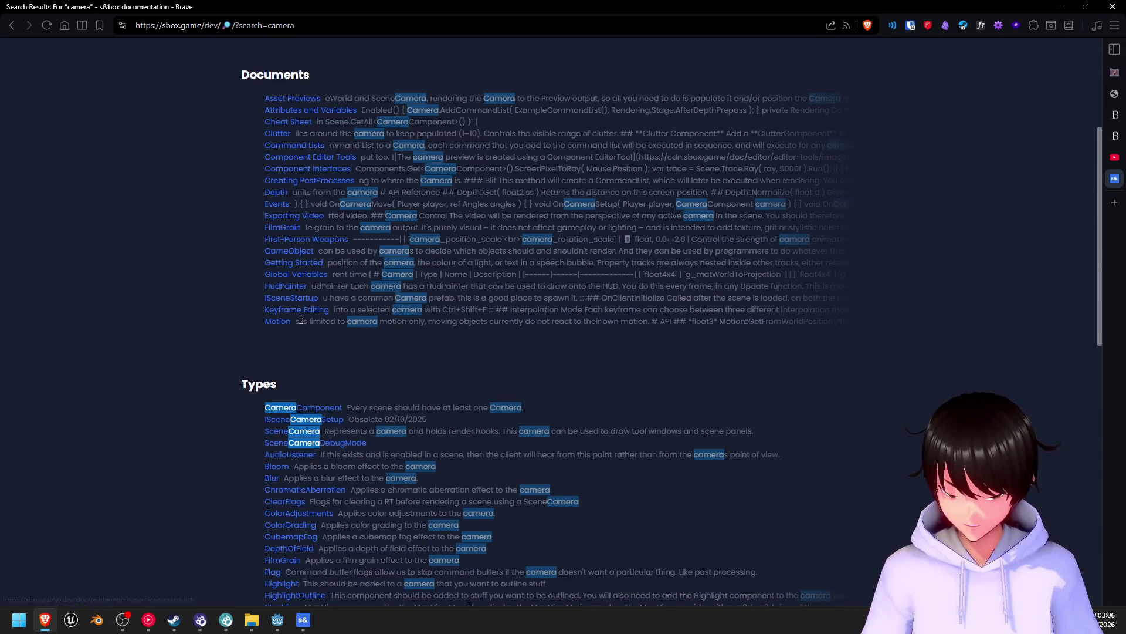
pyautogui.scroll(4, 300, 322)
# - Read through the Cheat Sheet code snippets page, then return to the s&box editor
pyautogui.click(291, 356)
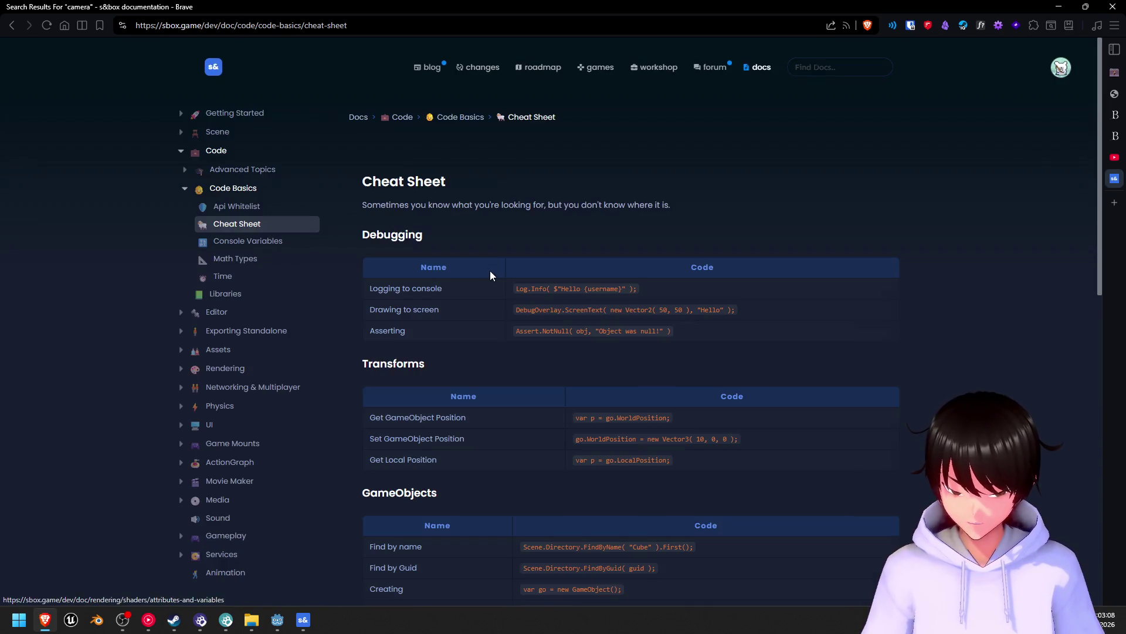
pyautogui.scroll(-8, 490, 288)
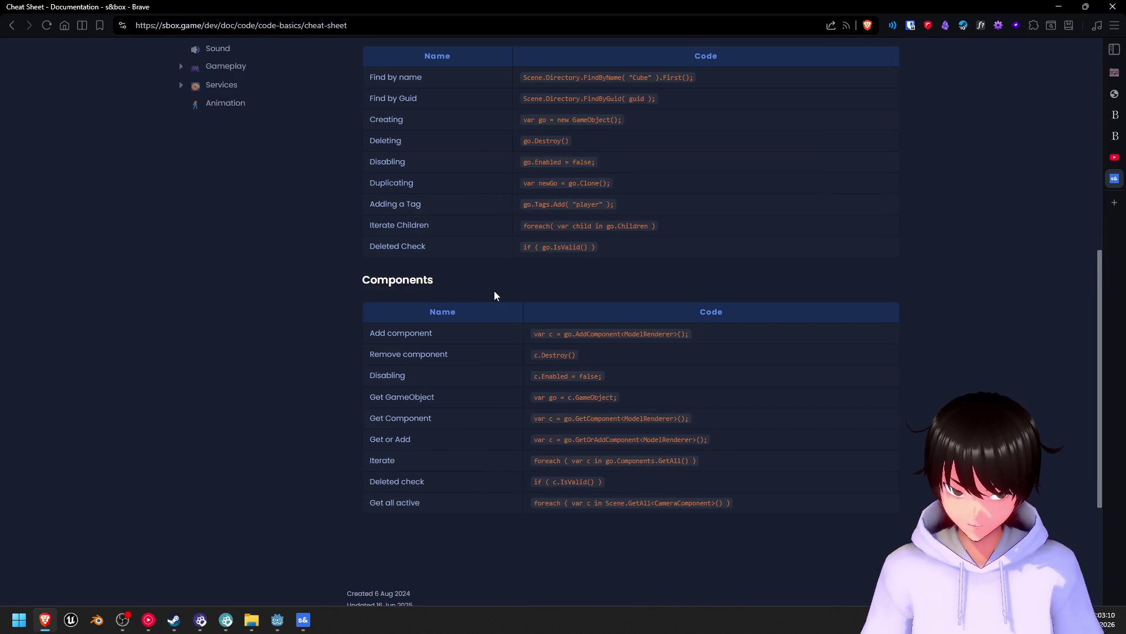
pyautogui.scroll(-1, 493, 290)
pyautogui.scroll(6, 491, 291)
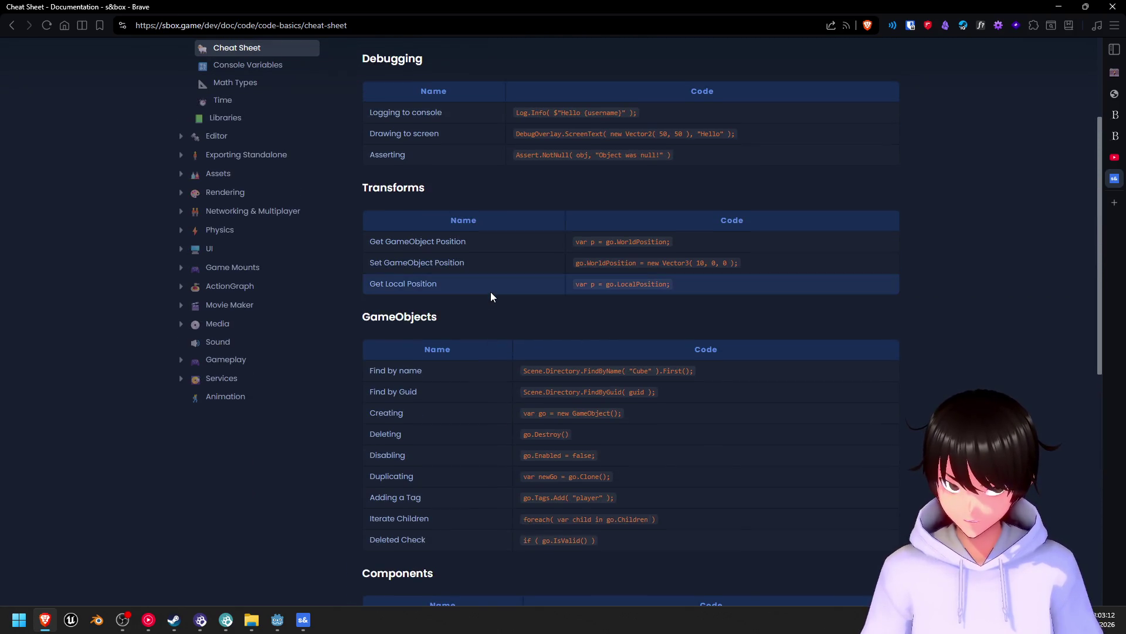
pyautogui.scroll(3, 490, 291)
pyautogui.click(302, 620)
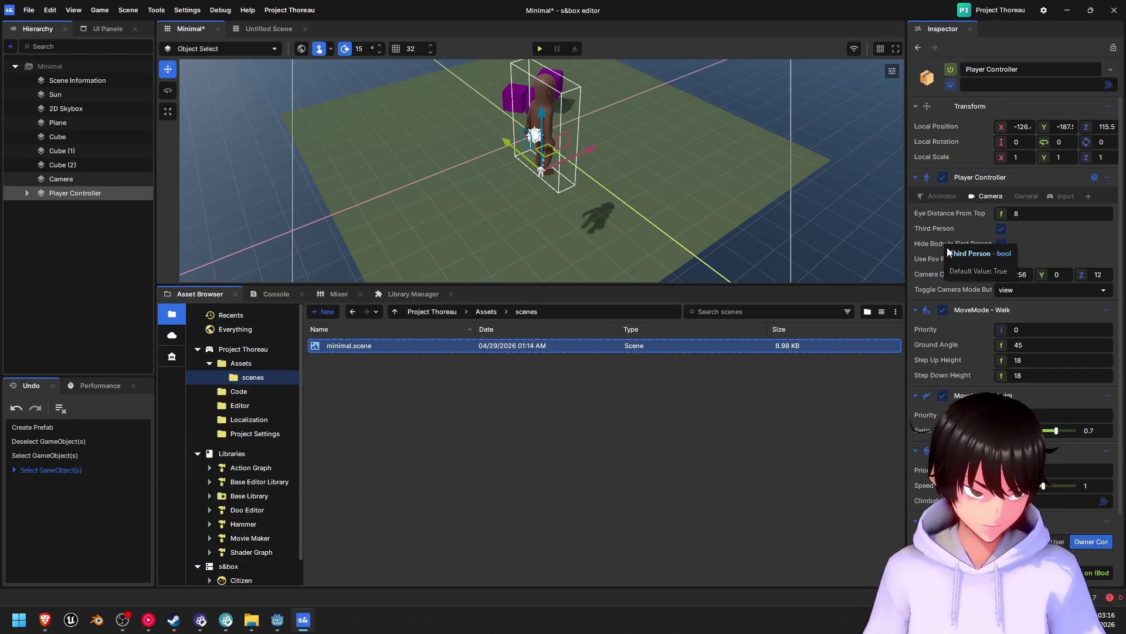
# - Turn off Third Person on the Player Controller camera, save minimal.scene, and start playing
pyautogui.click(1000, 229)
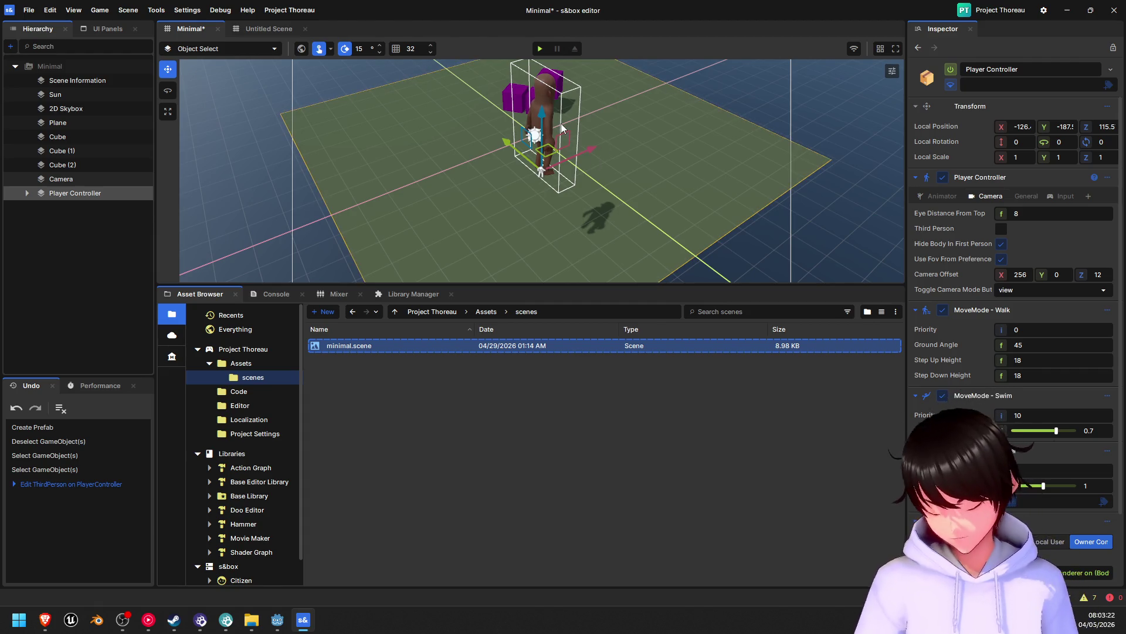
pyautogui.hotkey('ctrl', 's')
pyautogui.click(539, 49)
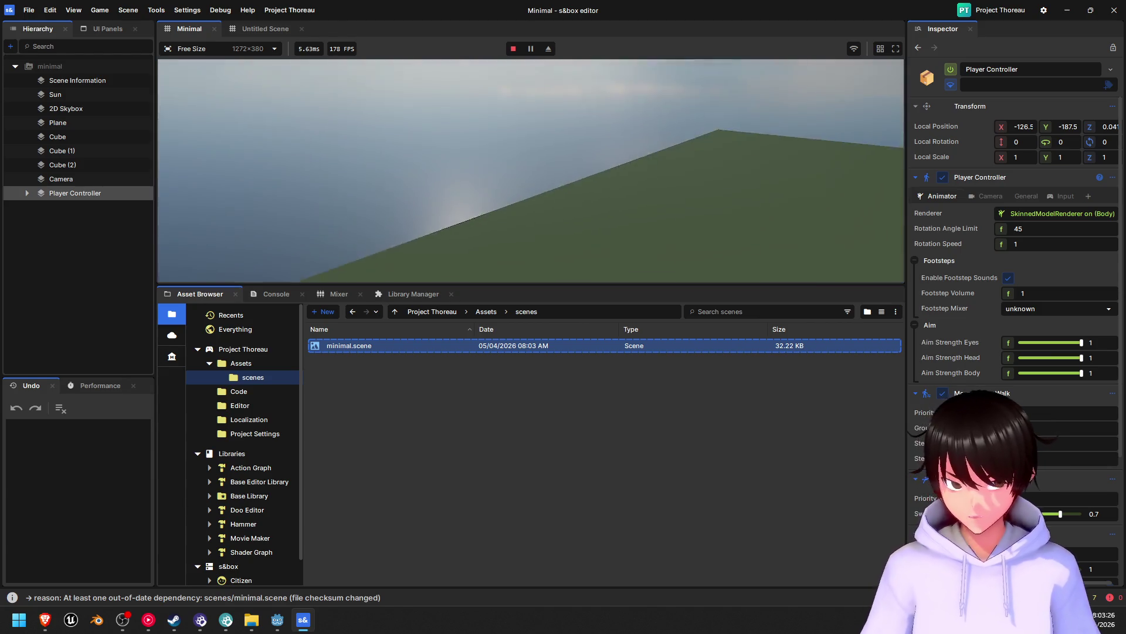
# - Walk with W and jump with Space around the purple cubes, then pause with Escape
pyautogui.press('w')
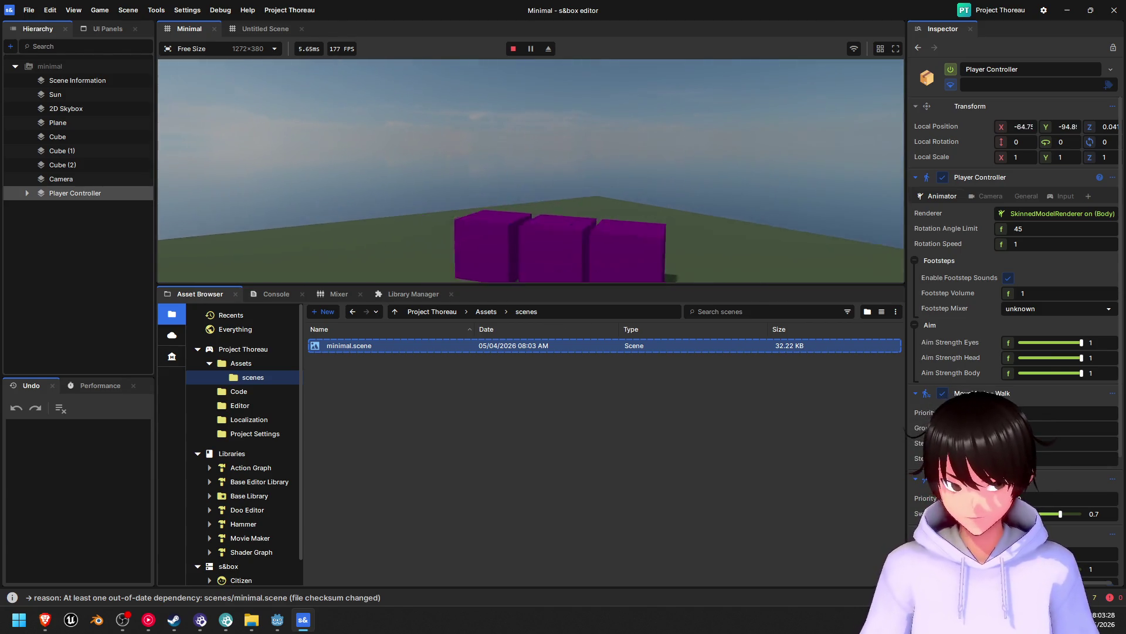
pyautogui.press('space')
pyautogui.press('w')
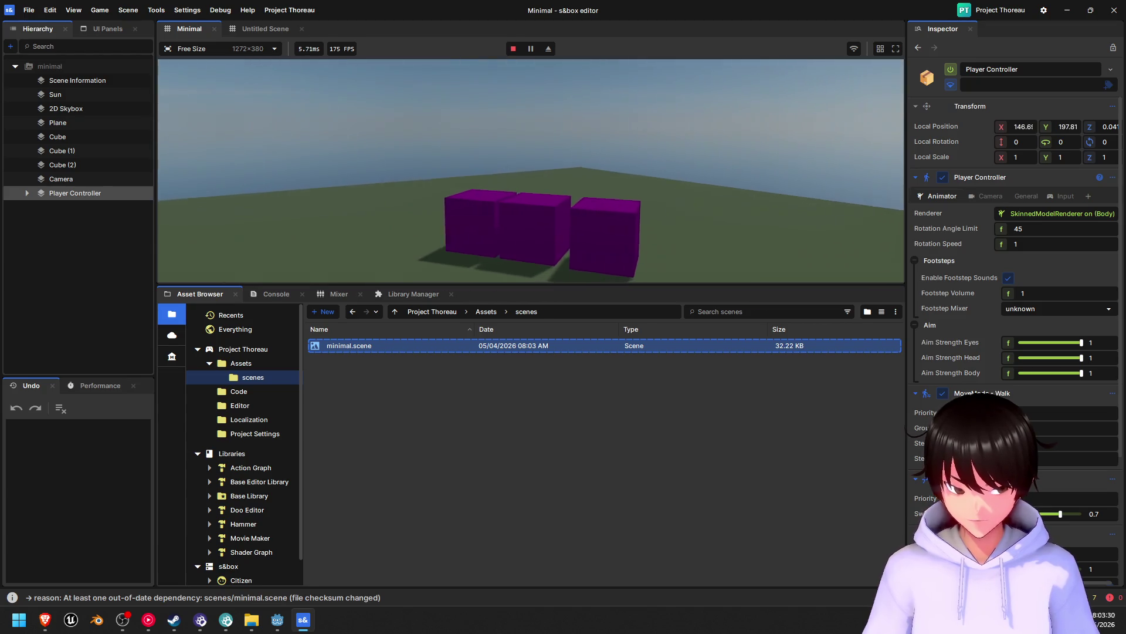
pyautogui.press('w')
pyautogui.press('space')
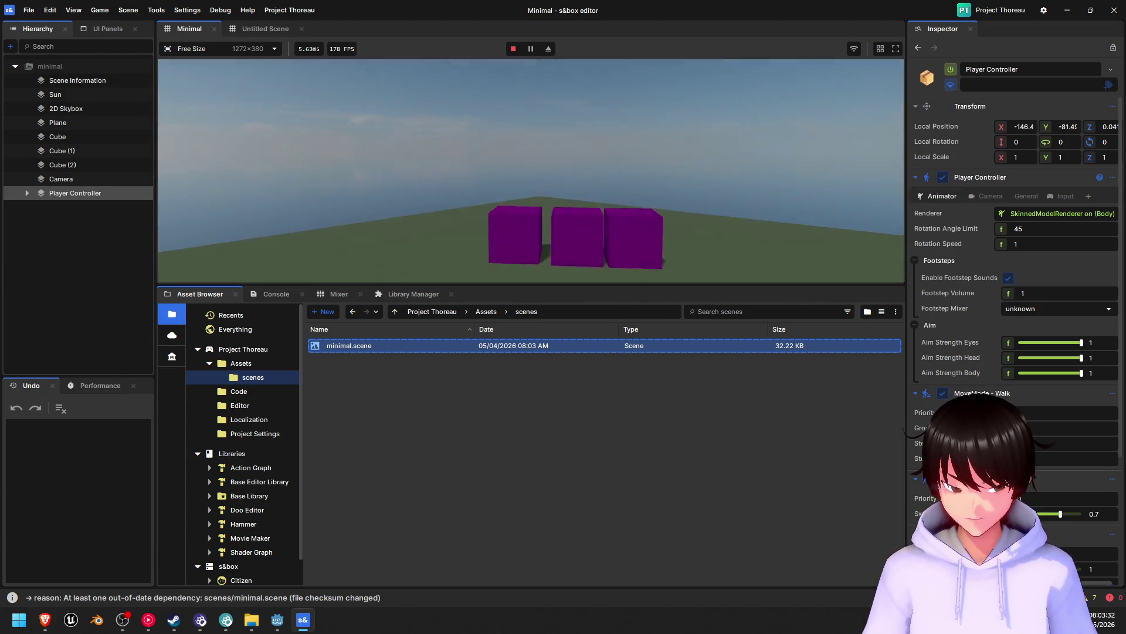
pyautogui.press('w')
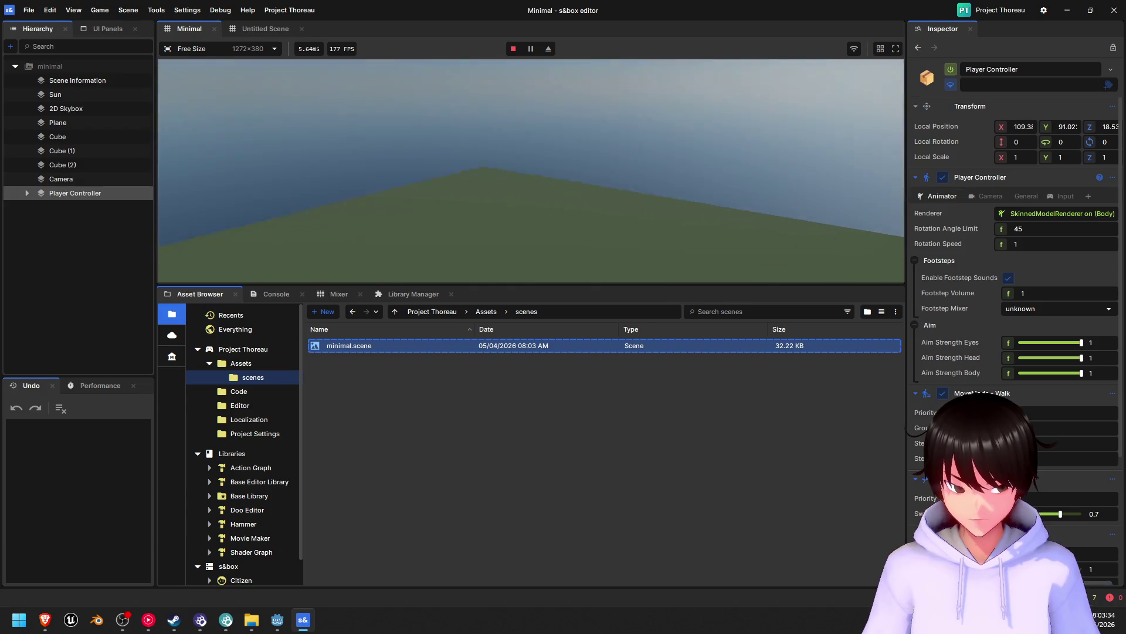
pyautogui.press('w')
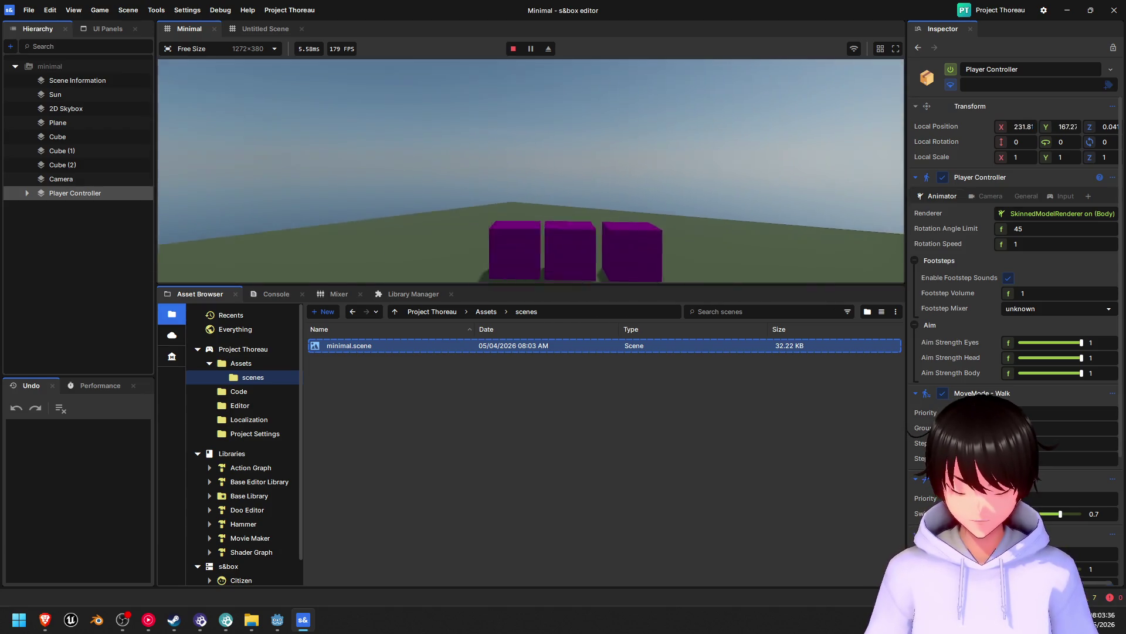
pyautogui.press('w')
pyautogui.press('Escape')
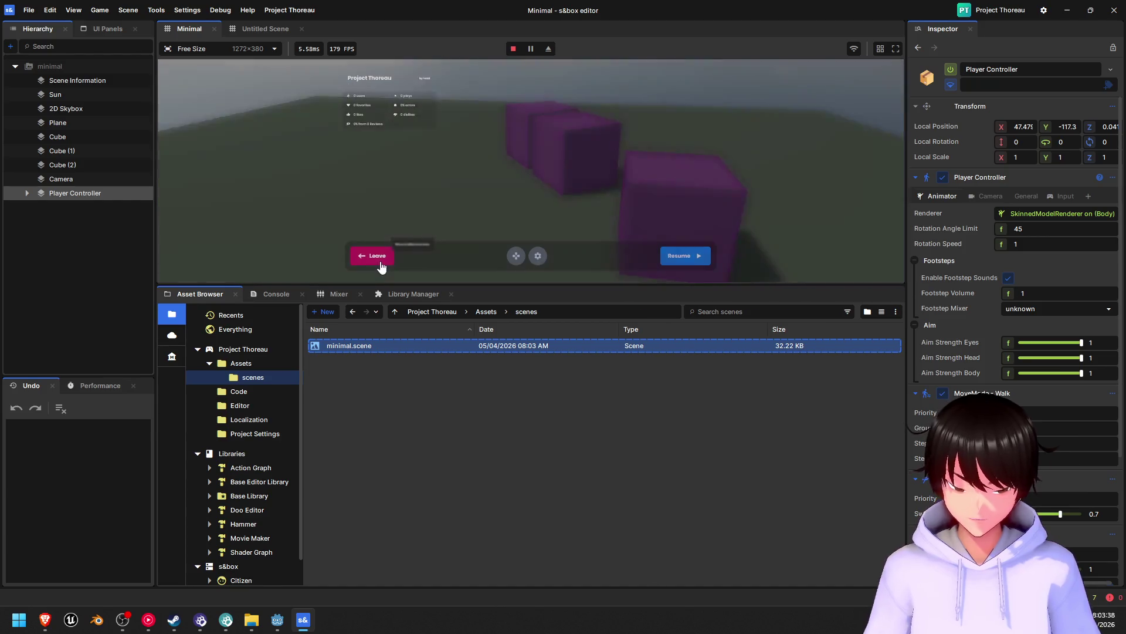
pyautogui.moveTo(555, 286); pyautogui.dragTo(561, 550)
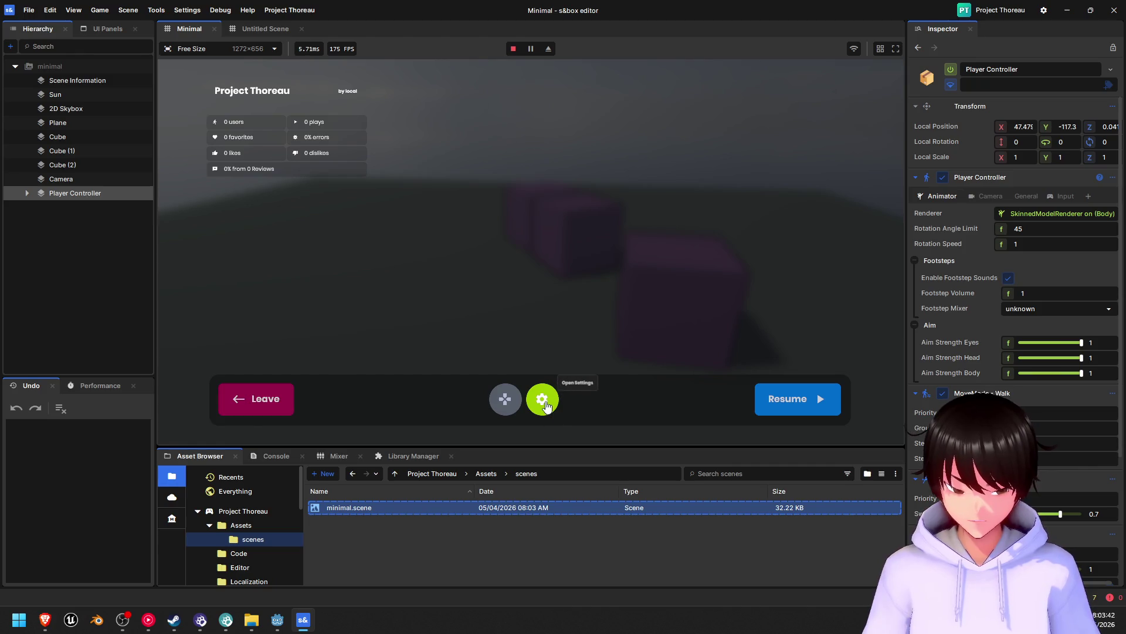
# - Browse the game's Input, Key Binds, Sound and Game settings, then leave the game
pyautogui.click(542, 399)
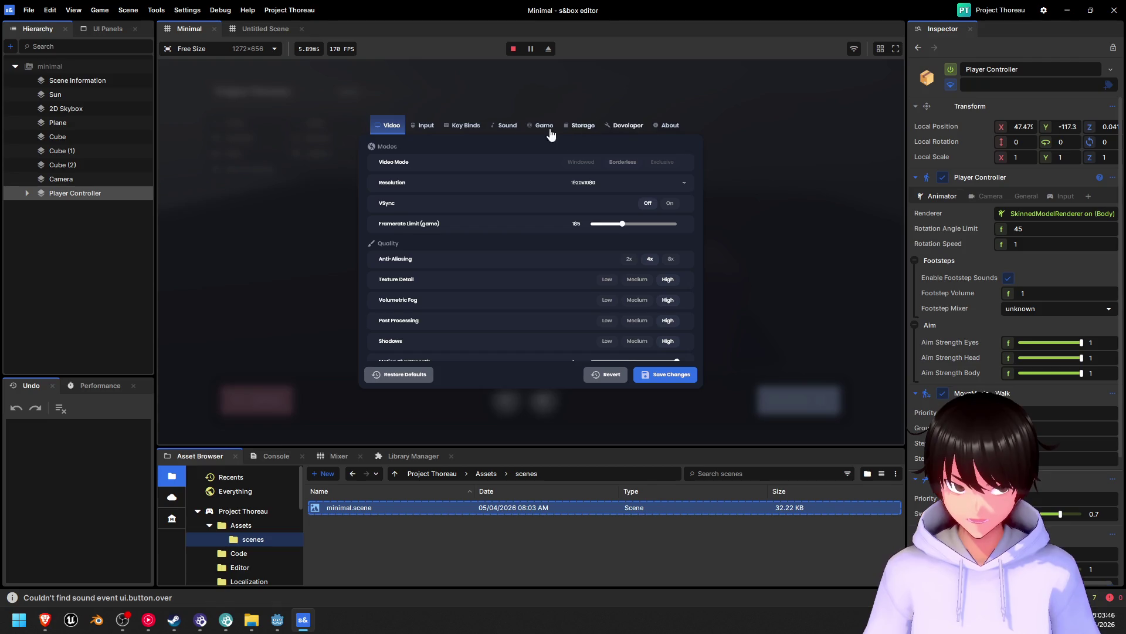
pyautogui.click(424, 128)
pyautogui.click(455, 133)
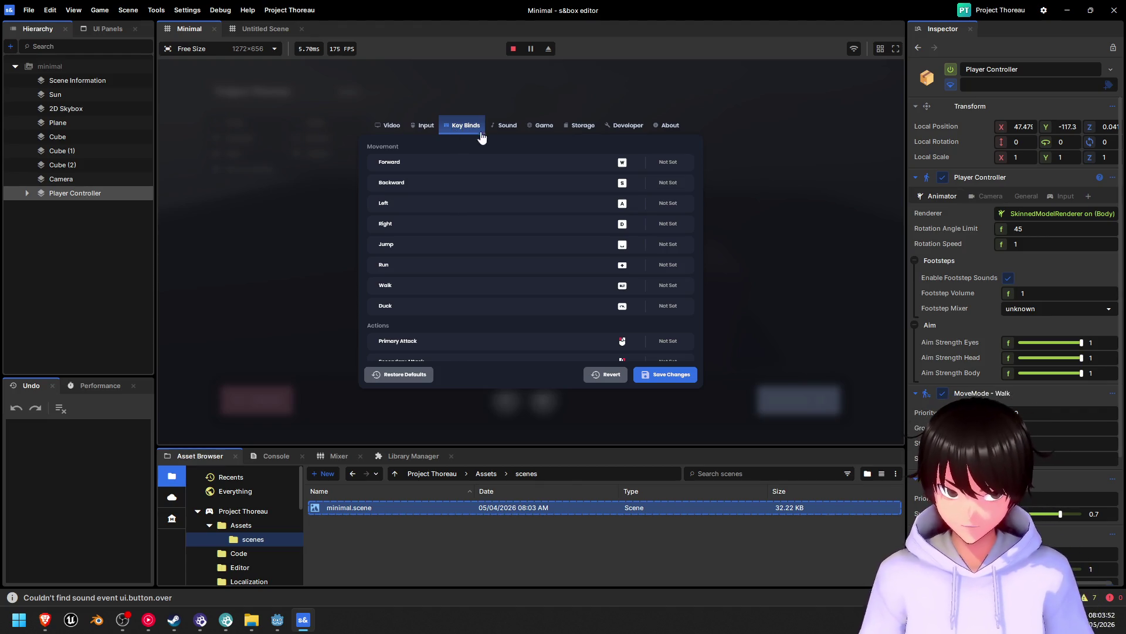
pyautogui.click(508, 125)
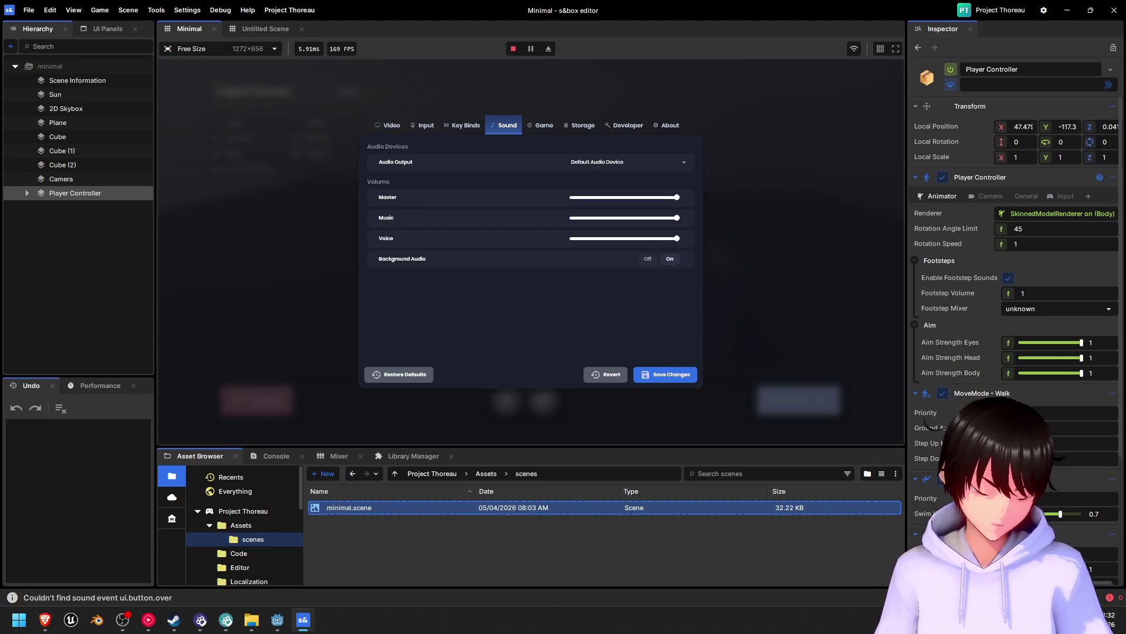
pyautogui.click(549, 122)
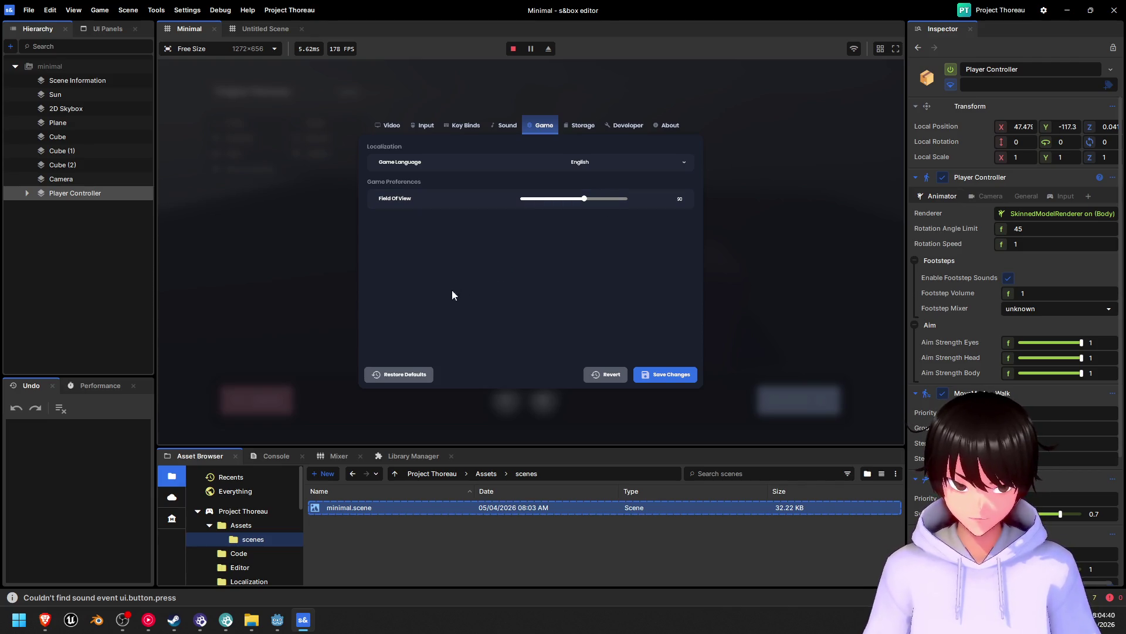
pyautogui.click(295, 244)
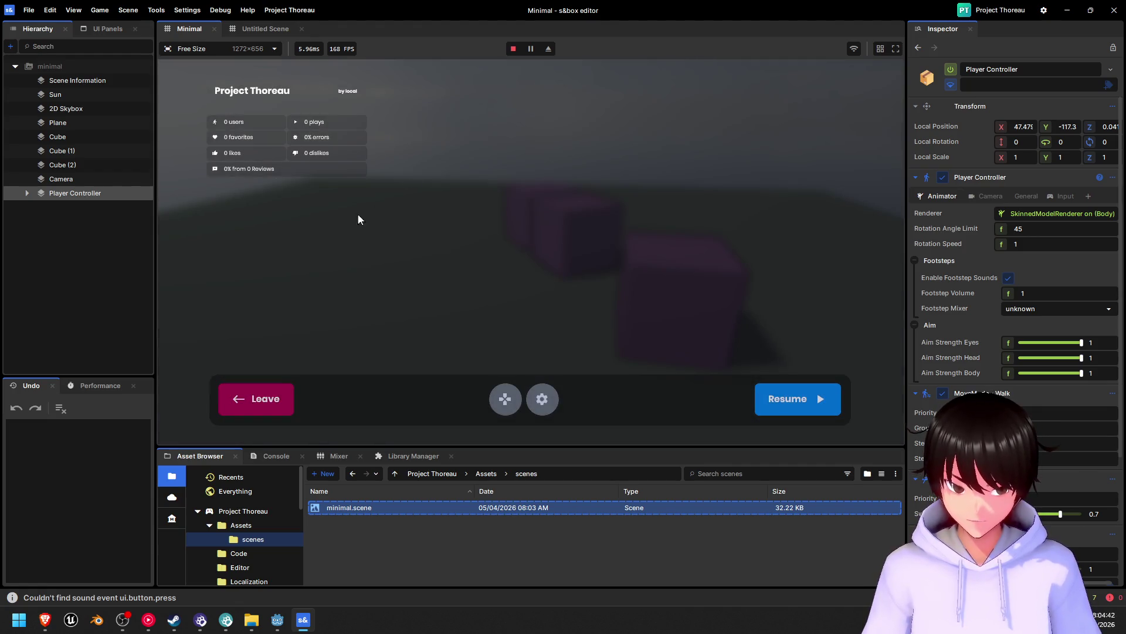
pyautogui.click(273, 396)
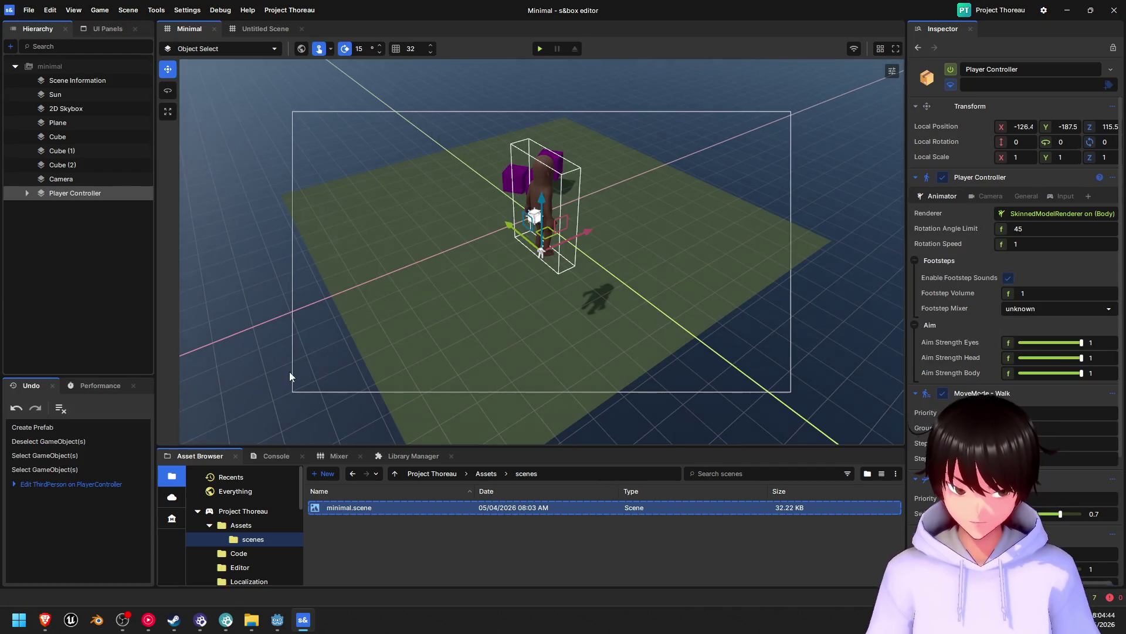
# - Run the minimal scene again with the viewport toolbar's Play button
pyautogui.click(539, 49)
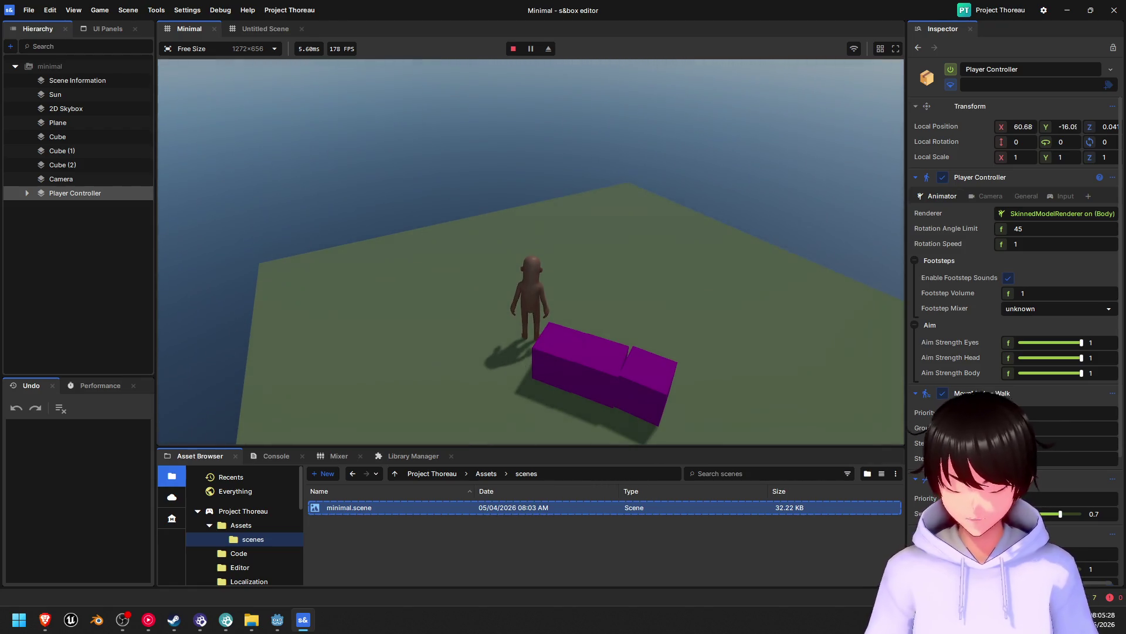
# - Pause the game and bring up the Key Binds settings page
pyautogui.press('Escape')
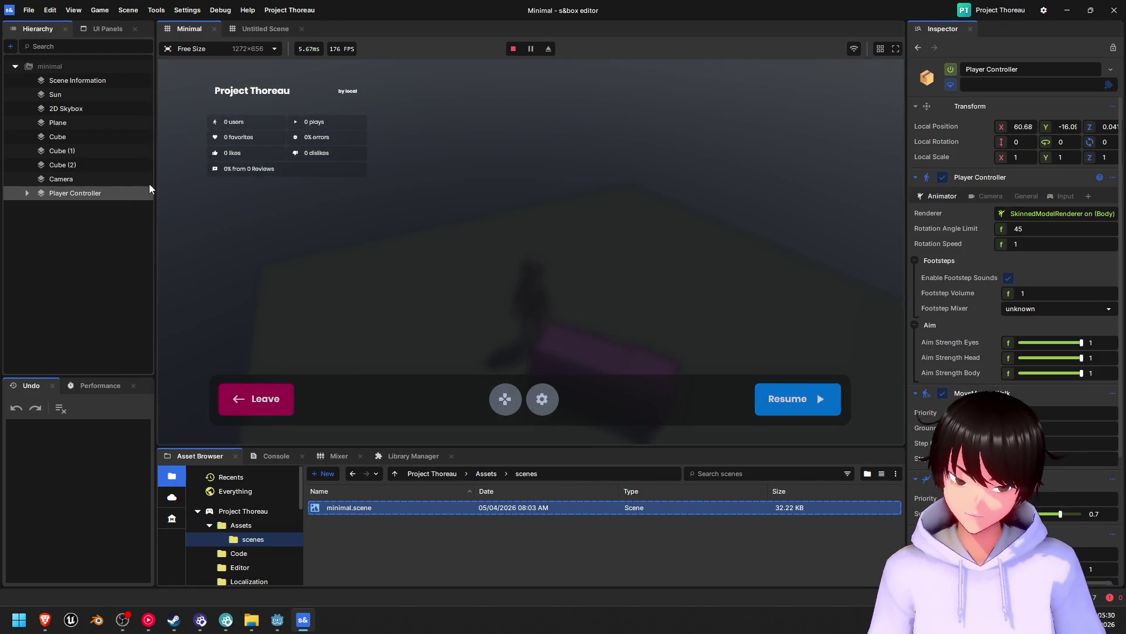
pyautogui.click(542, 400)
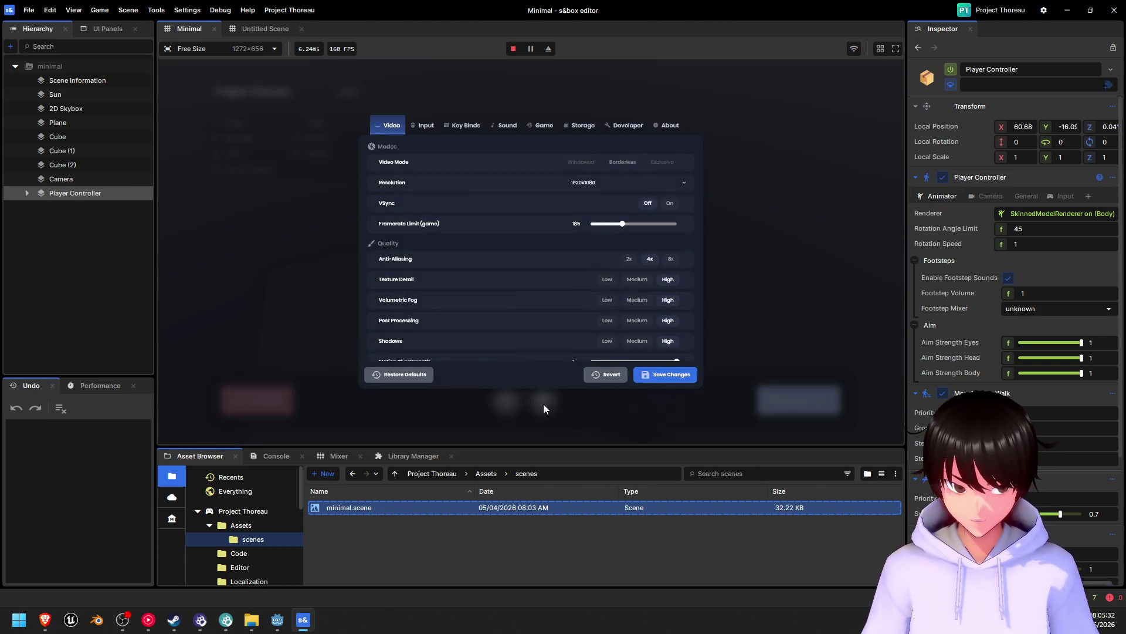
pyautogui.click(468, 125)
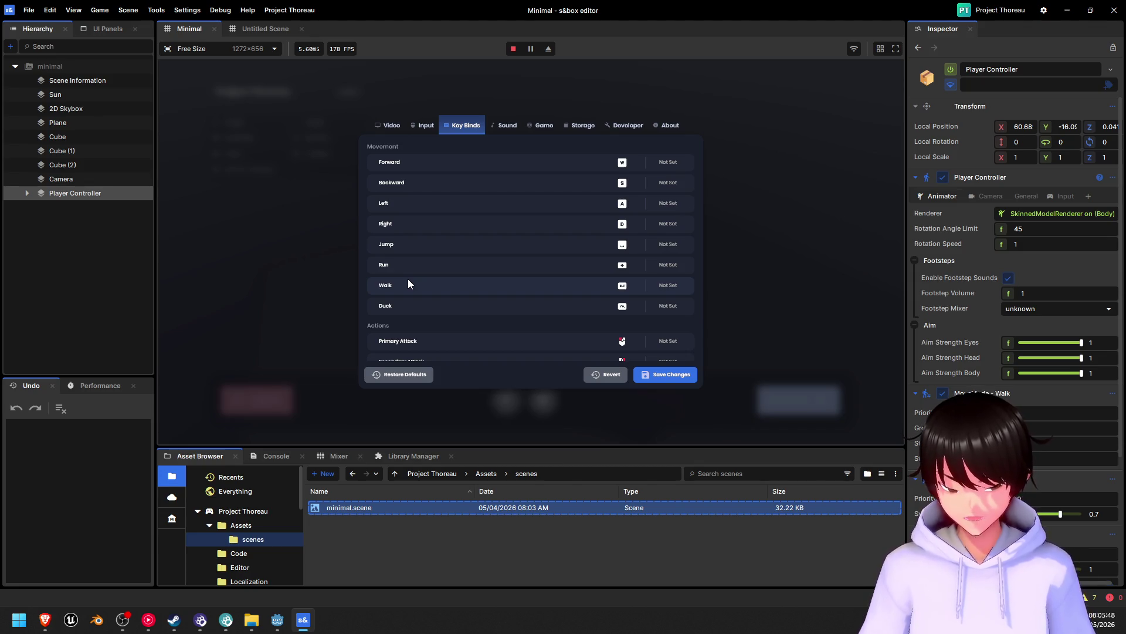
# - Scroll the key bindings list down to the Other actions, then stop the game
pyautogui.scroll(-4, 408, 284)
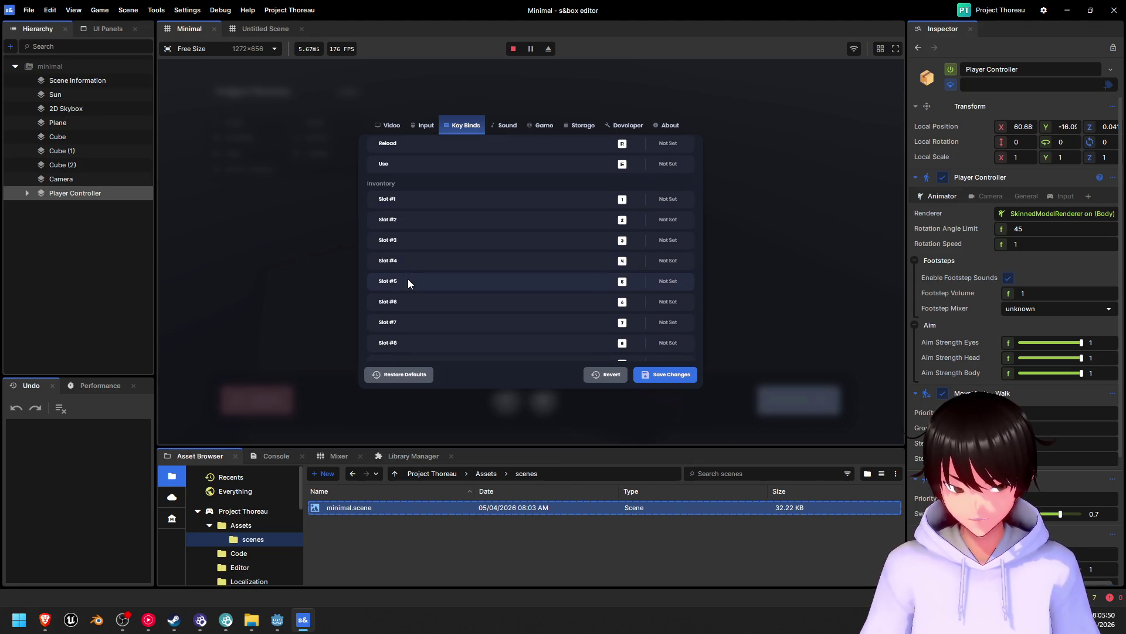
pyautogui.scroll(4, 408, 284)
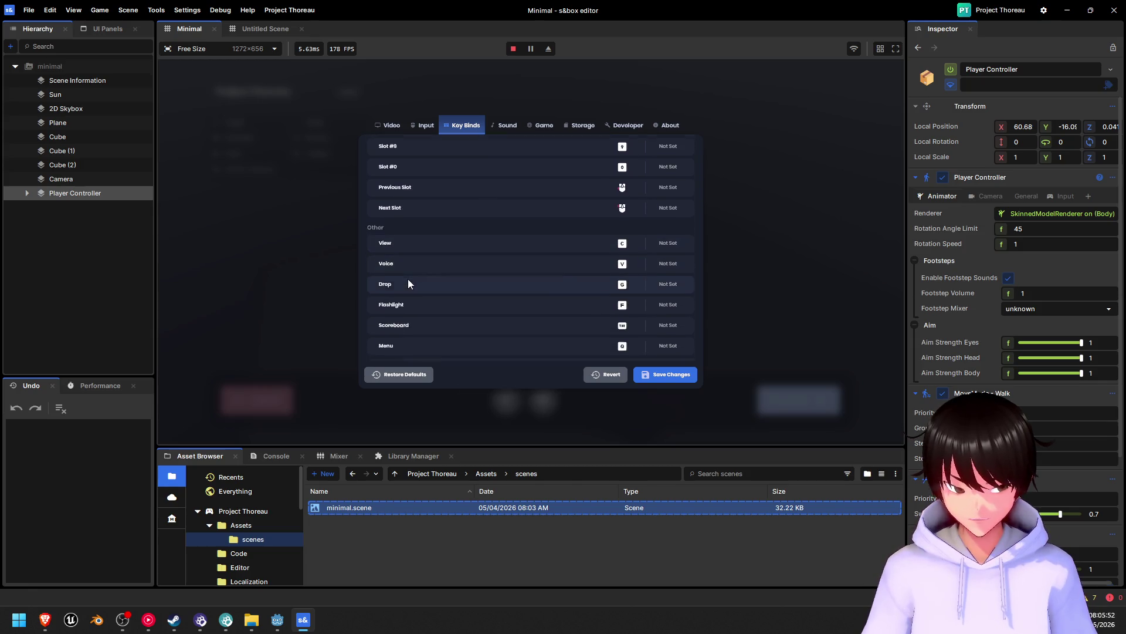
pyautogui.scroll(-5, 409, 284)
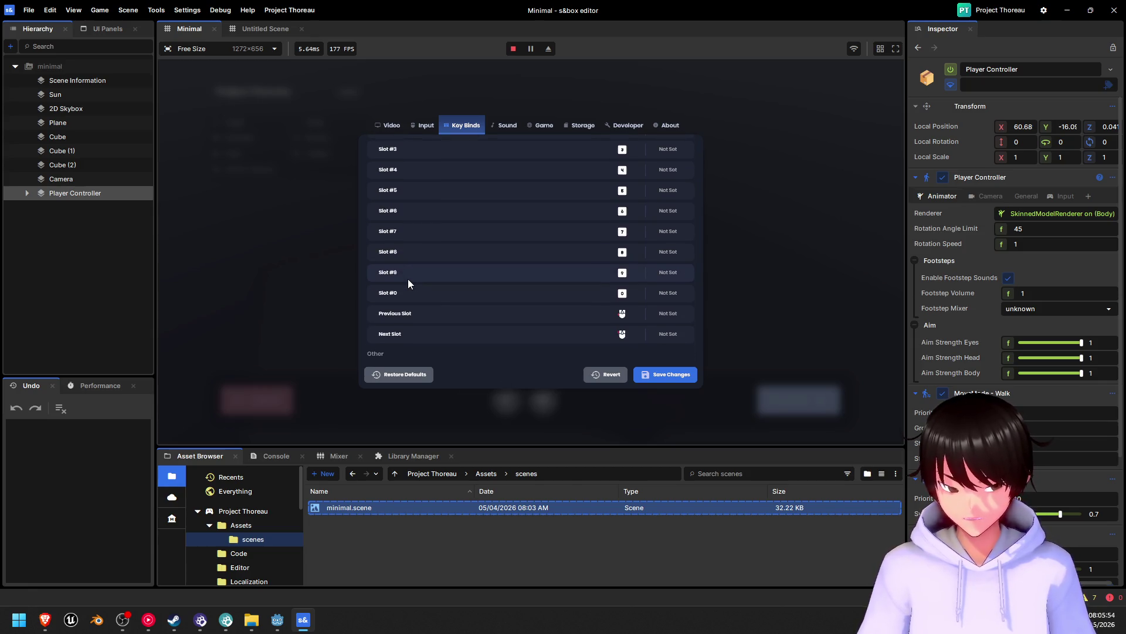
pyautogui.scroll(-3, 408, 284)
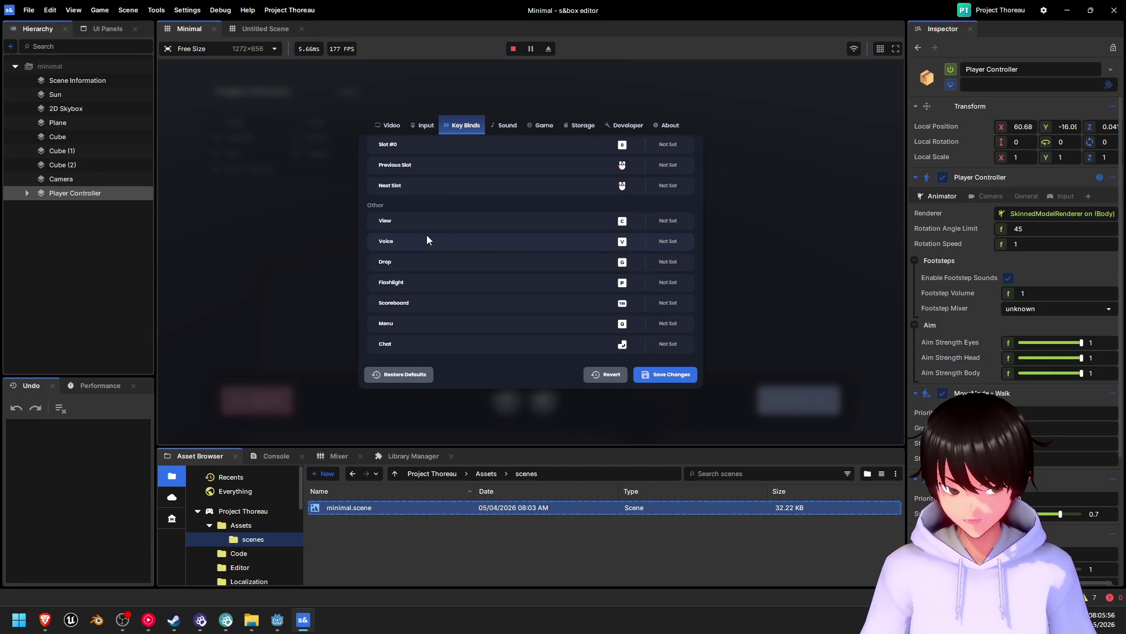
pyautogui.scroll(4, 444, 293)
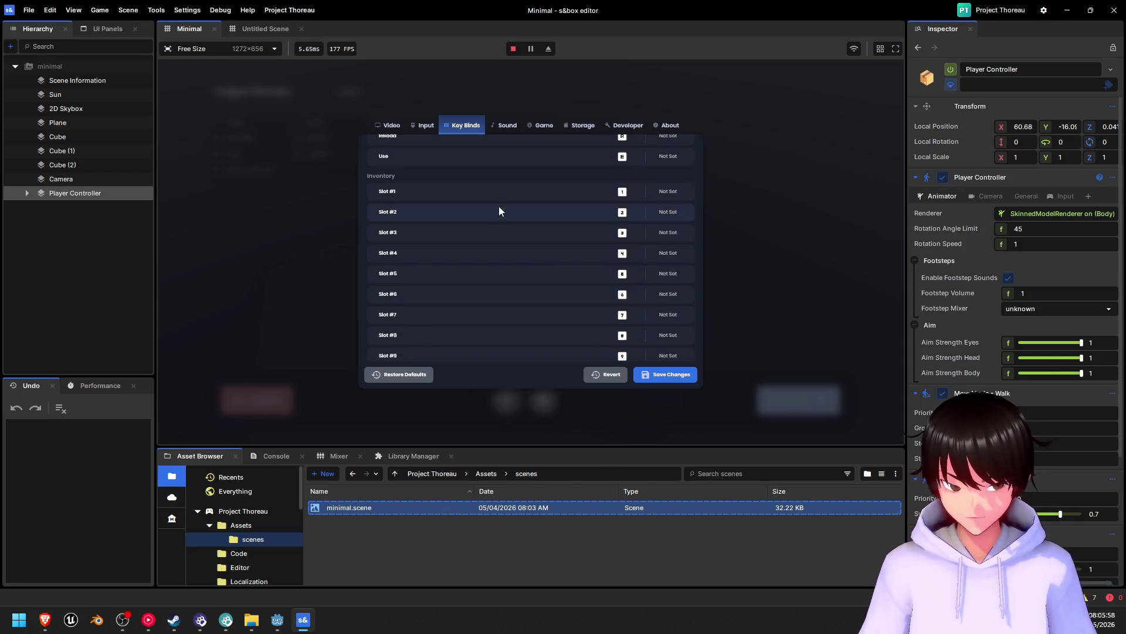
pyautogui.scroll(-4, 438, 203)
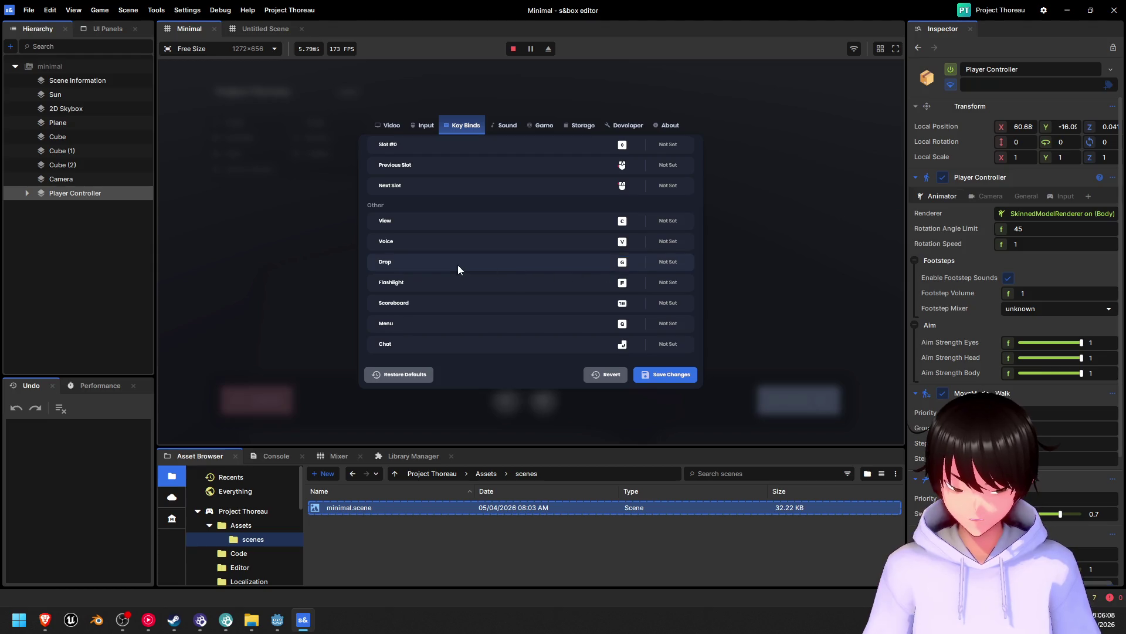
pyautogui.scroll(-1, 493, 297)
pyautogui.scroll(2, 469, 282)
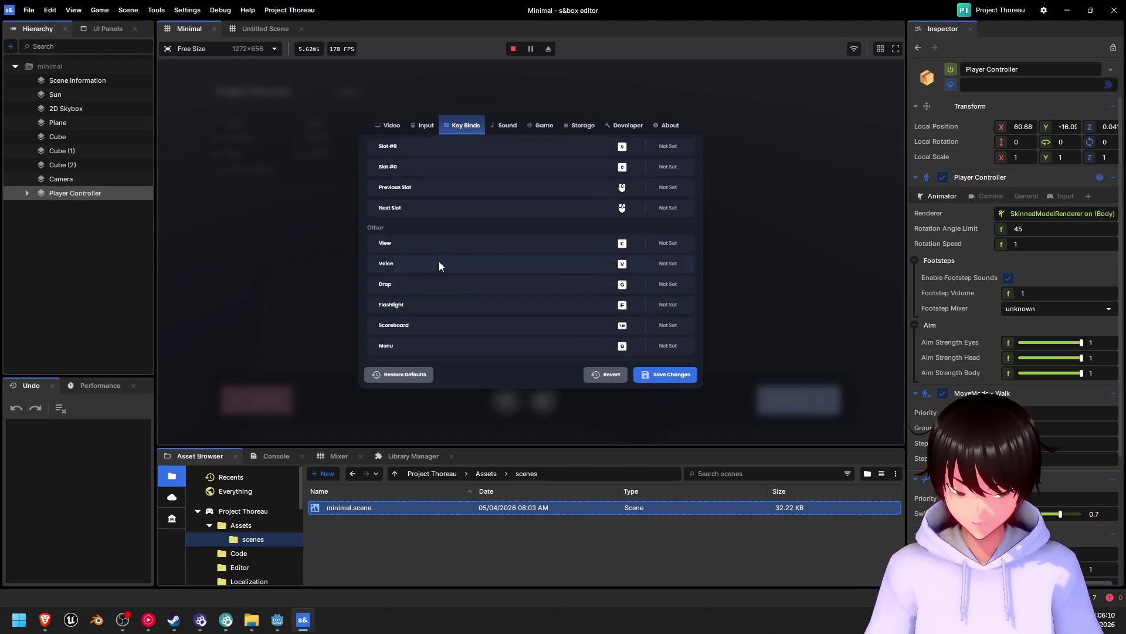
pyautogui.scroll(10, 435, 269)
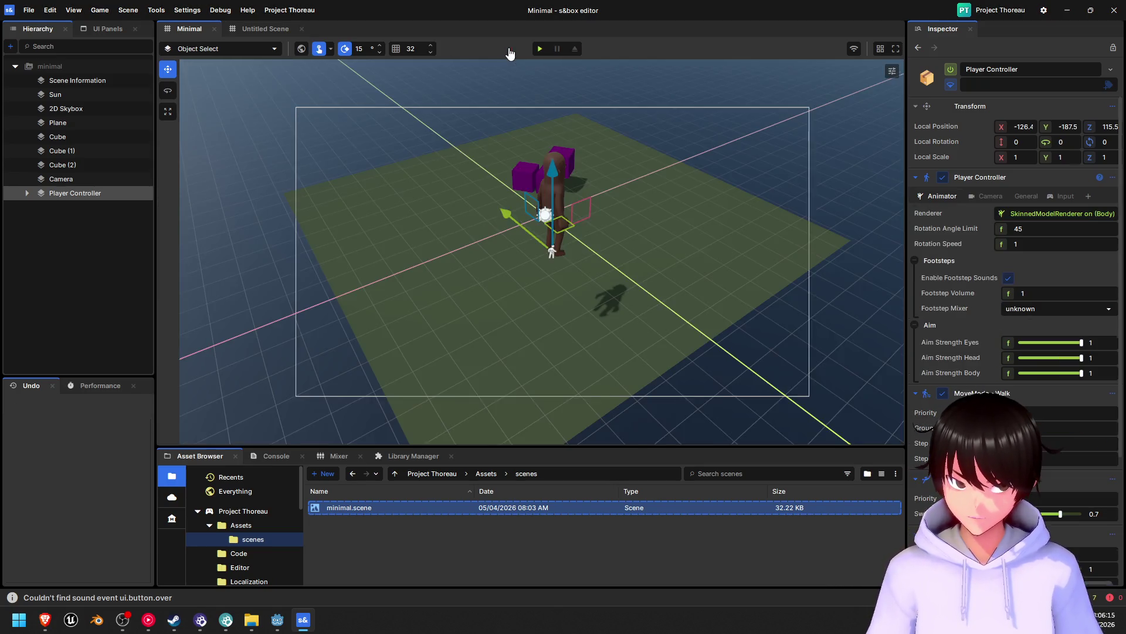
pyautogui.click(513, 49)
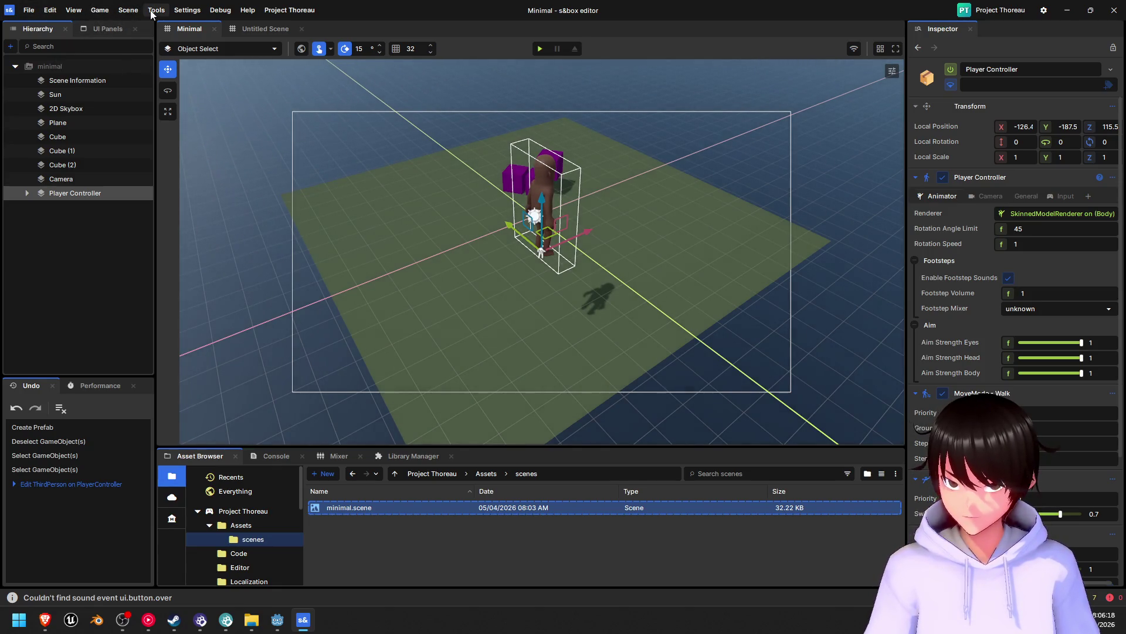
# - Look through the editor's File menu commands
pyautogui.click(33, 12)
pyautogui.moveTo(55, 15)
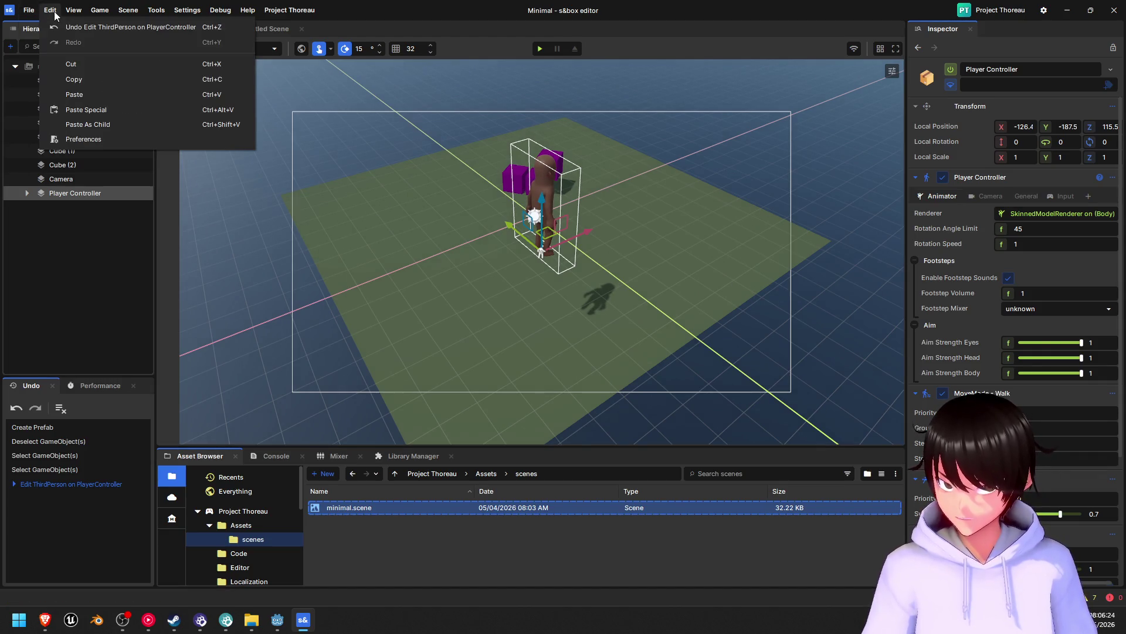
pyautogui.moveTo(97, 12)
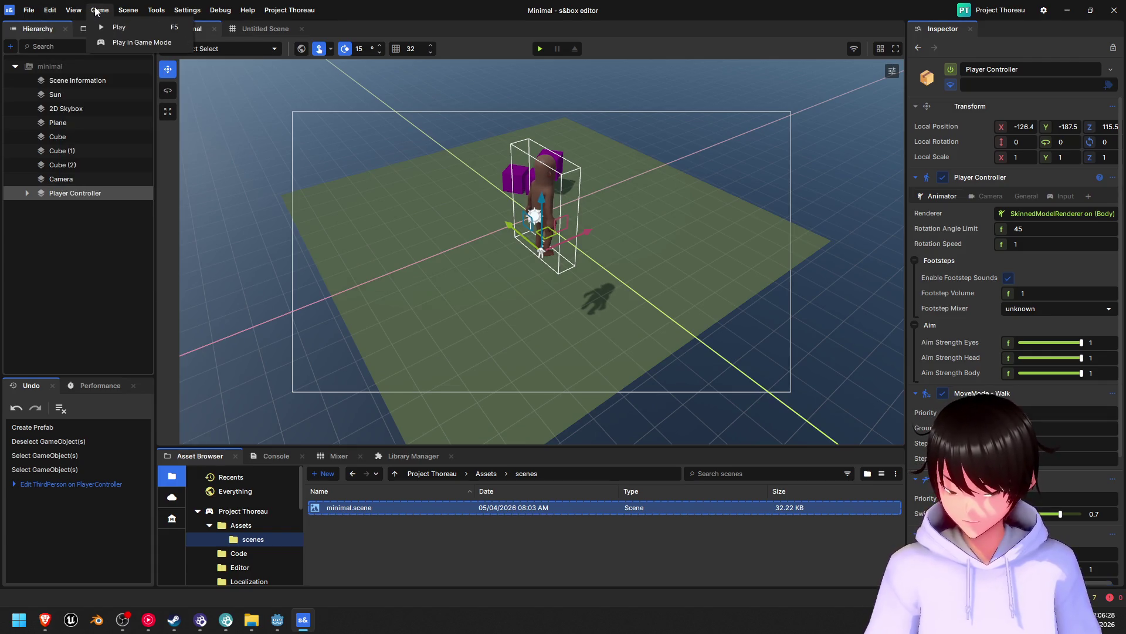
# - Inspect each scene object in turn: Camera, Cube, Sun, and Scene Information
pyautogui.click(15, 203)
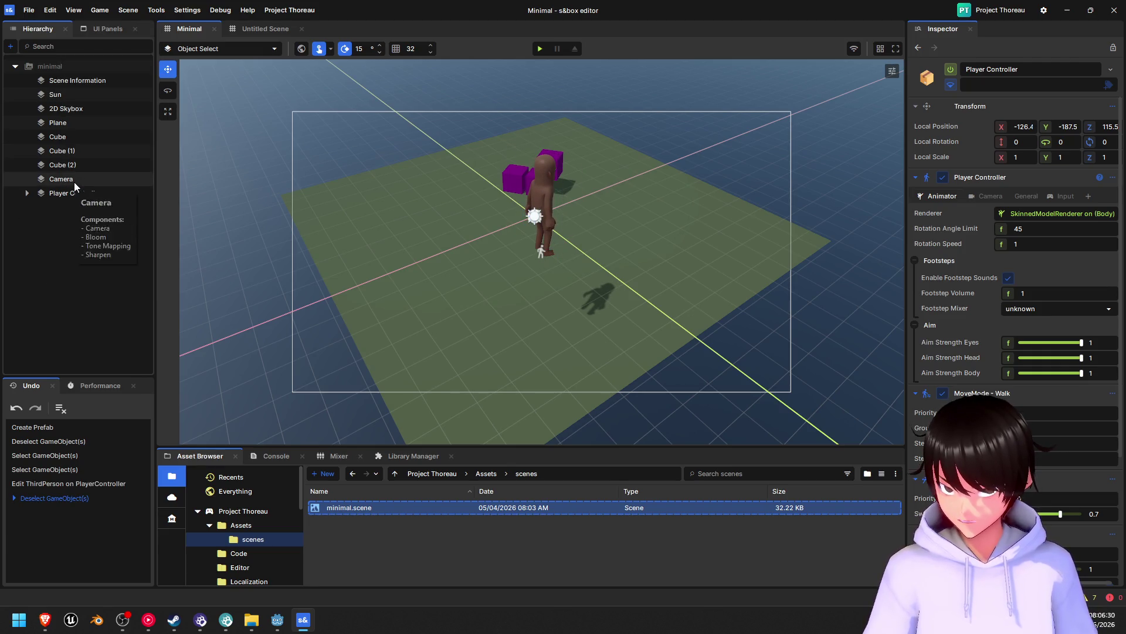
pyautogui.click(73, 181)
pyautogui.click(75, 164)
pyautogui.click(73, 150)
pyautogui.click(72, 137)
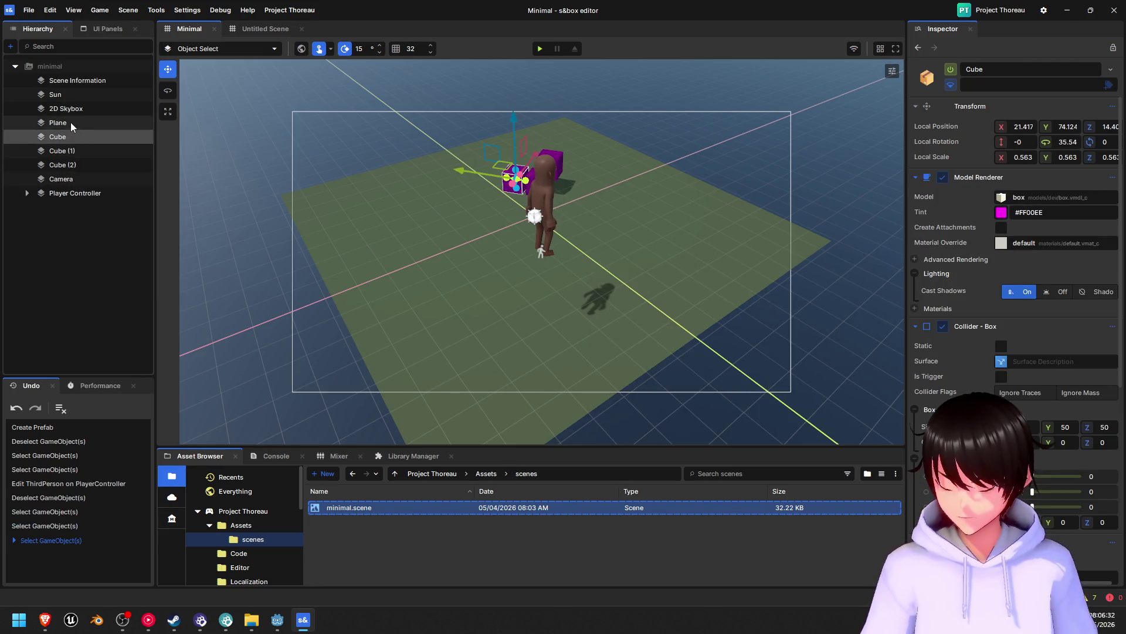
pyautogui.click(71, 123)
pyautogui.click(73, 108)
pyautogui.click(73, 95)
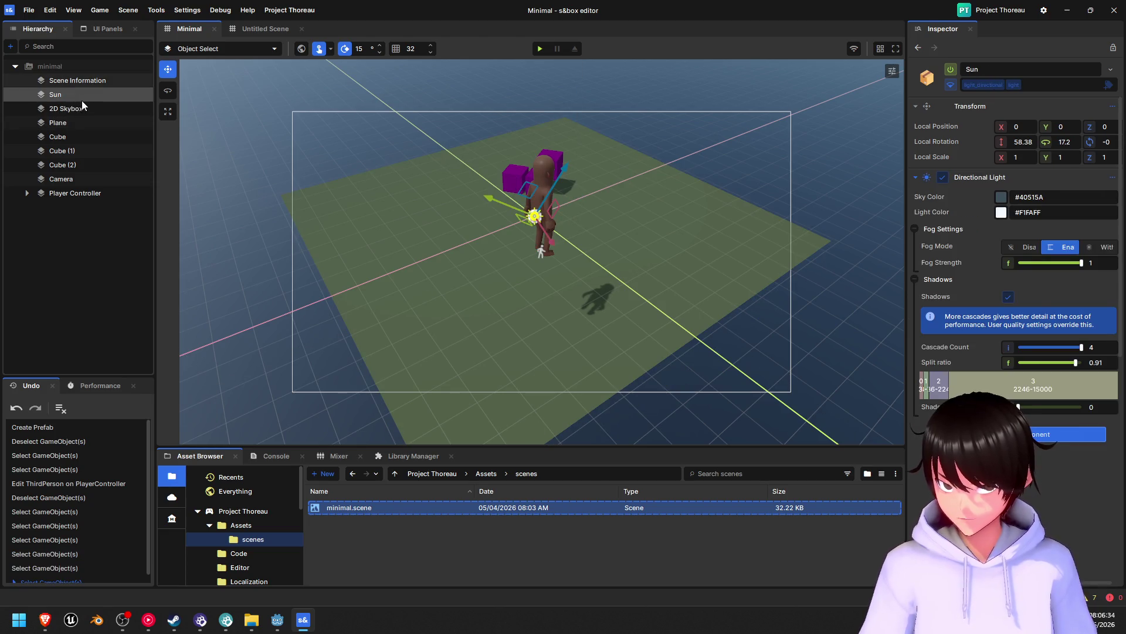
pyautogui.click(79, 82)
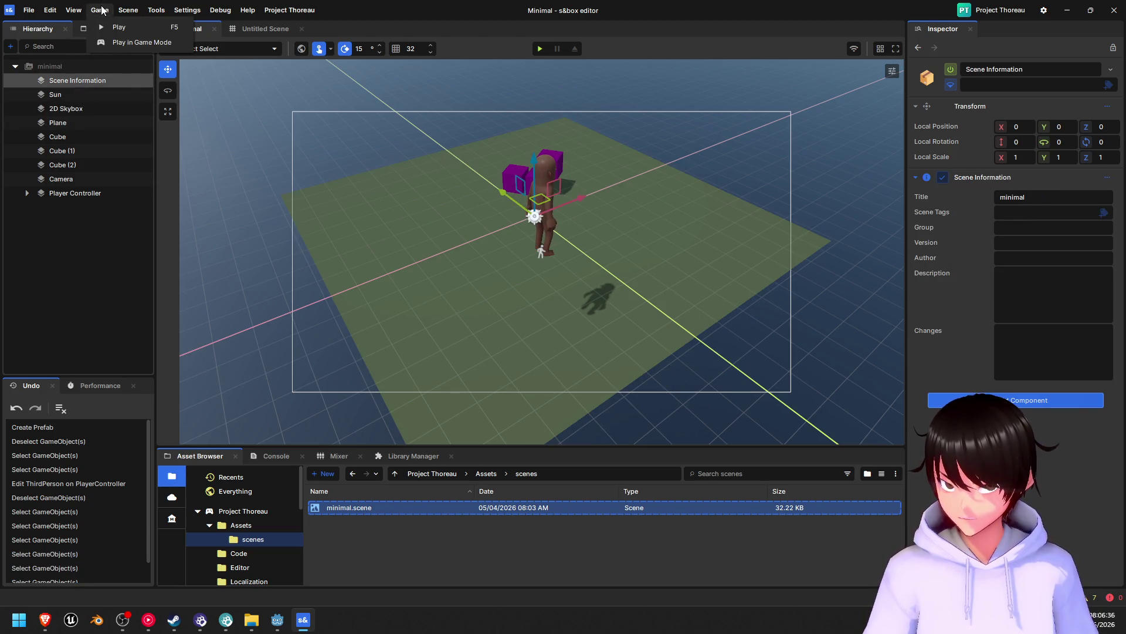
# - Browse the View, Edit and Debug menus, then show the project's Code folder in the Asset Browser
pyautogui.click(74, 10)
pyautogui.click(61, 14)
pyautogui.click(51, 11)
pyautogui.moveTo(28, 10)
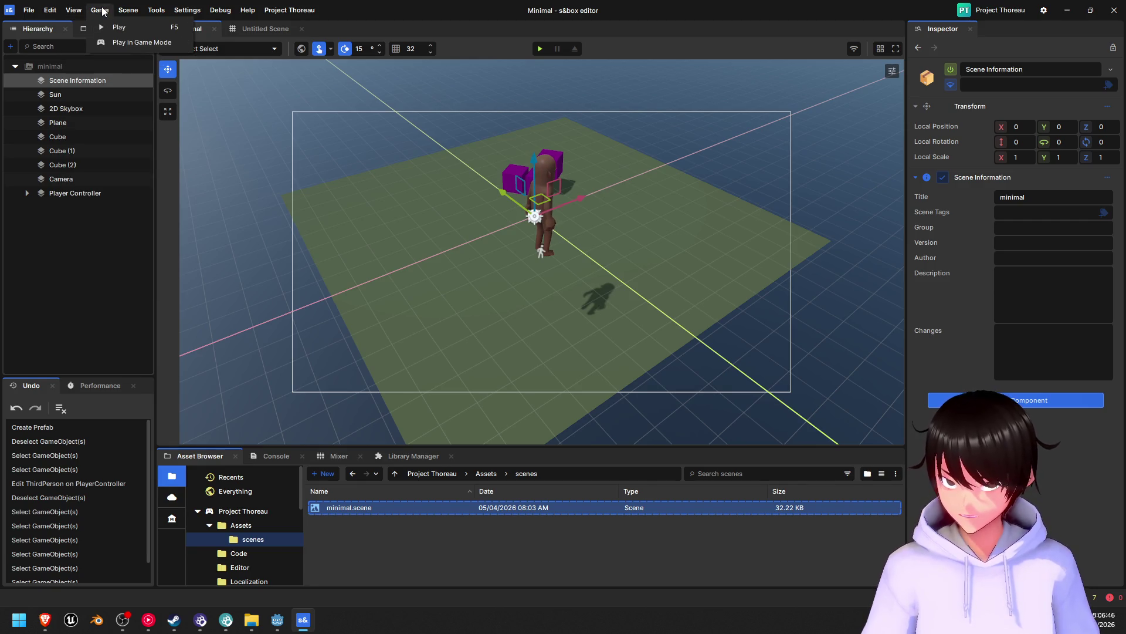
pyautogui.moveTo(133, 13)
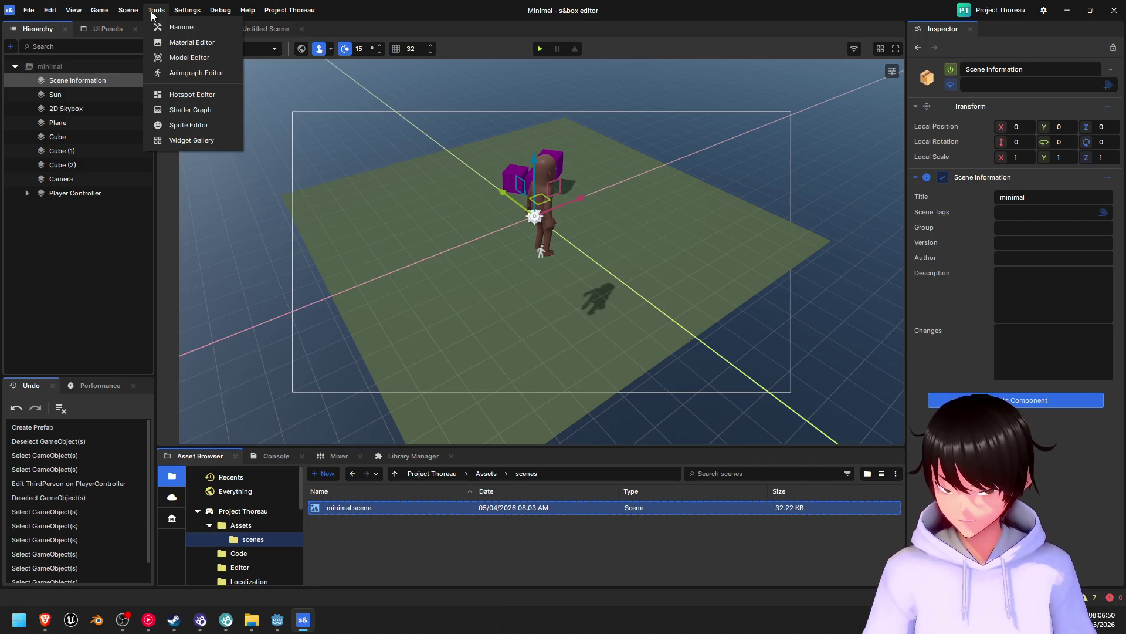
pyautogui.moveTo(187, 12)
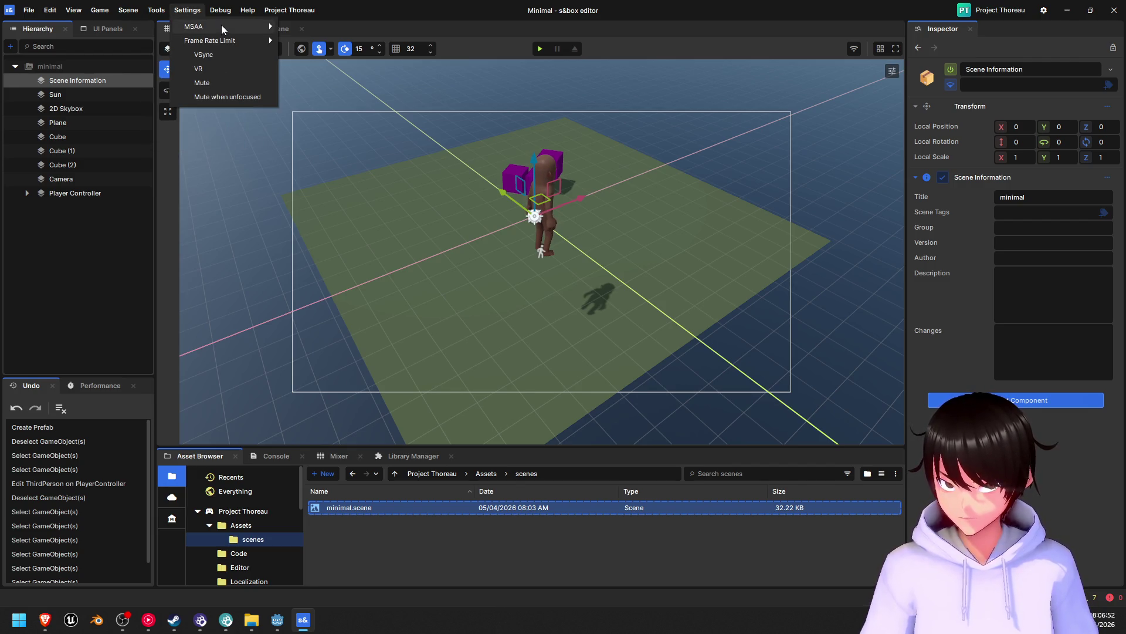
pyautogui.moveTo(222, 28)
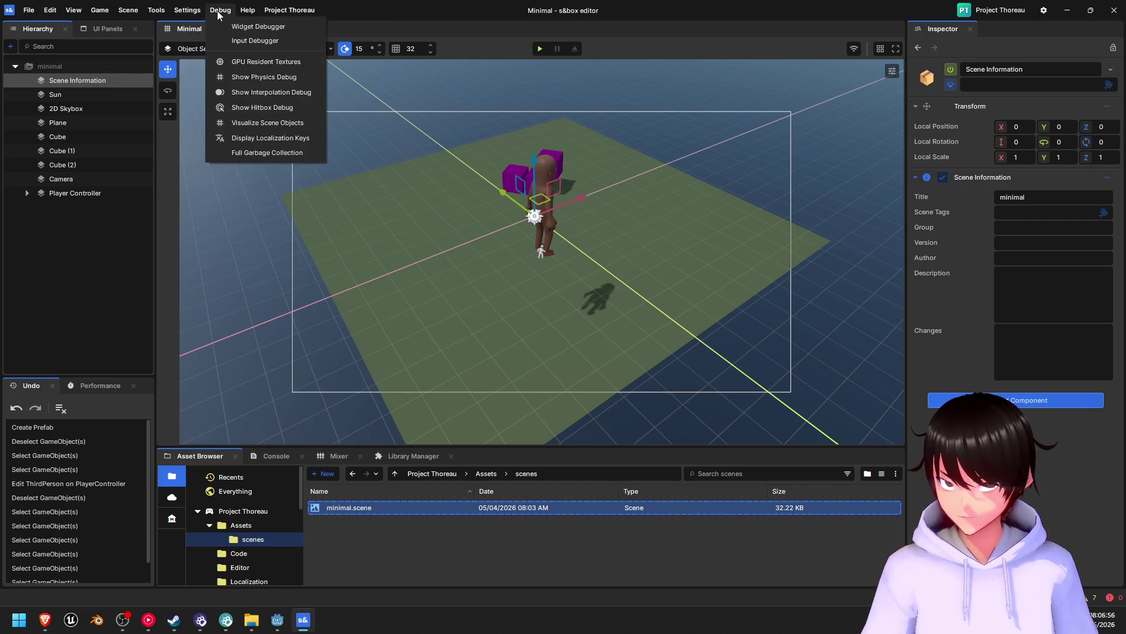
pyautogui.moveTo(245, 9)
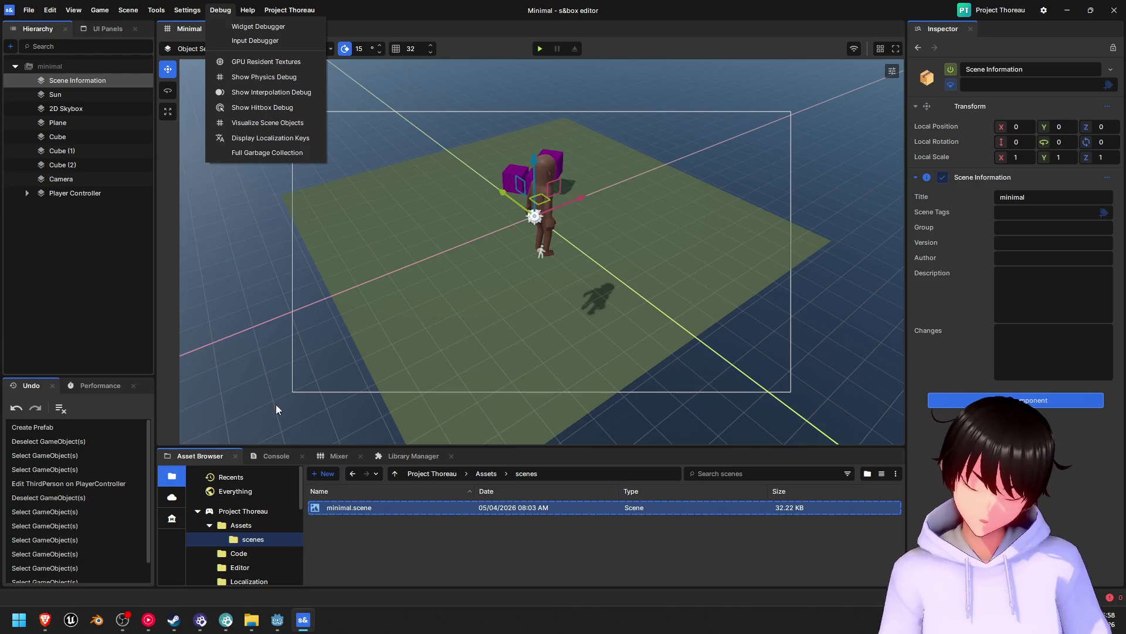
pyautogui.click(248, 555)
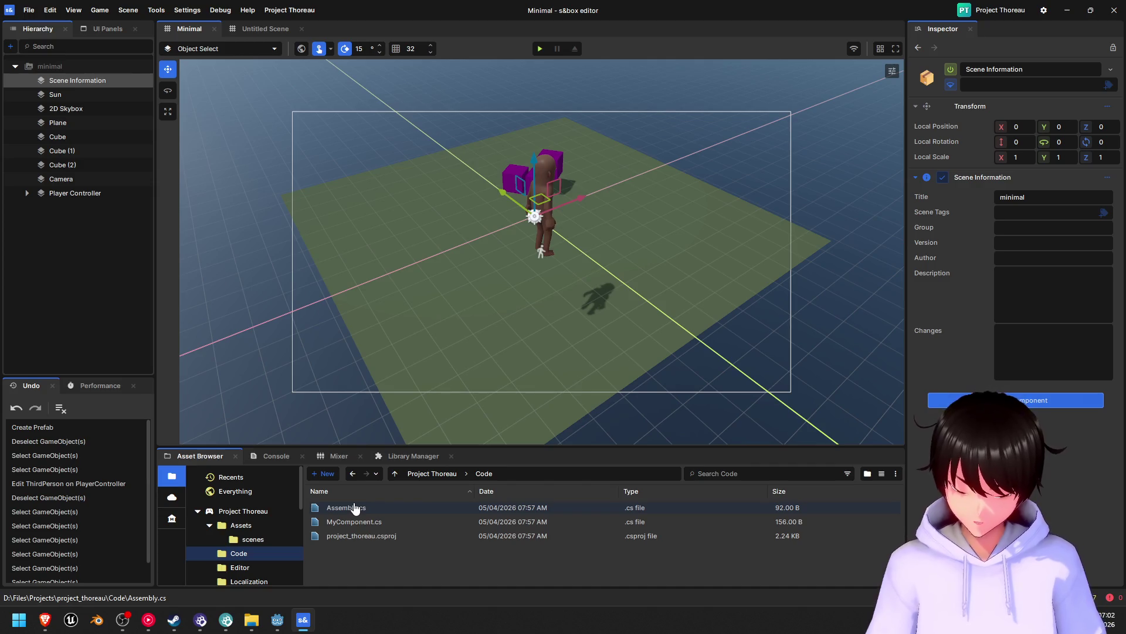
# - Open Assembly.cs in Visual Studio and pin the Base Library's Imports.cs as a tab
pyautogui.doubleClick(386, 508)
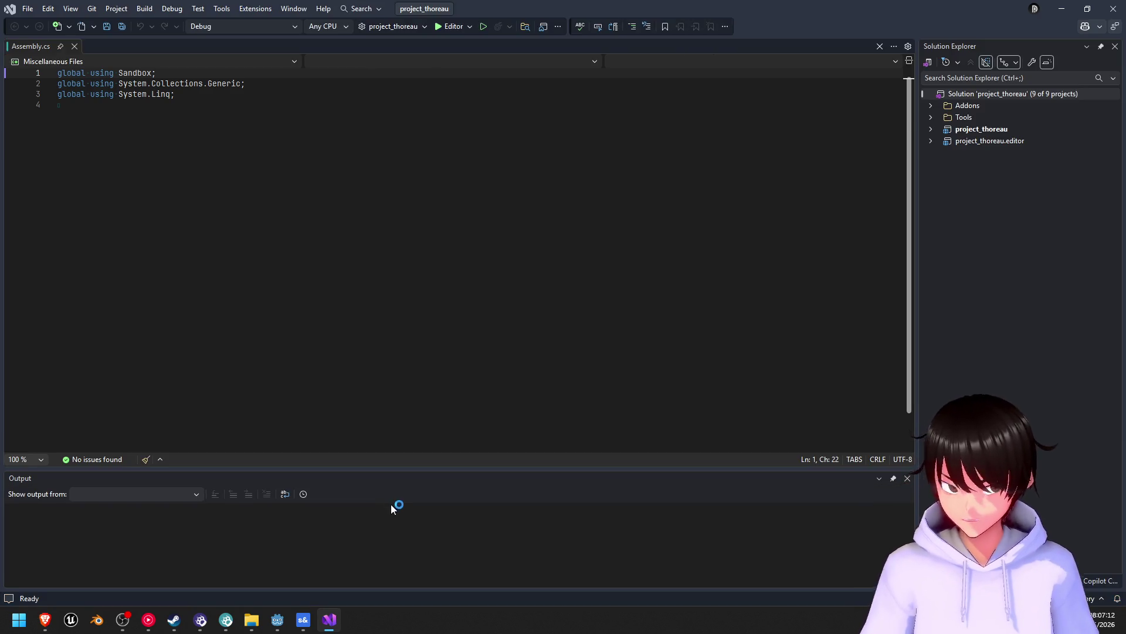
pyautogui.click(930, 106)
pyautogui.click(931, 129)
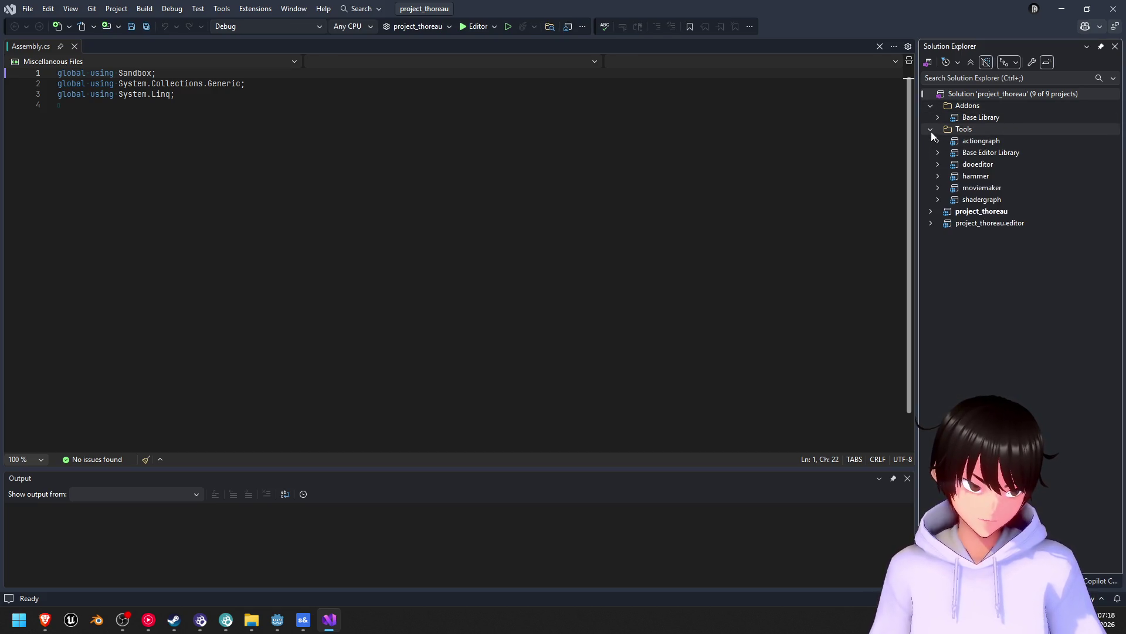
pyautogui.click(936, 118)
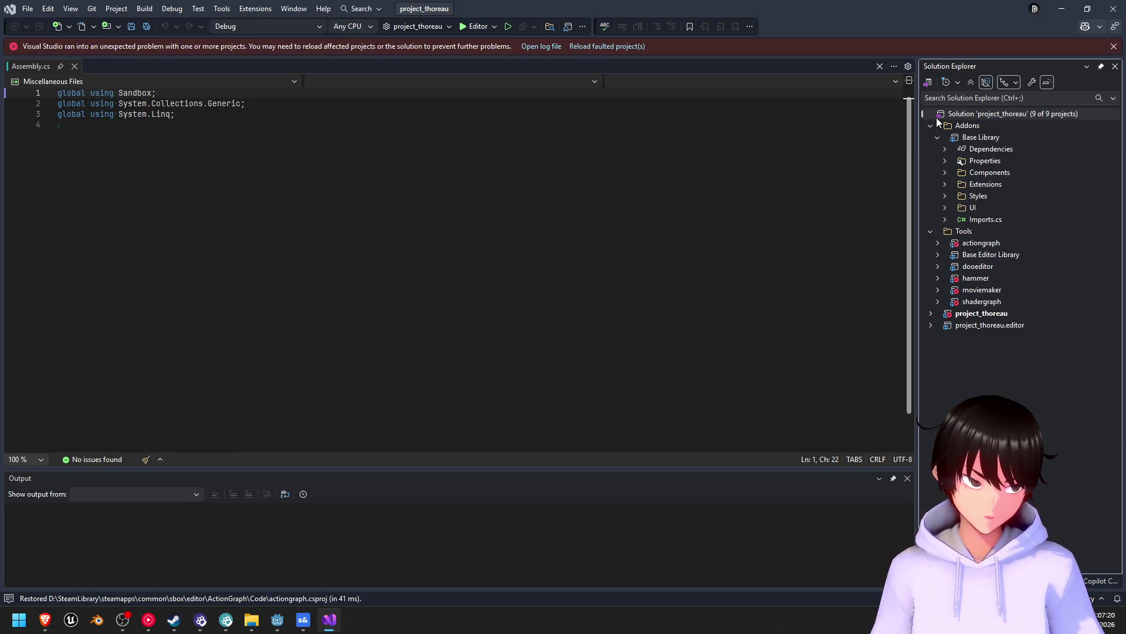
pyautogui.click(944, 220)
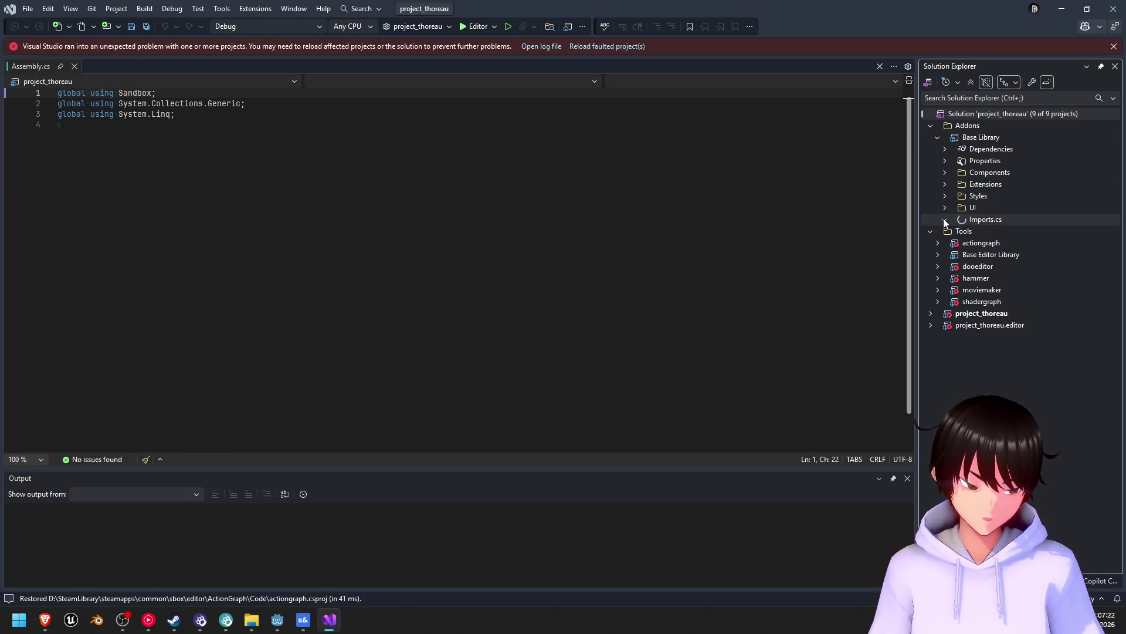
pyautogui.doubleClick(990, 222)
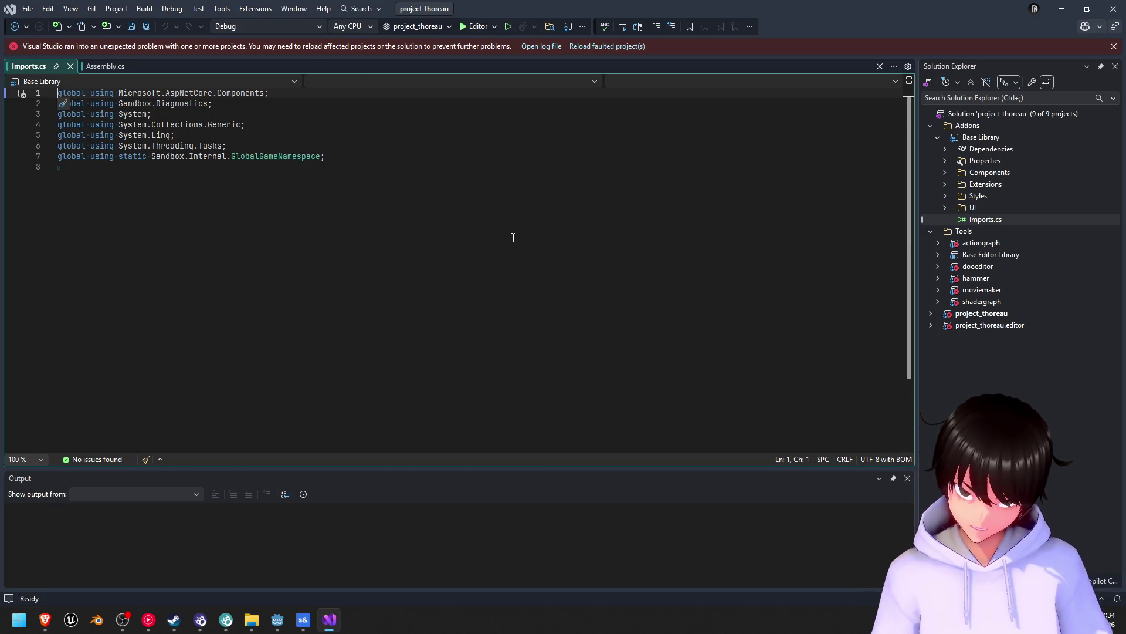
# - Dismiss the in-file search and bring up Find in Files for the whole solution
pyautogui.hotkey('ctrl', 'f')
pyautogui.click(875, 104)
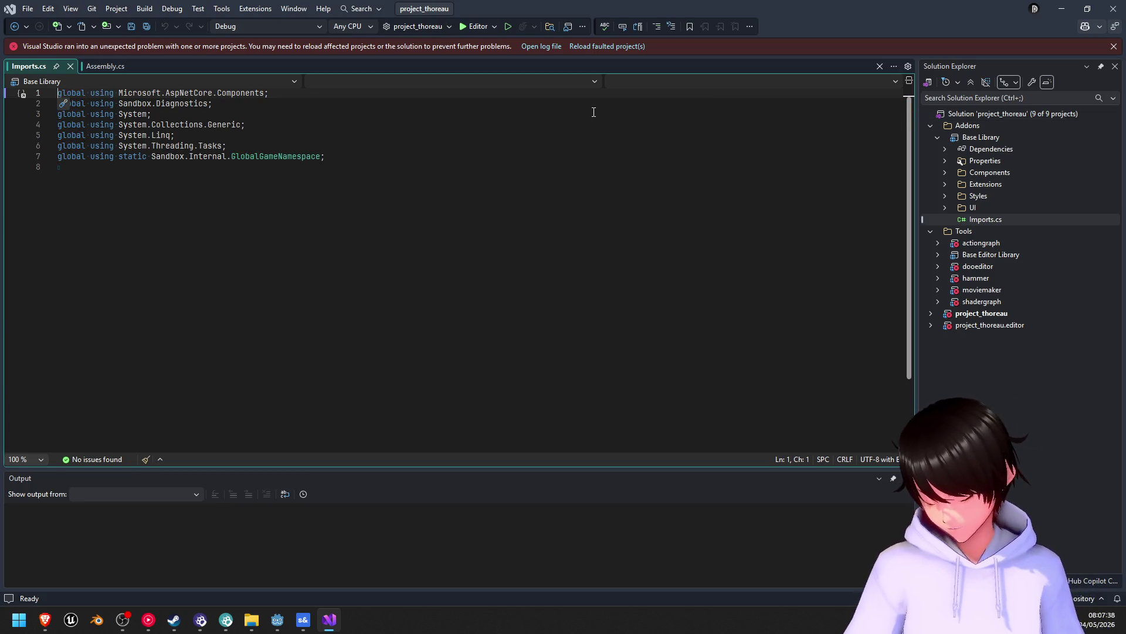
pyautogui.hotkey('ctrl', 'shift', 'f')
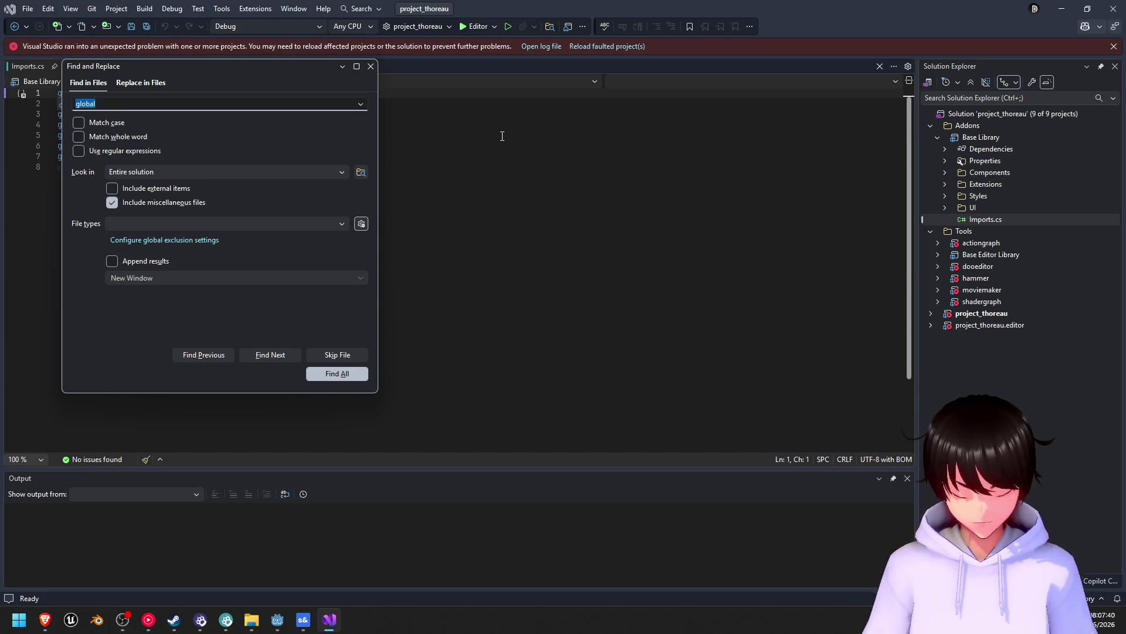
# - Search the entire solution for 'key' and collapse the addons results group
pyautogui.write('keyb')
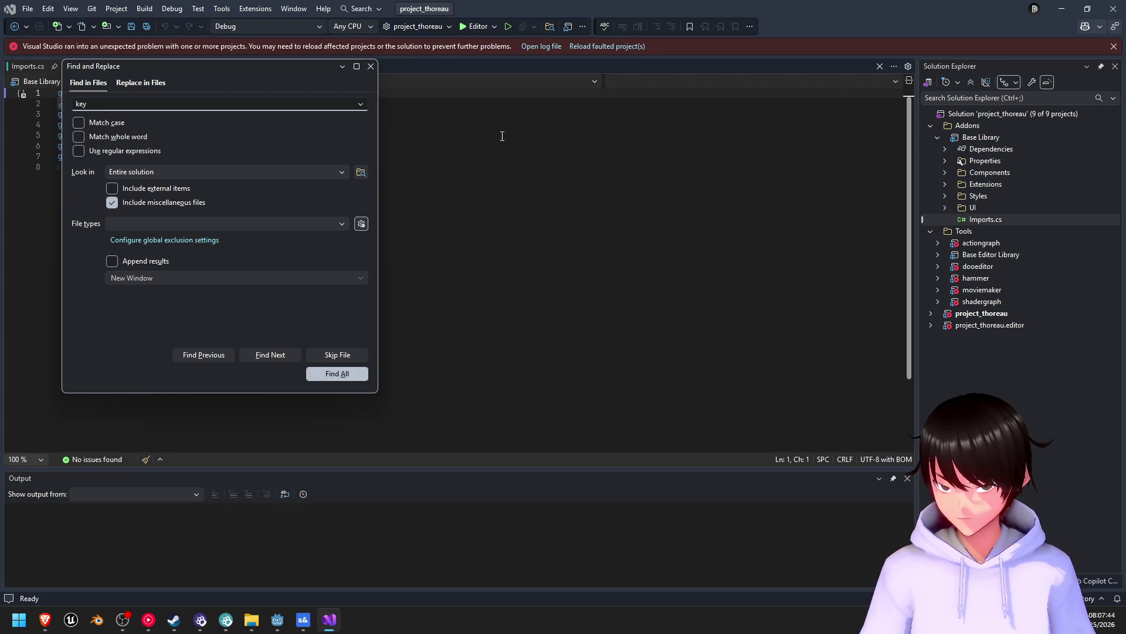
pyautogui.press('Return')
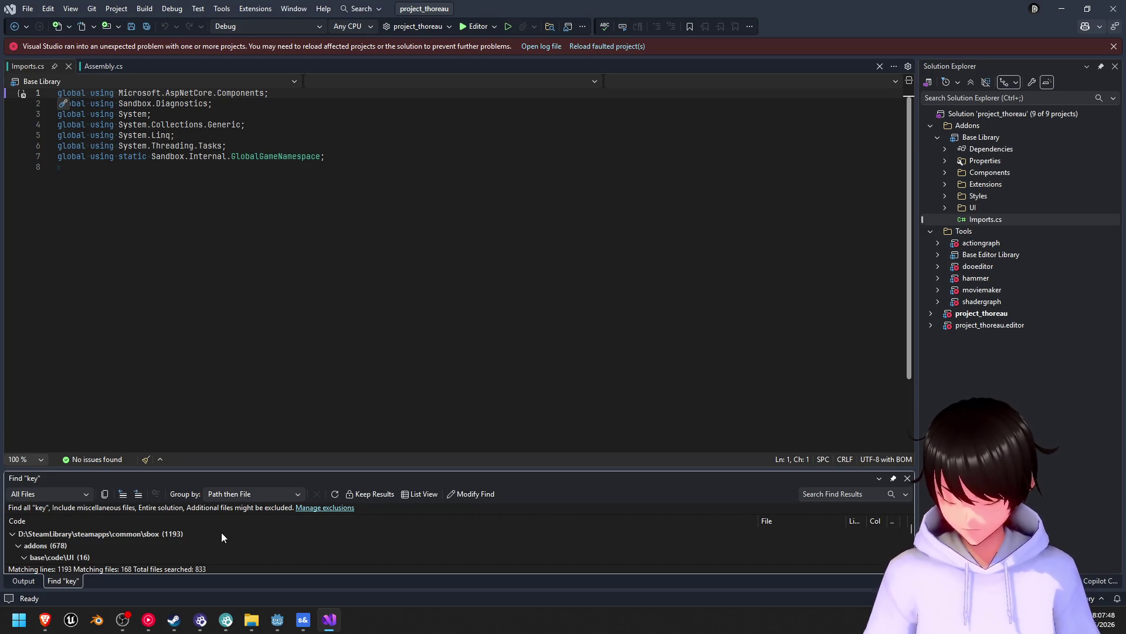
pyautogui.scroll(-2, 216, 527)
pyautogui.scroll(2, 206, 529)
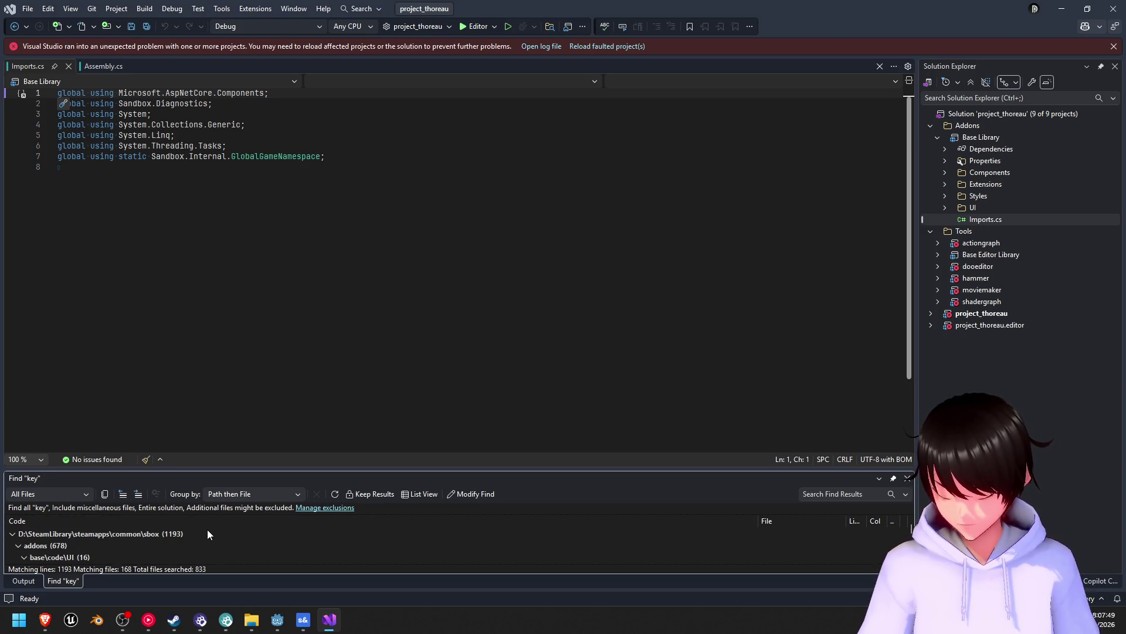
pyautogui.click(19, 547)
pyautogui.scroll(-1, 49, 551)
pyautogui.scroll(1, 49, 551)
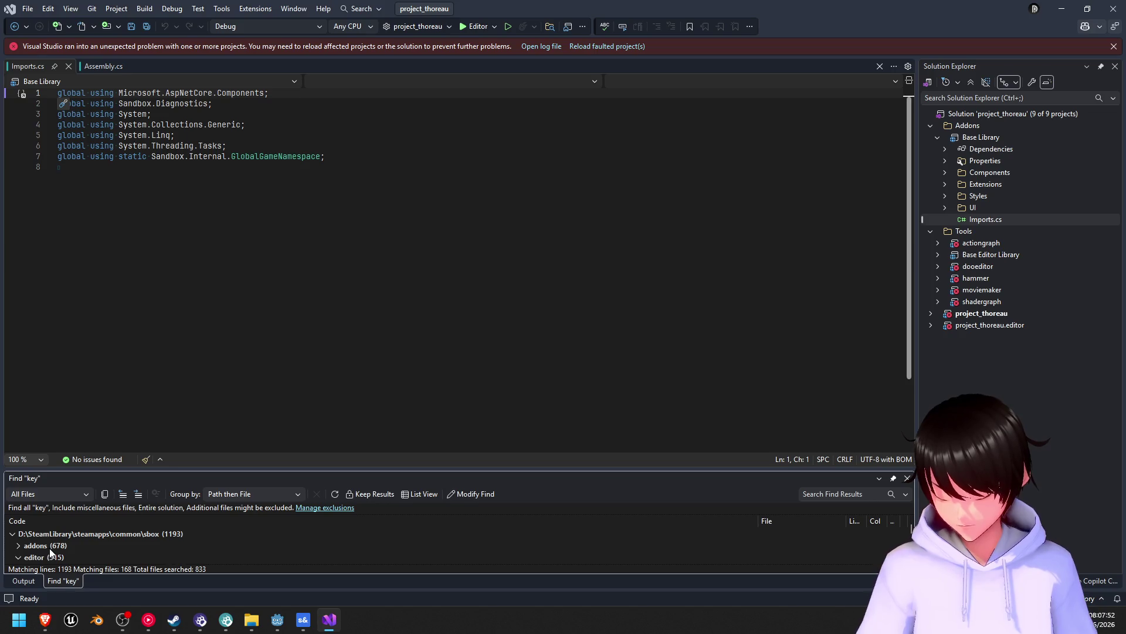
# - Collapse and re-expand the editor results group, scroll the matches, and reopen Find in Files
pyautogui.click(18, 557)
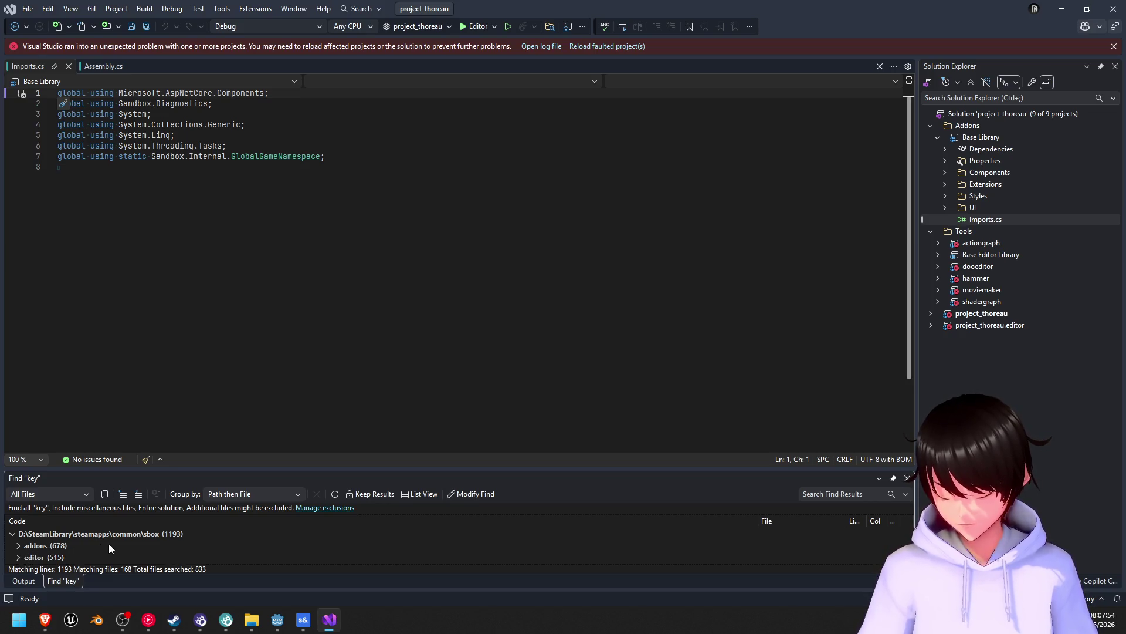
pyautogui.click(18, 558)
pyautogui.scroll(-1, 59, 554)
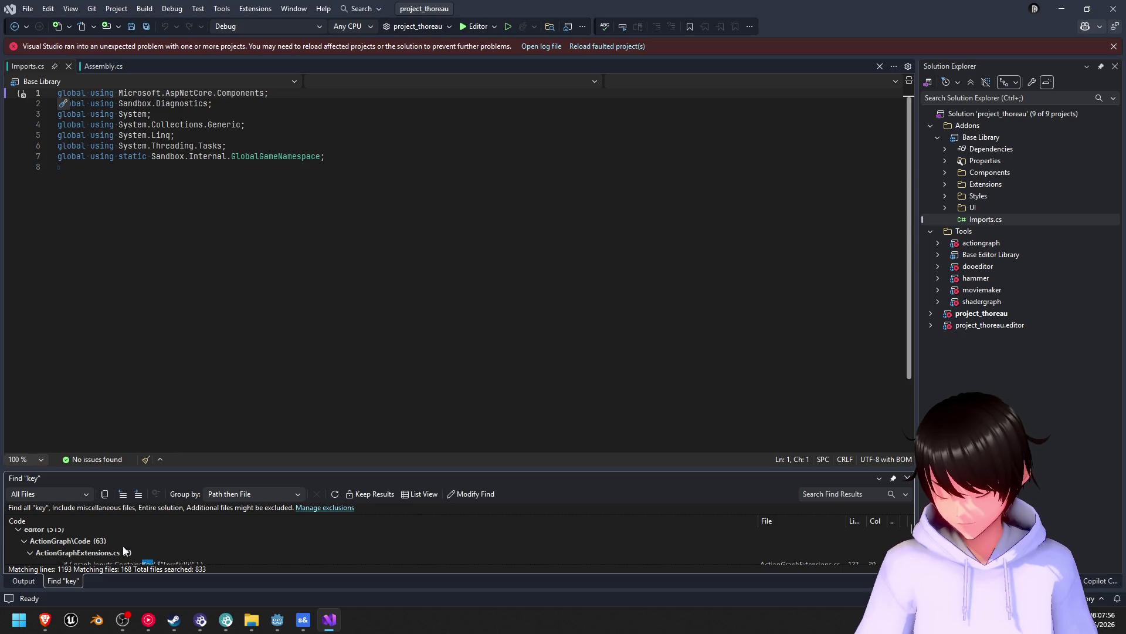
pyautogui.scroll(-1, 172, 543)
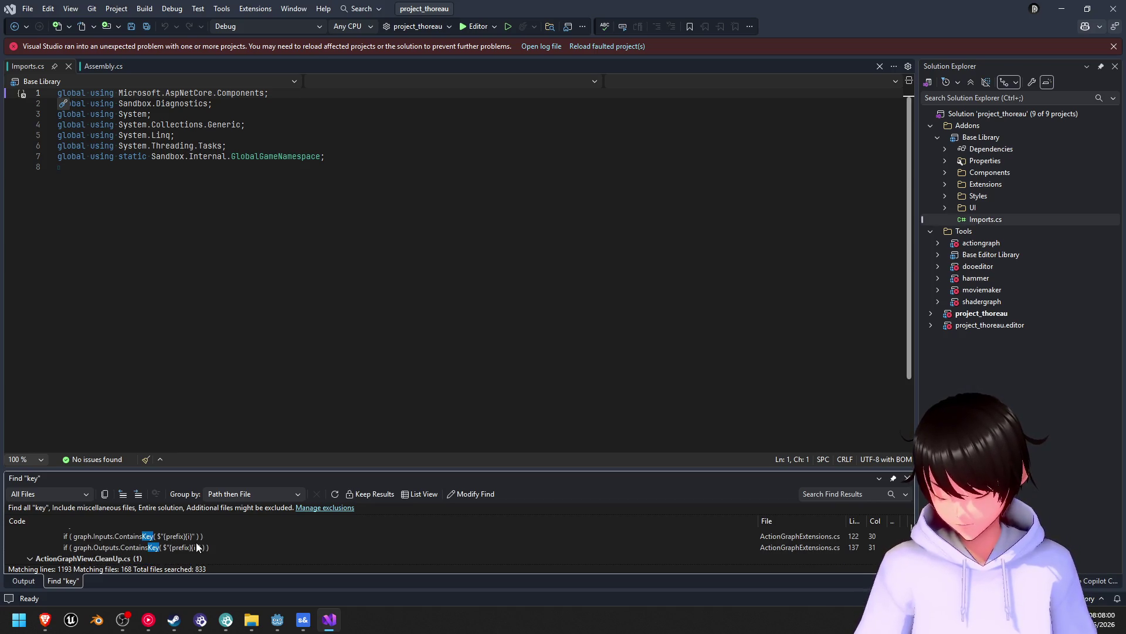
pyautogui.scroll(-2, 219, 540)
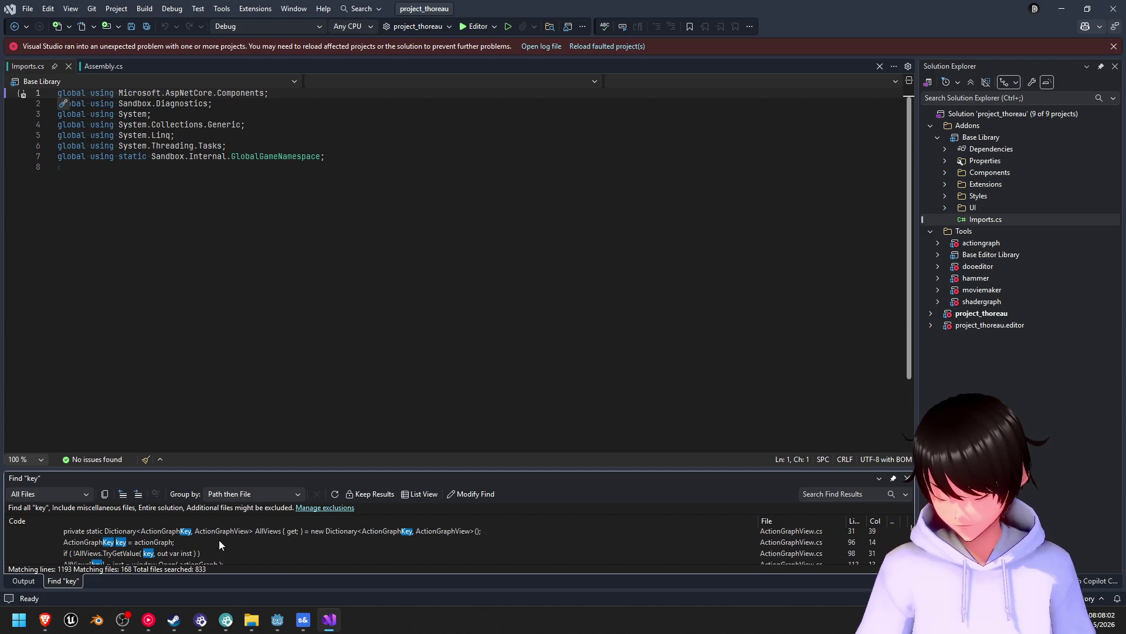
pyautogui.scroll(6, 220, 540)
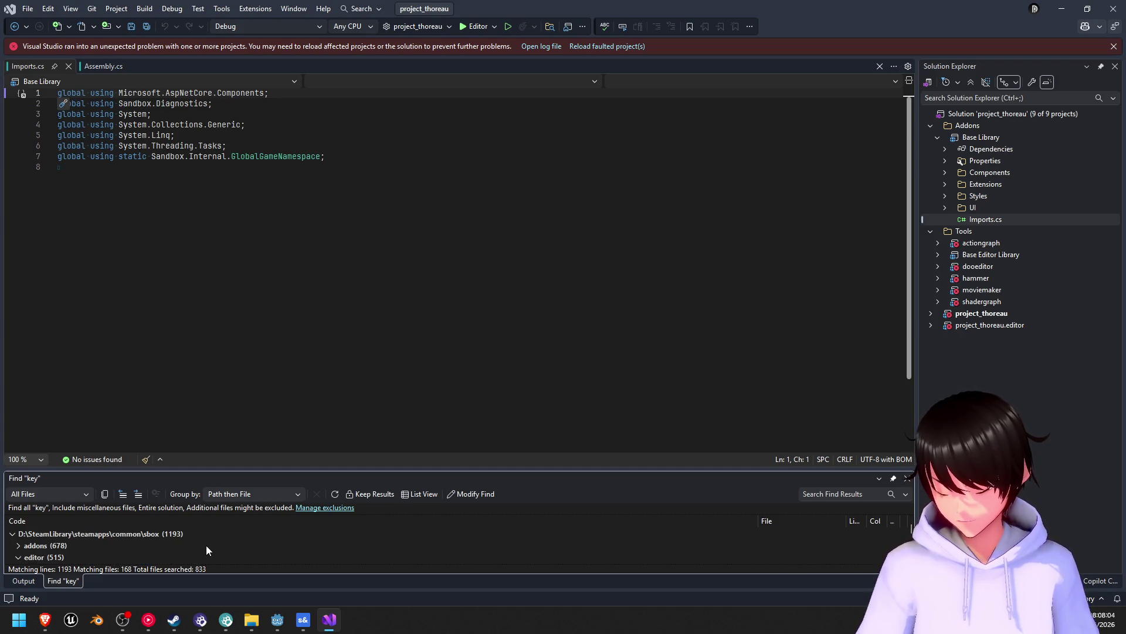
pyautogui.scroll(-2, 206, 545)
pyautogui.scroll(2, 206, 545)
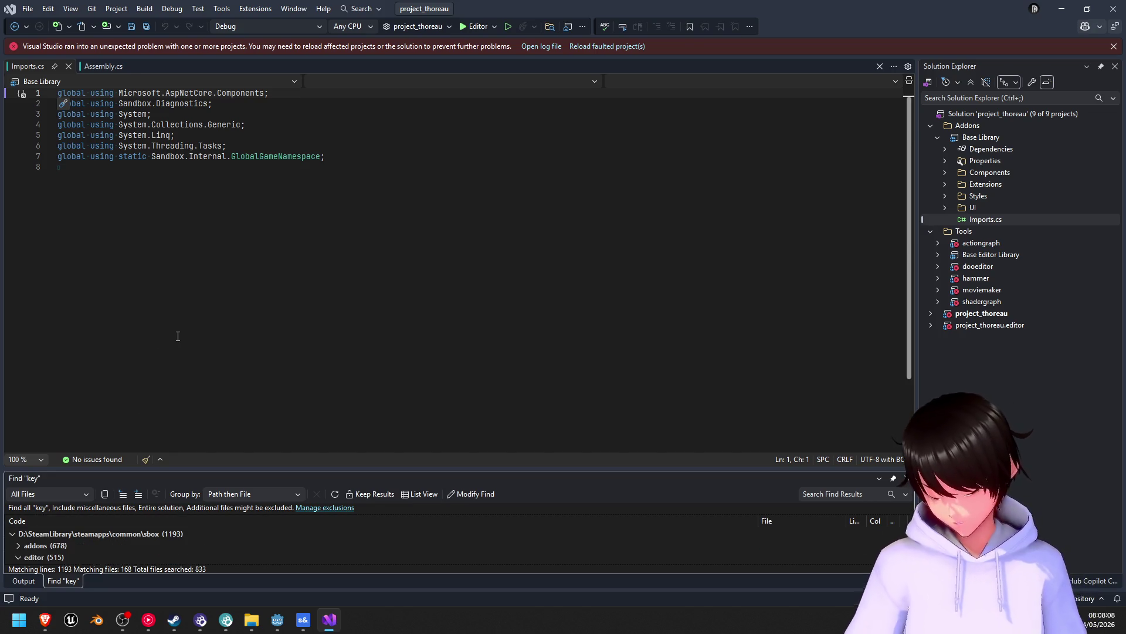
pyautogui.hotkey('ctrl', 'shift', 'f')
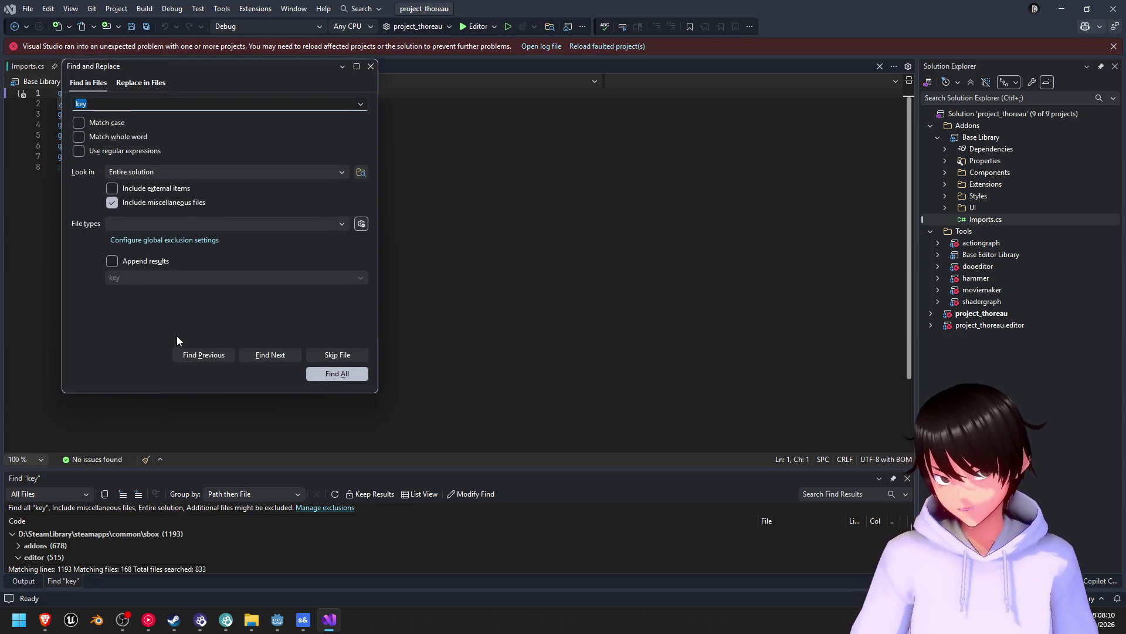
# - Extend the solution-wide search term to 'keypress' and run Find All
pyautogui.press('End')
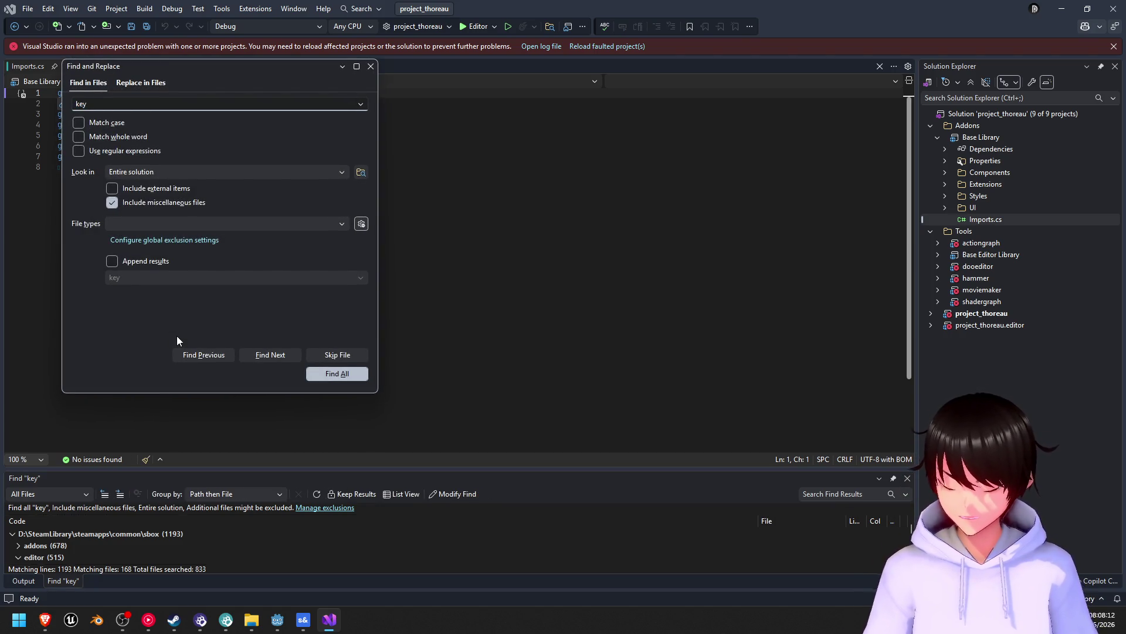
pyautogui.write('press')
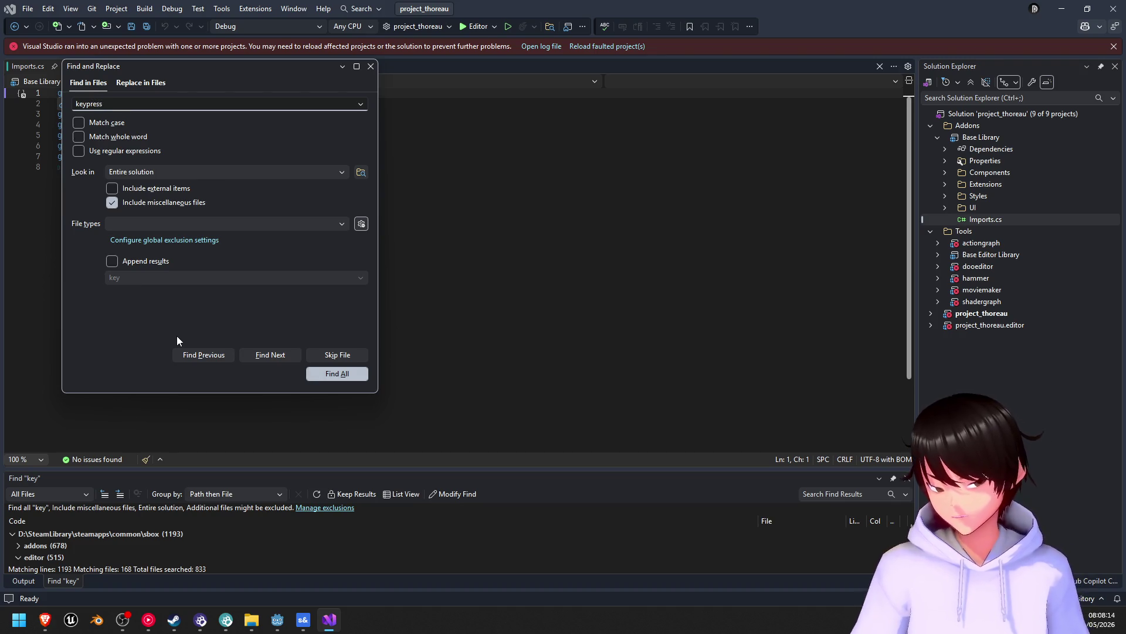
pyautogui.click(326, 374)
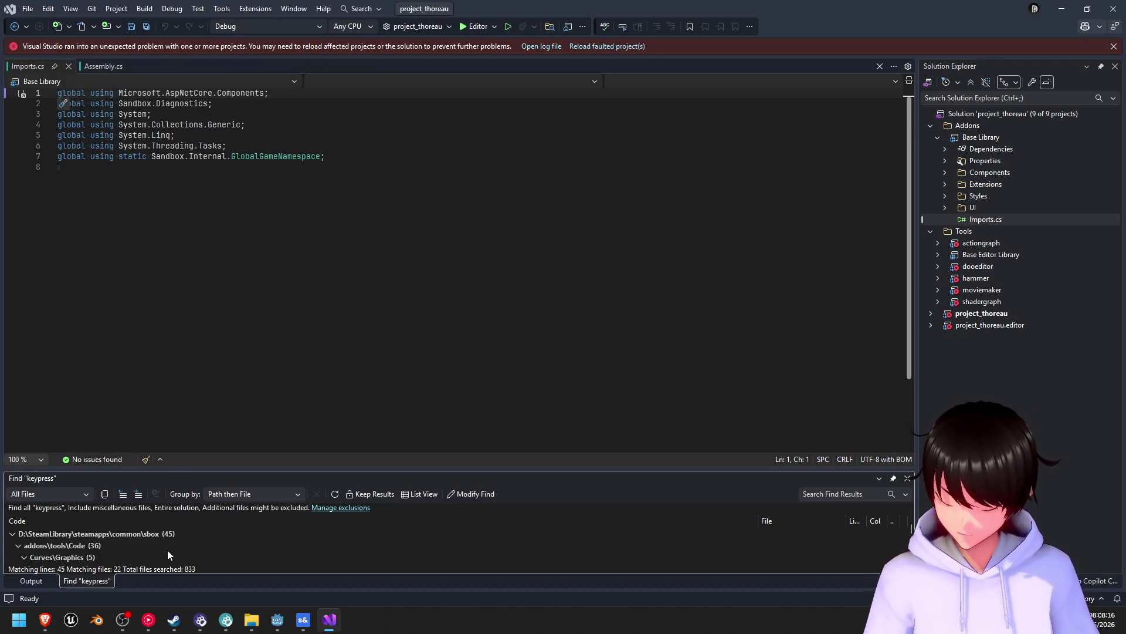
pyautogui.scroll(-1, 170, 548)
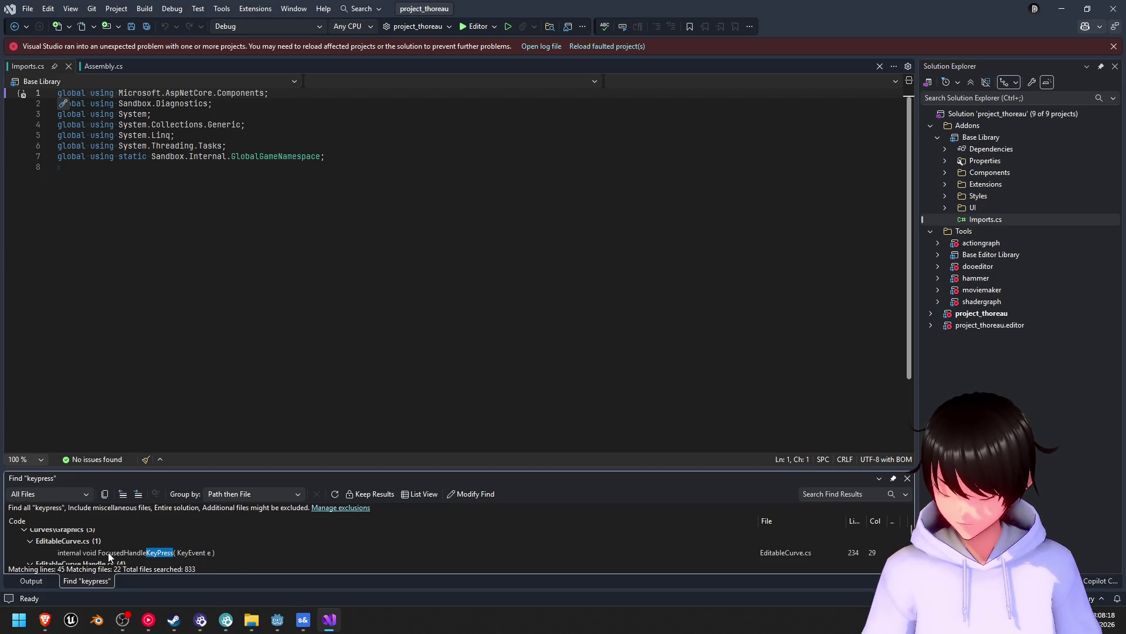
# - Open EditableCurve.cs at FocusedHandleKeyPress on line 234 and scroll through the code
pyautogui.doubleClick(108, 551)
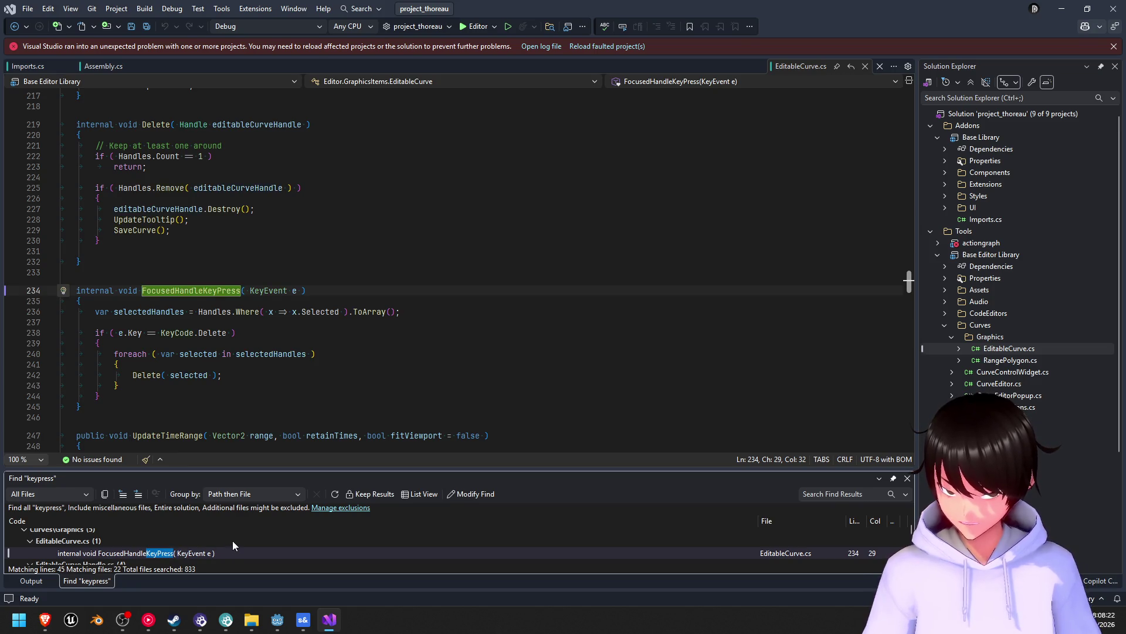
pyautogui.scroll(-2, 232, 542)
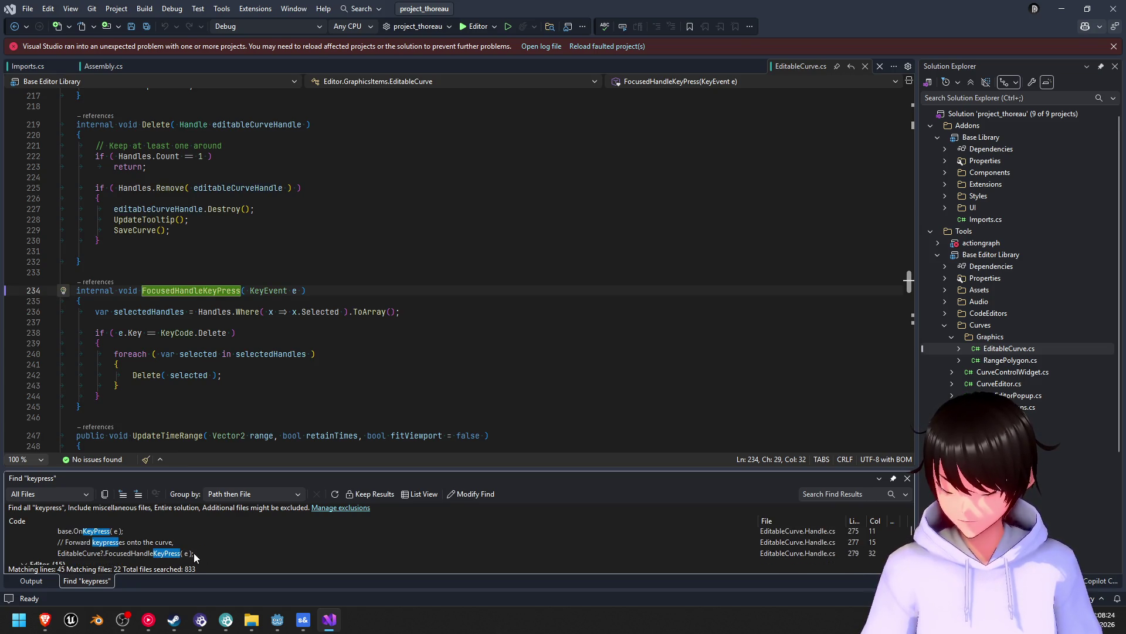
pyautogui.scroll(-3, 194, 552)
pyautogui.scroll(-6, 194, 551)
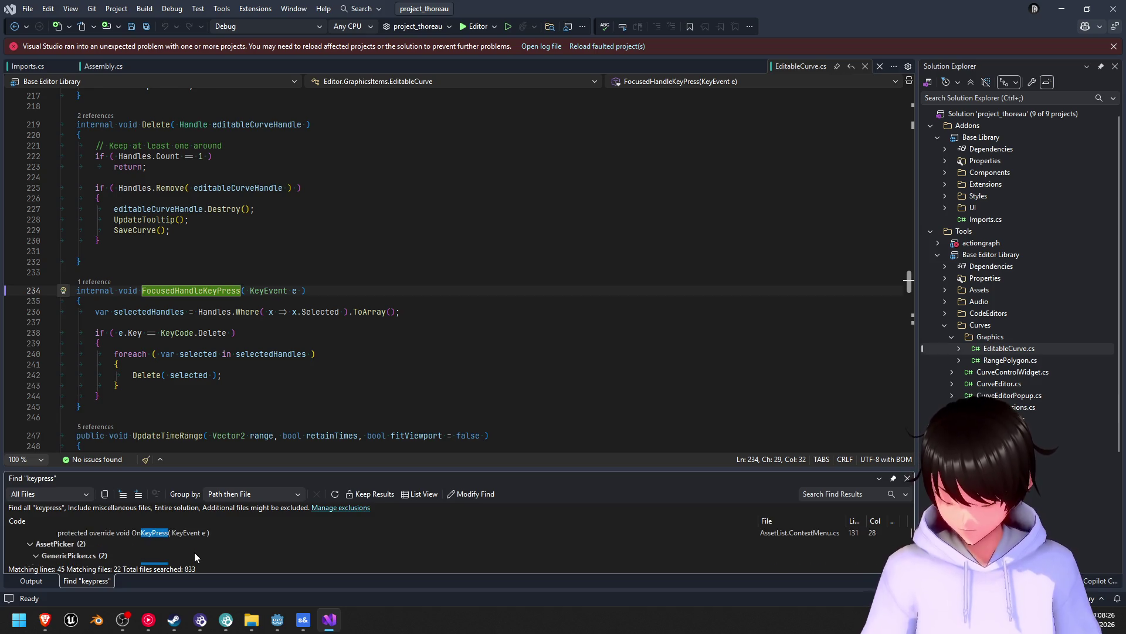
pyautogui.scroll(-5, 195, 551)
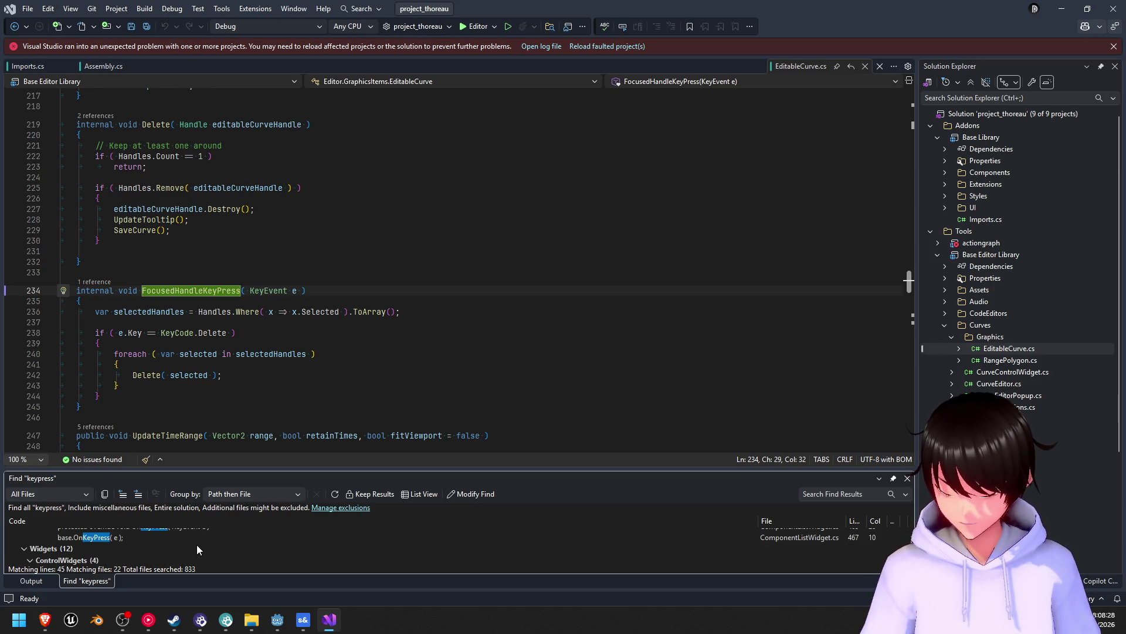
pyautogui.scroll(15, 194, 551)
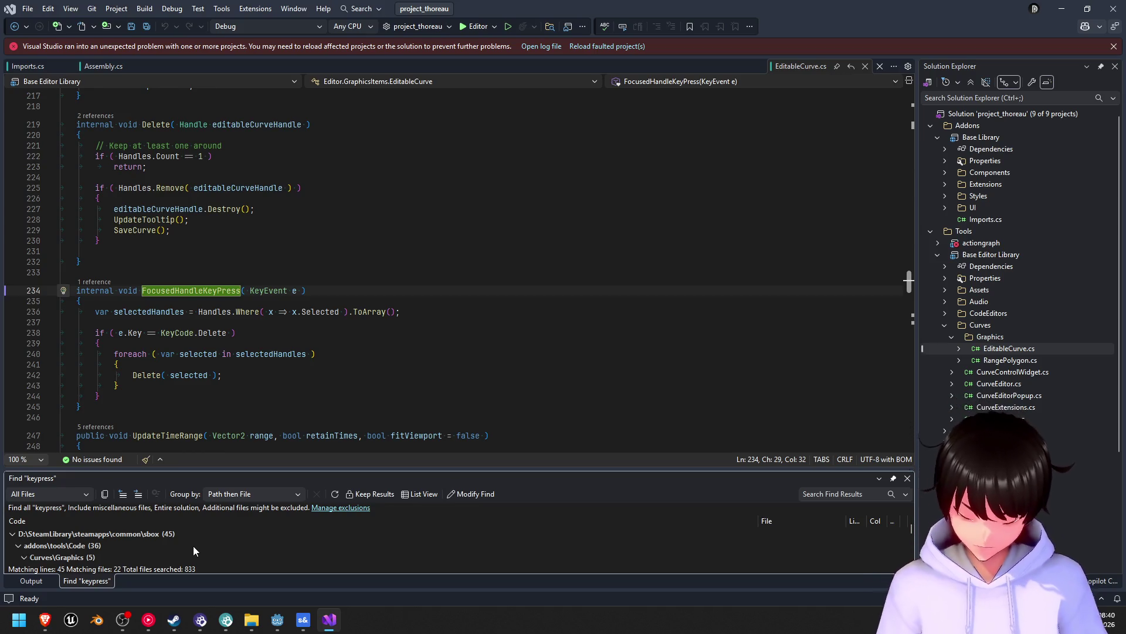
pyautogui.hotkey('ctrl', 'shift', 'f')
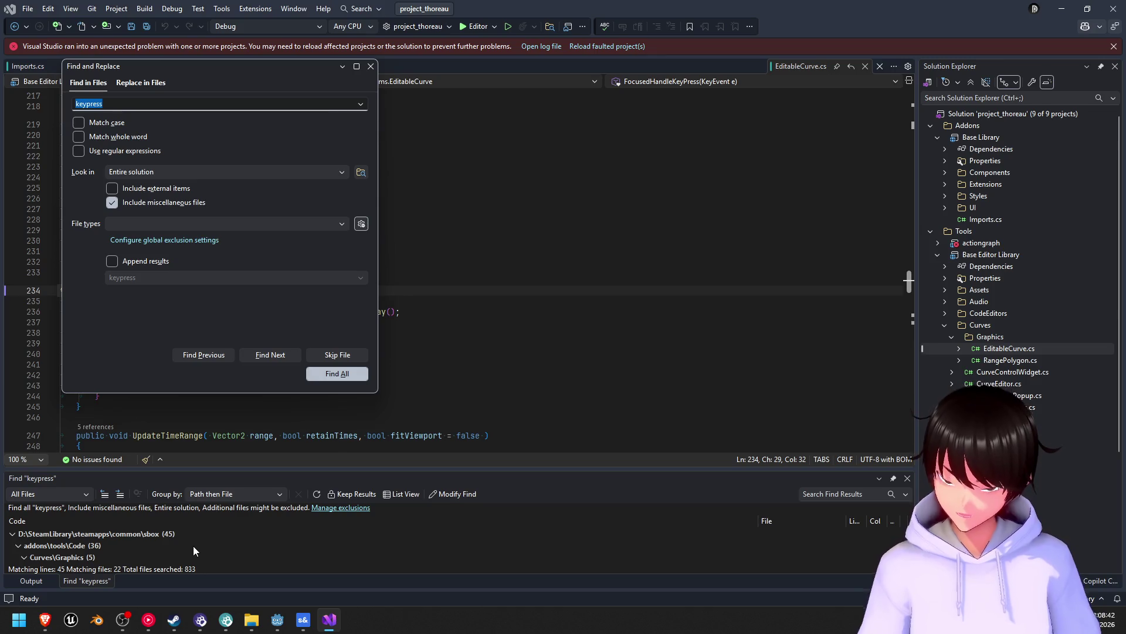
# - Search the whole solution for 'sprint', get no matches, then bring up Brave's Cheat Sheet docs
pyautogui.write('sprint')
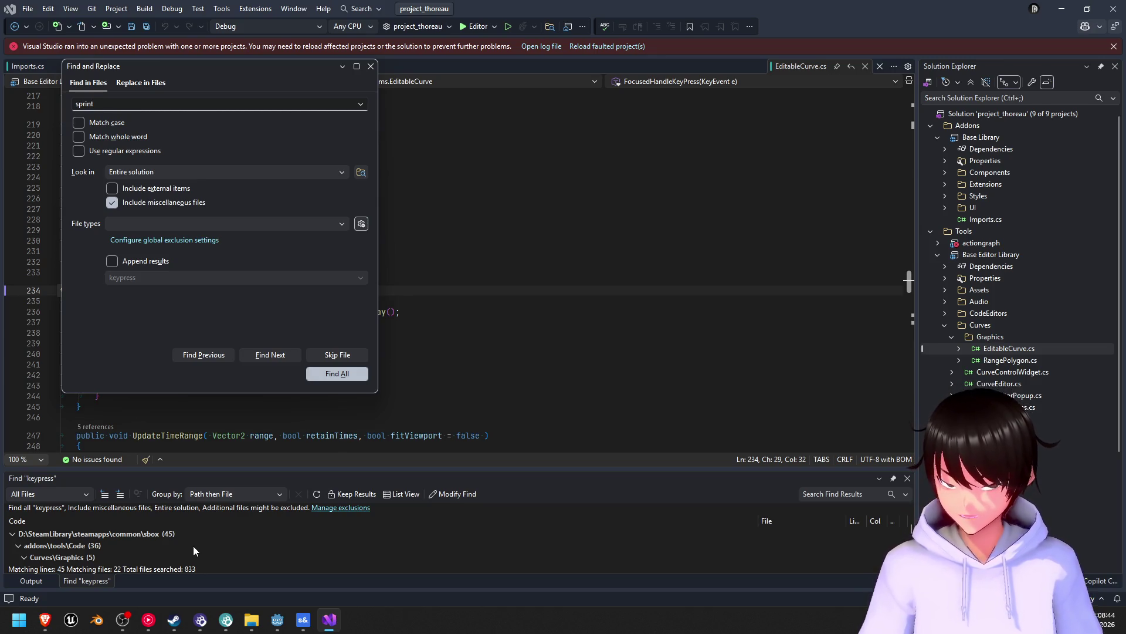
pyautogui.click(344, 370)
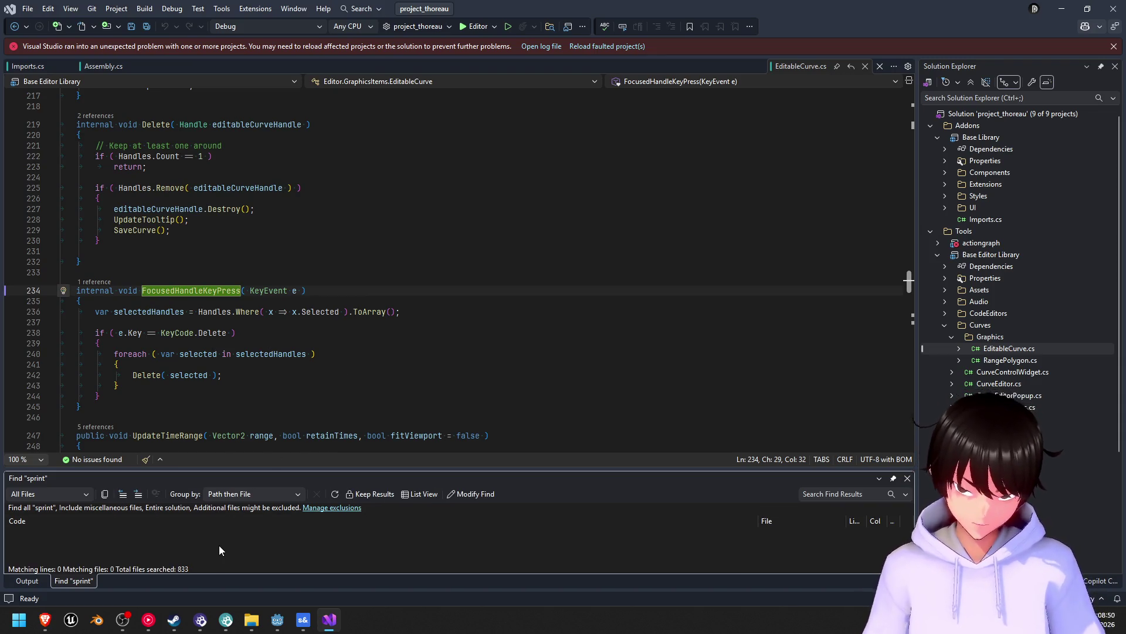
pyautogui.click(45, 627)
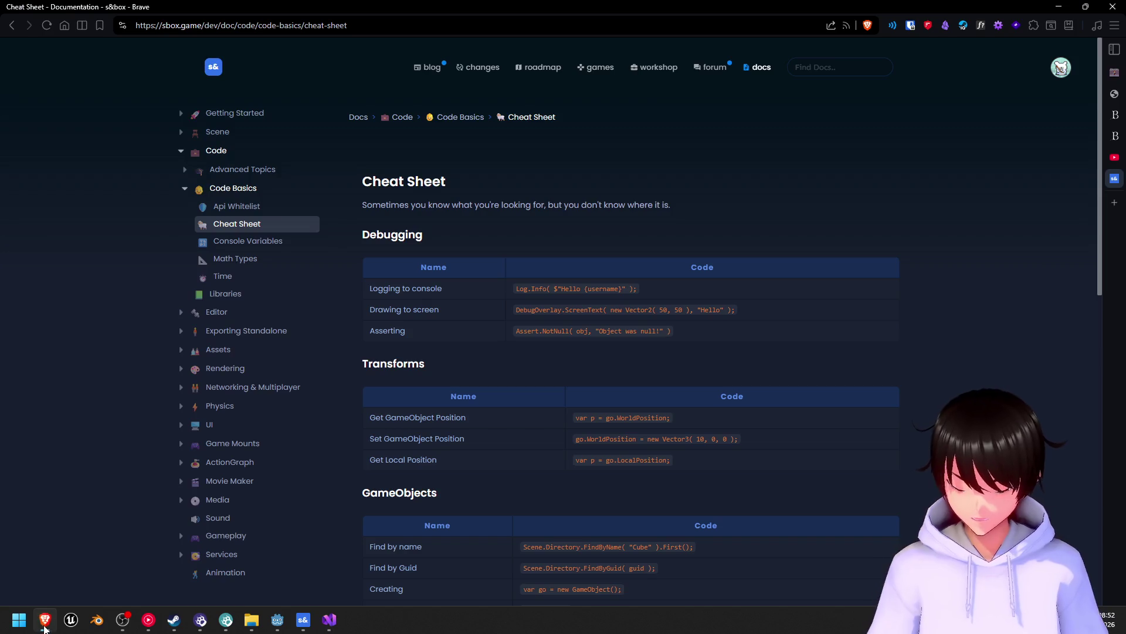
# - Search the s&box docs for 'keybind'
pyautogui.moveTo(1090, 222)
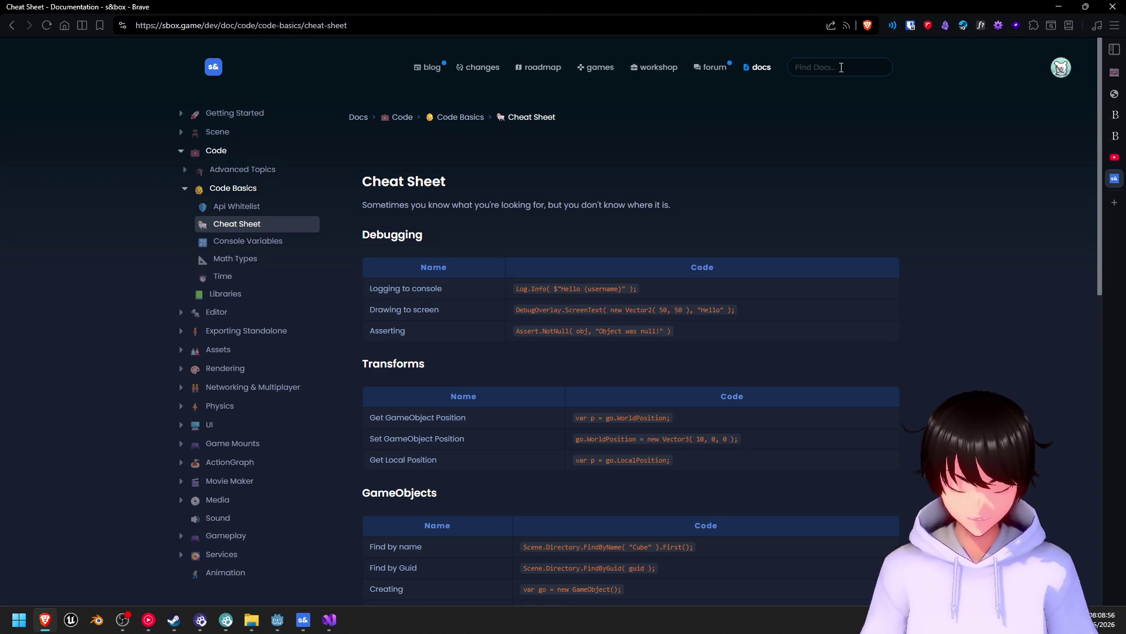
pyautogui.write('chan')
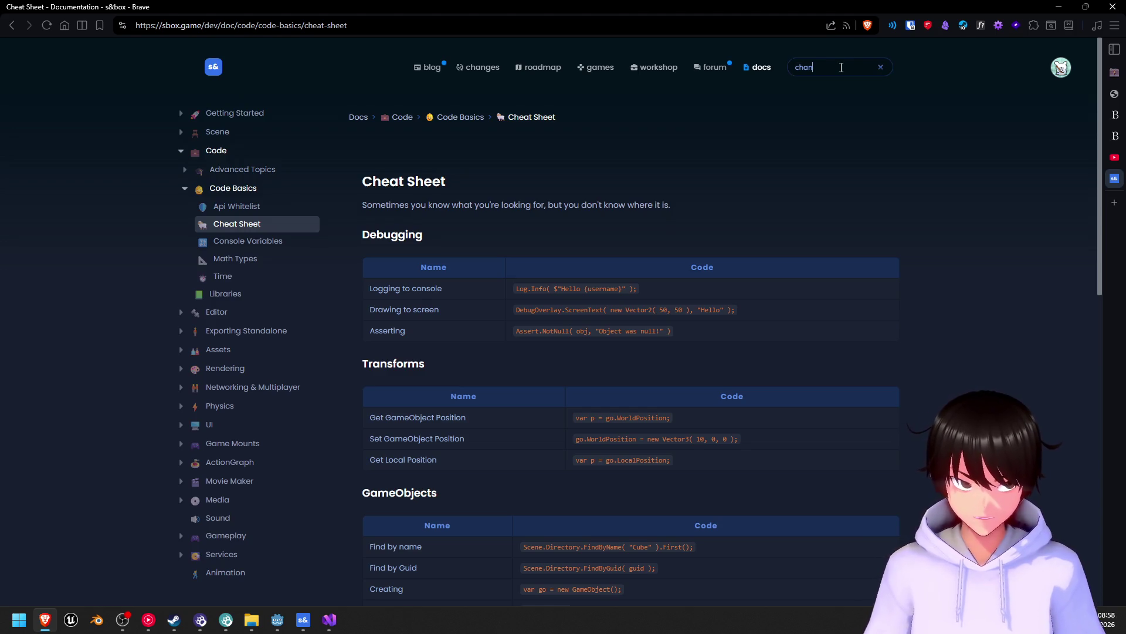
pyautogui.press('BackSpace')
pyautogui.press('BackSpace')
pyautogui.write('keybind')
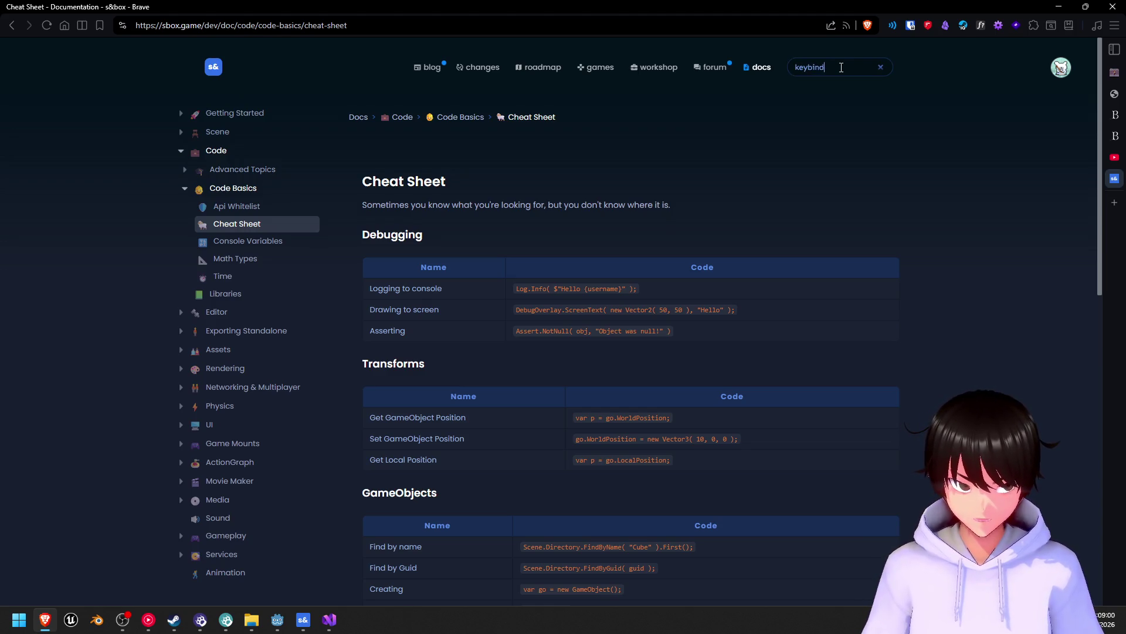
pyautogui.press('Return')
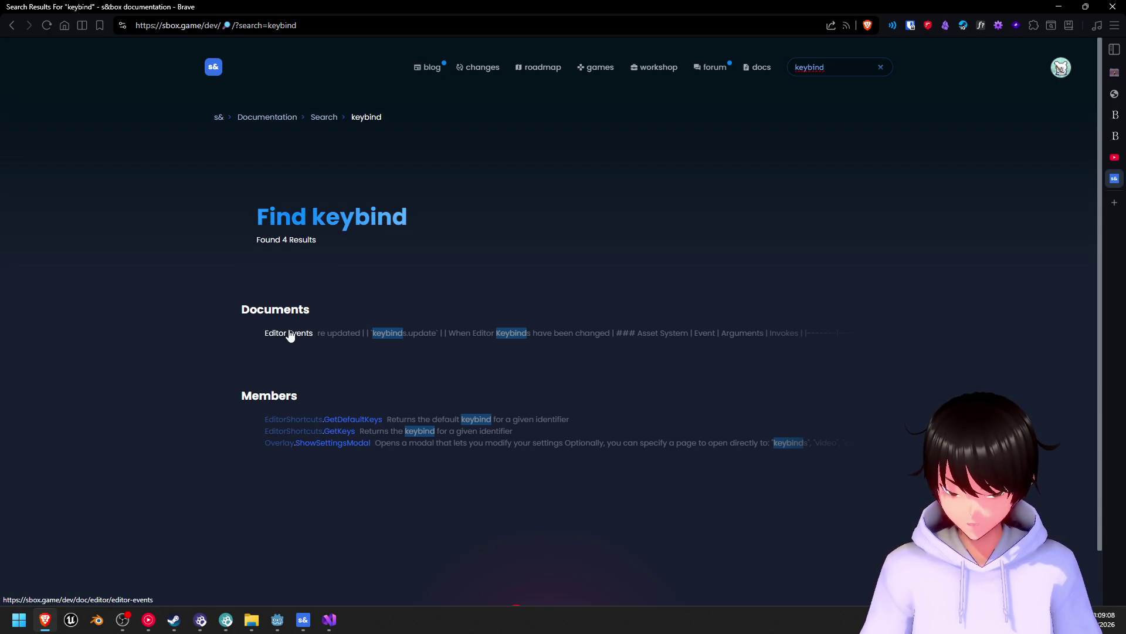
# - Rerun the docs search as 'key', scroll the 230 results to Members, and open KeyEvent
pyautogui.click(847, 64)
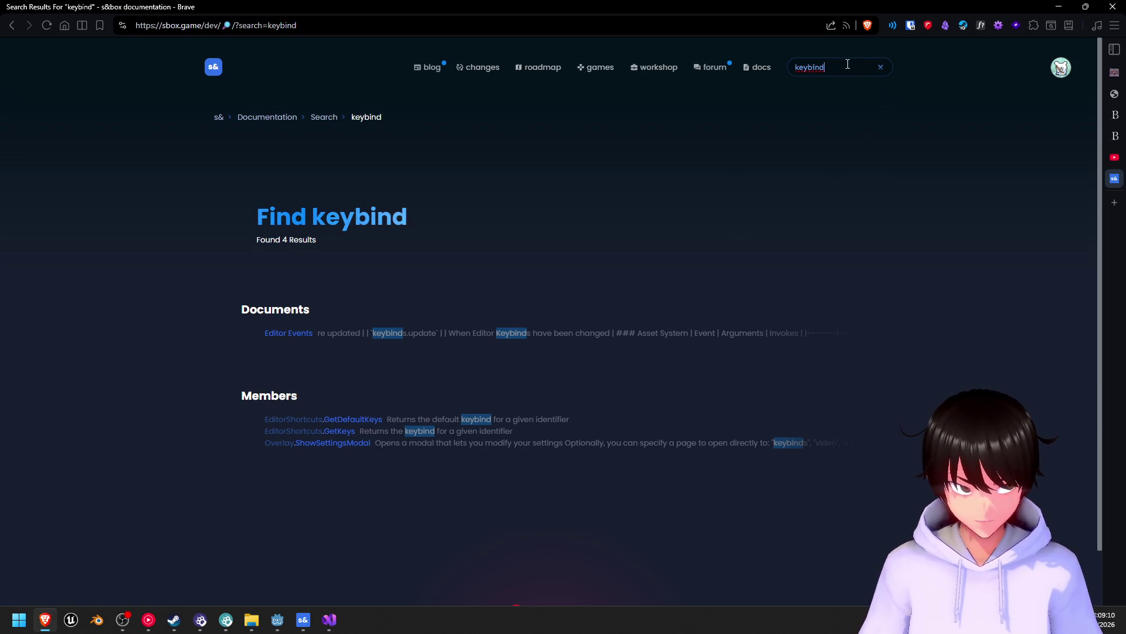
pyautogui.press('Return')
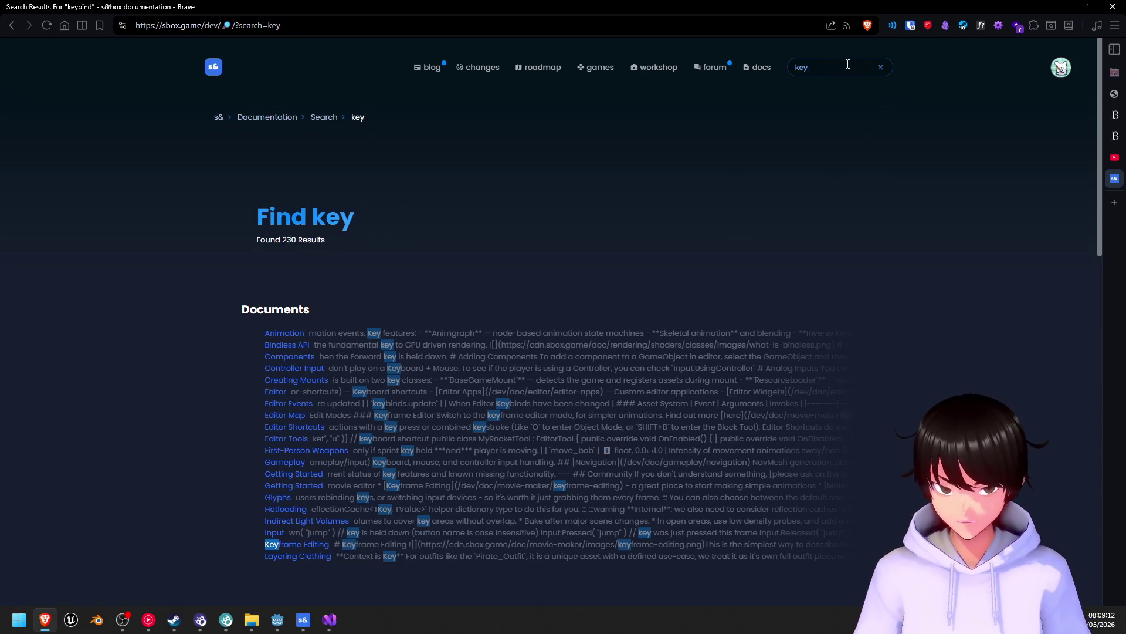
pyautogui.scroll(-4, 246, 333)
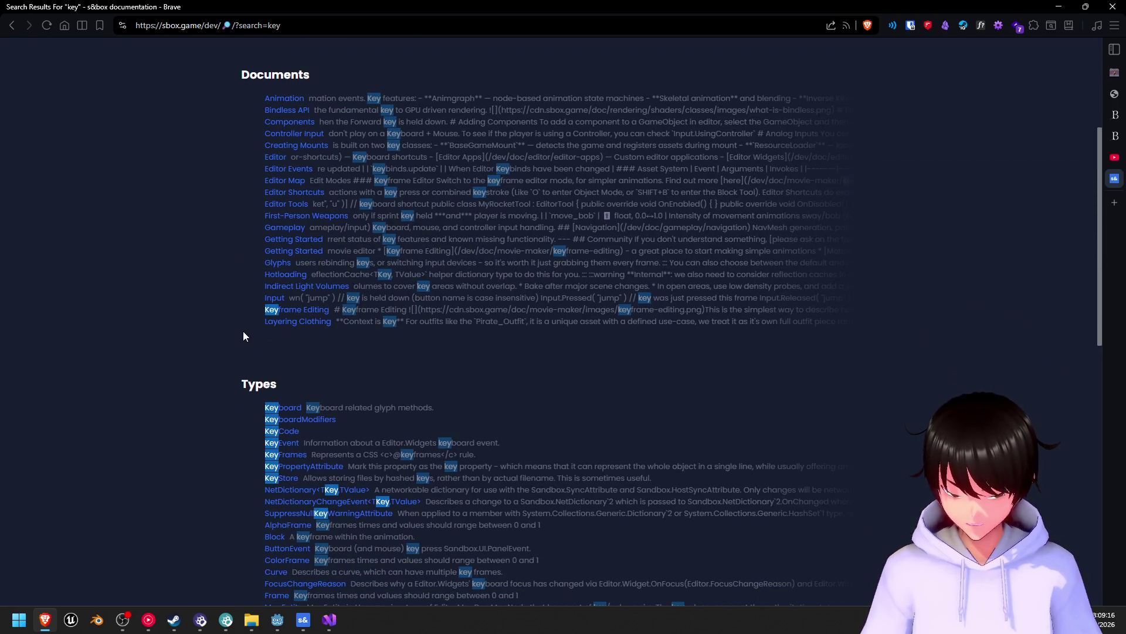
pyautogui.scroll(-4, 243, 328)
pyautogui.scroll(-6, 241, 324)
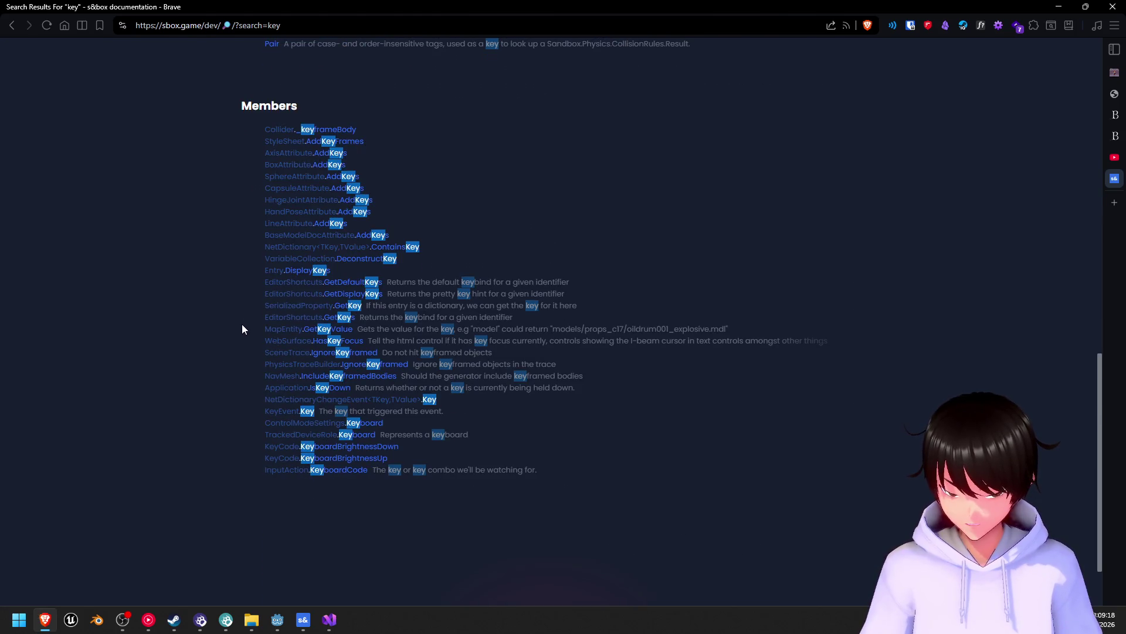
pyautogui.scroll(5, 243, 324)
pyautogui.scroll(-6, 244, 322)
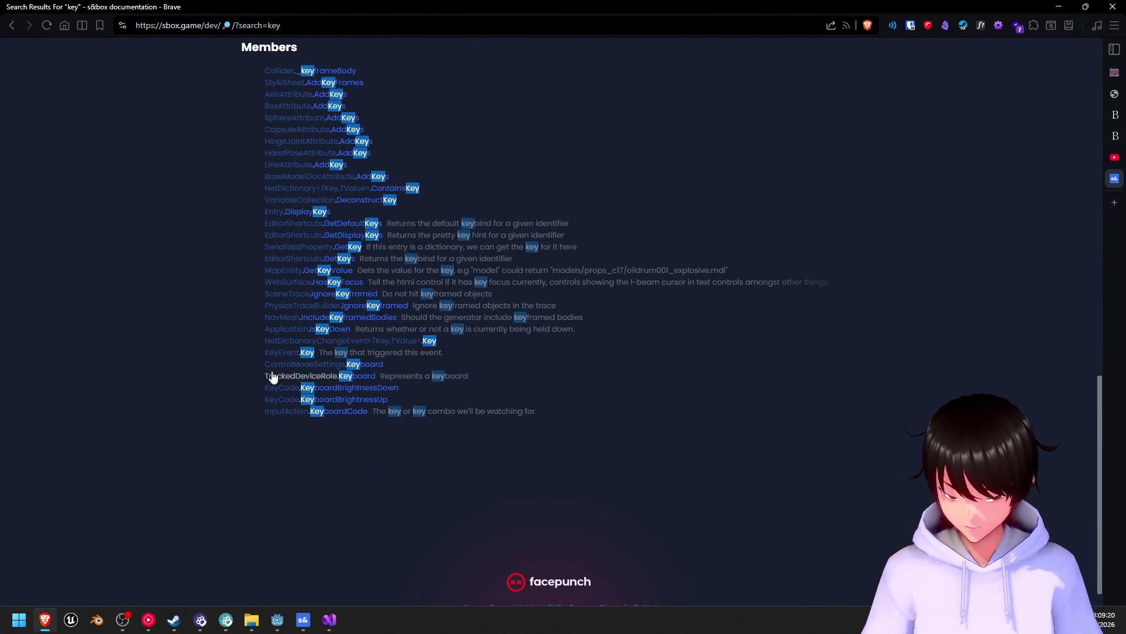
pyautogui.click(282, 352)
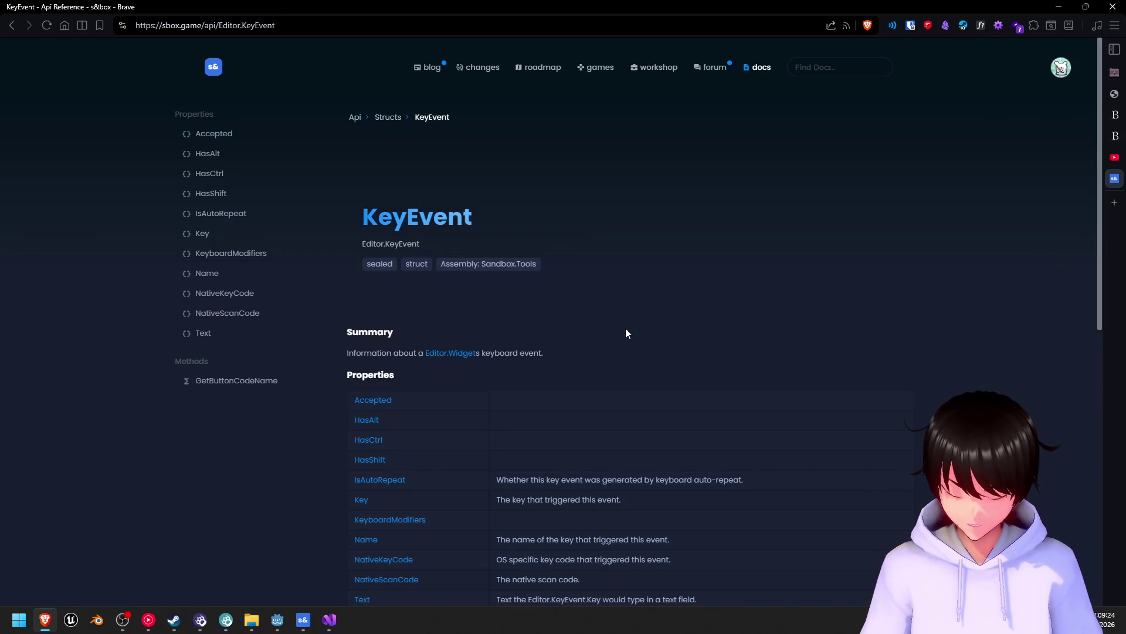
# - Read the KeyEvent properties IsAutoRepeat, Key, Name, NativeKeyCode and the GetButtonCodeName method
pyautogui.scroll(-1, 620, 328)
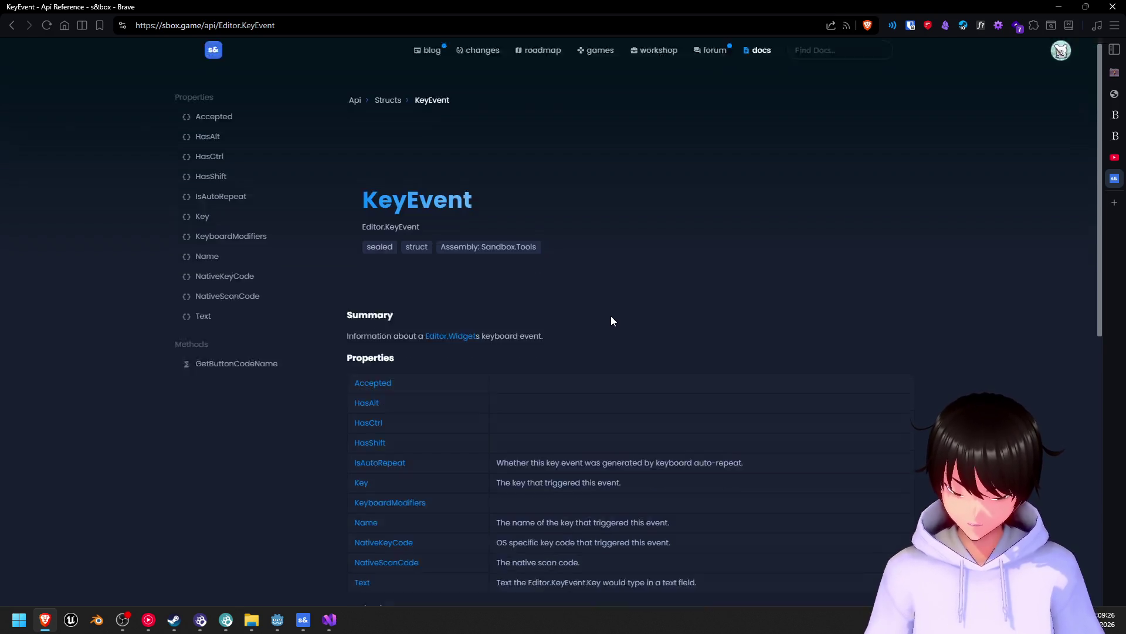
pyautogui.scroll(-3, 610, 316)
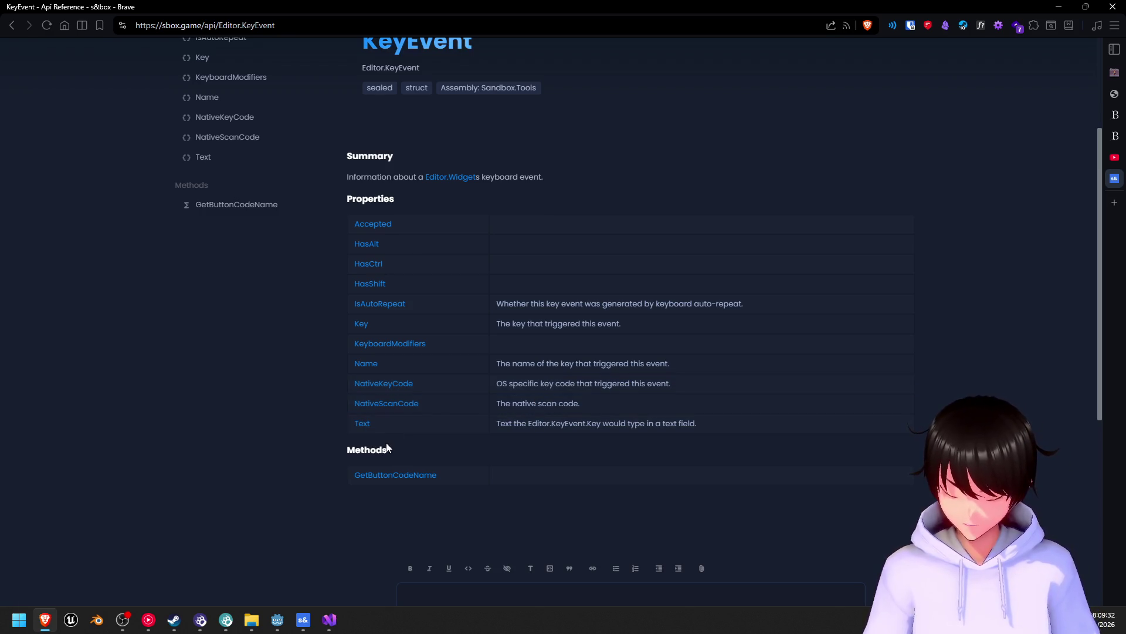
pyautogui.click(125, 625)
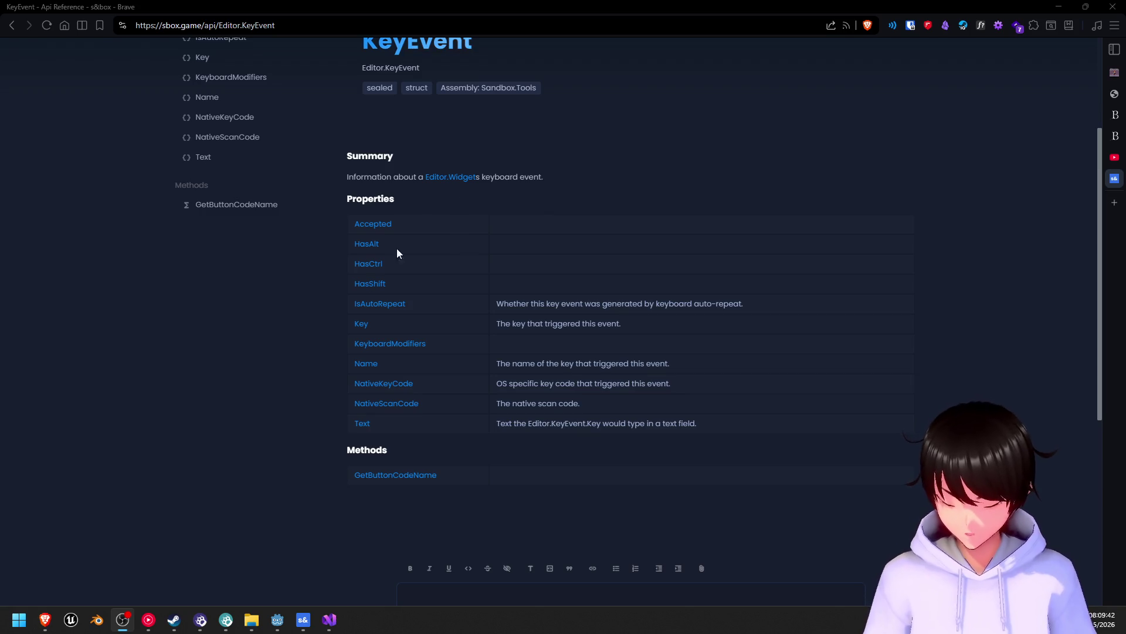
pyautogui.click(500, 277)
pyautogui.scroll(-1, 528, 284)
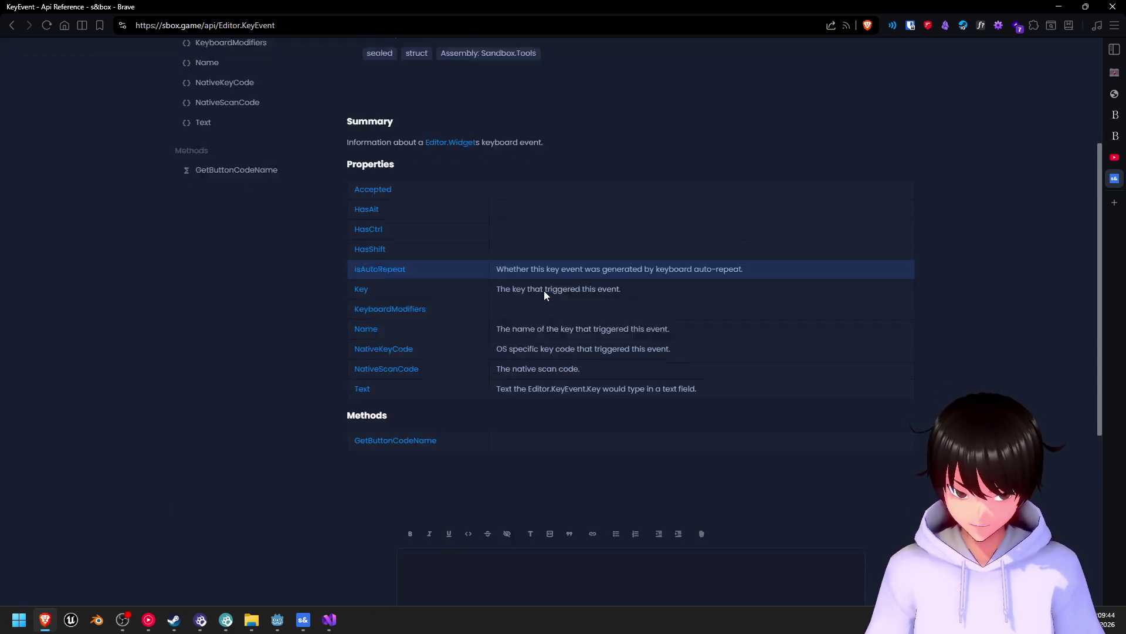
pyautogui.scroll(-5, 544, 290)
pyautogui.scroll(7, 276, 378)
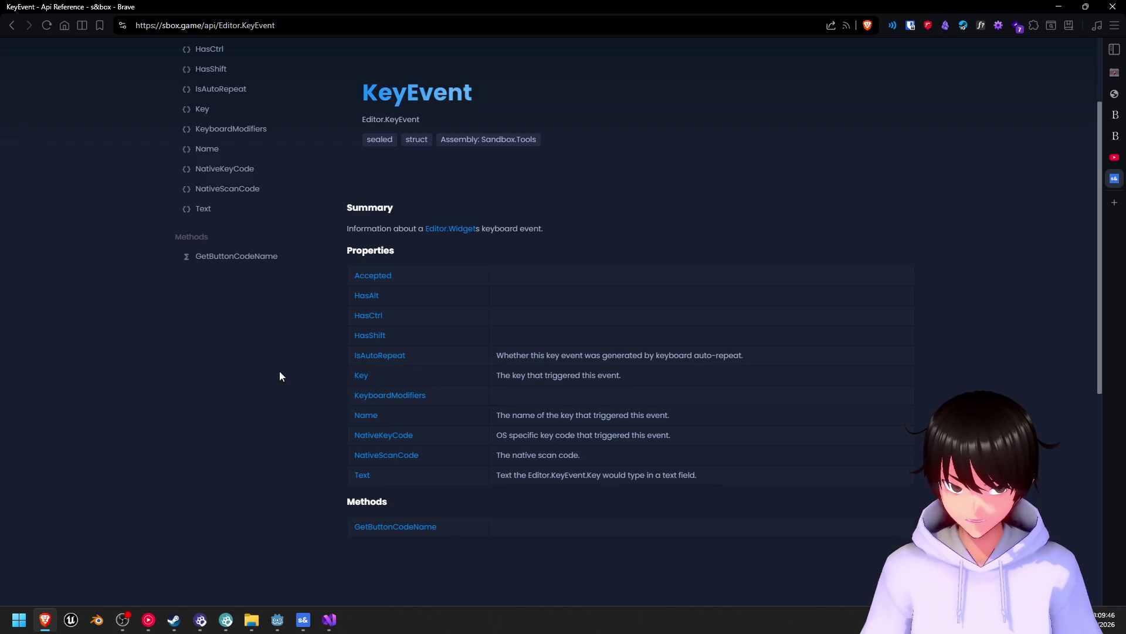
pyautogui.scroll(2, 280, 370)
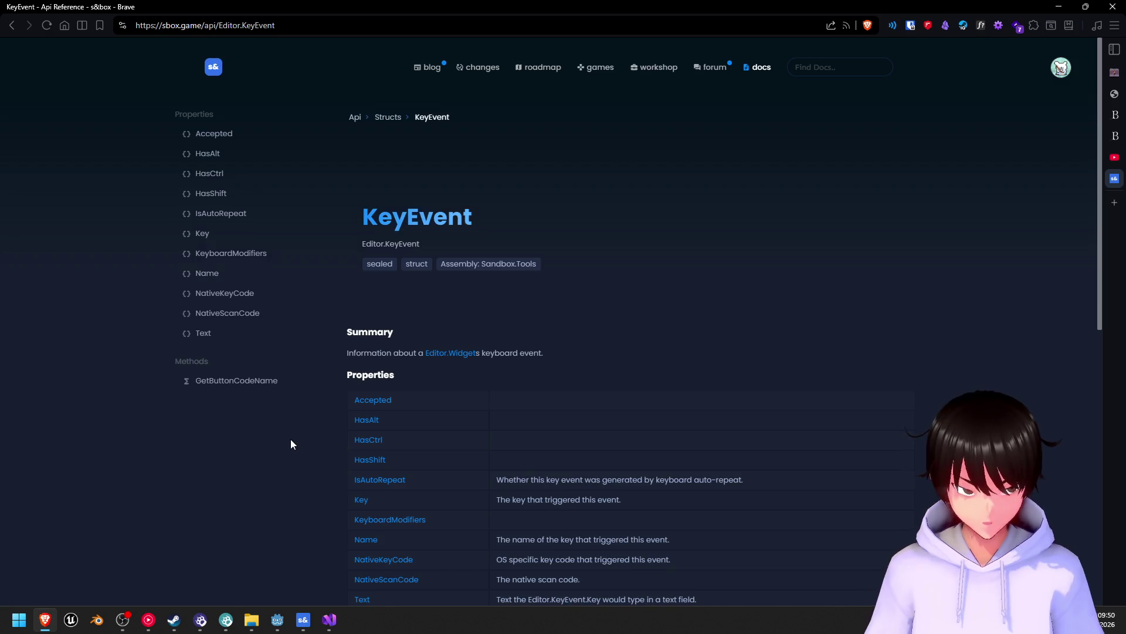
pyautogui.moveTo(1079, 191)
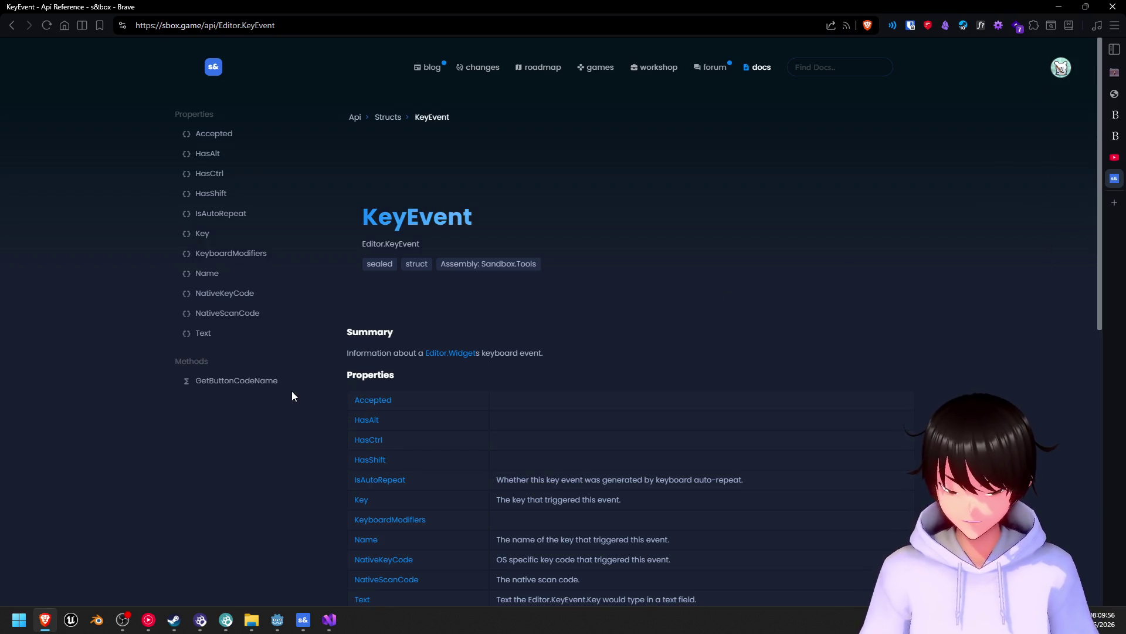
pyautogui.scroll(-5, 292, 396)
pyautogui.scroll(5, 292, 396)
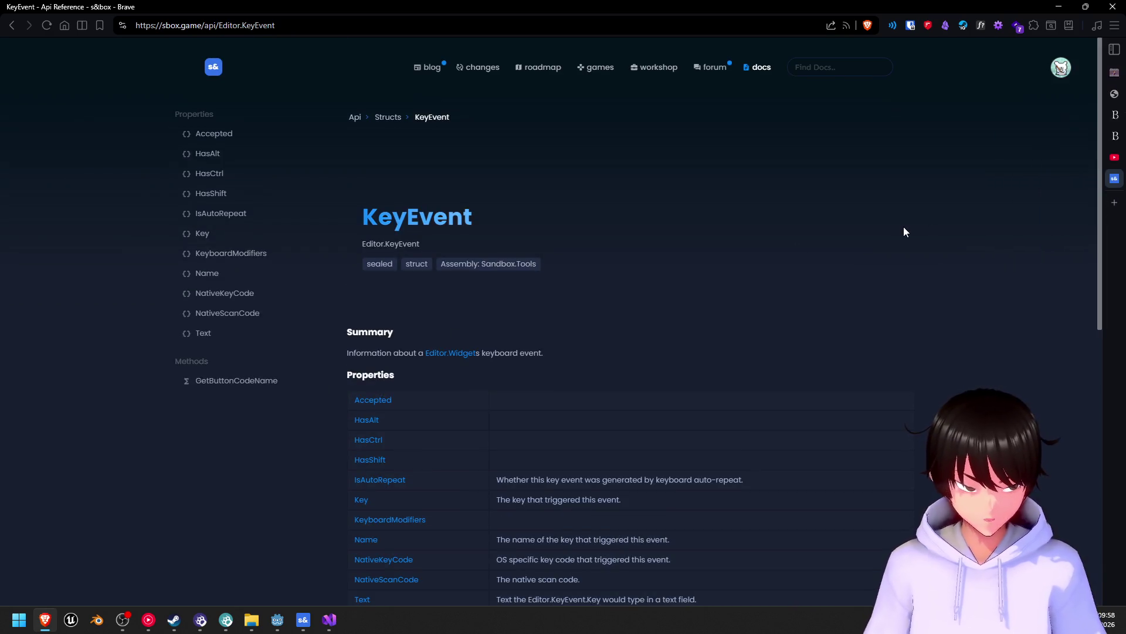
pyautogui.moveTo(1062, 216)
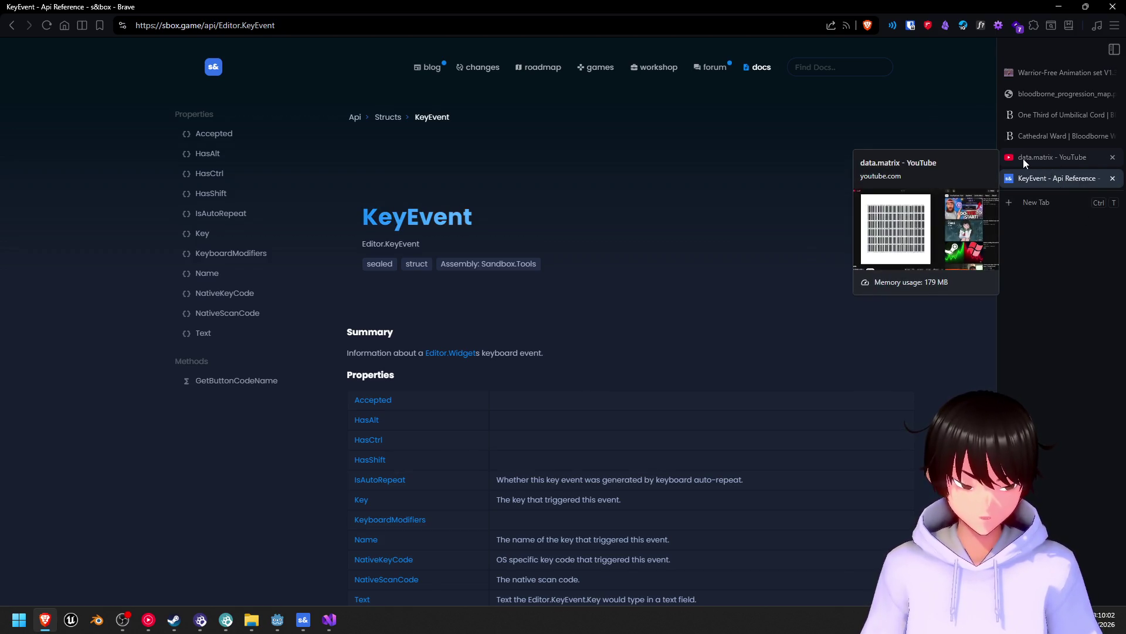
# - Open YouTube home in a new tab from the YouTube tab
pyautogui.click(1023, 158)
pyautogui.rightClick(51, 57)
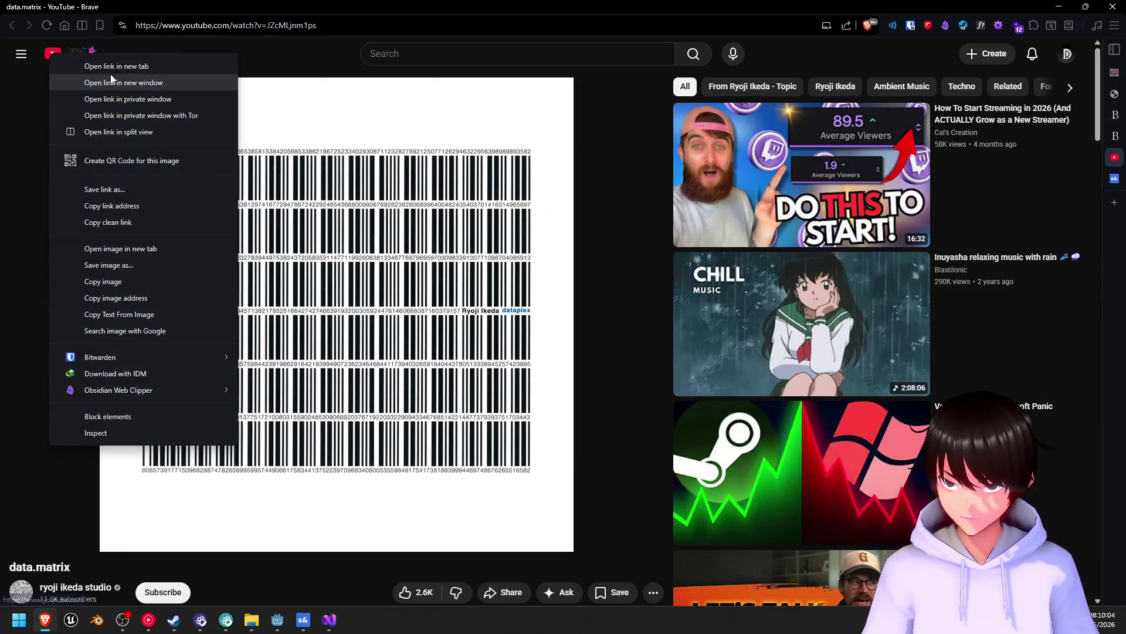
pyautogui.click(110, 71)
pyautogui.click(1040, 182)
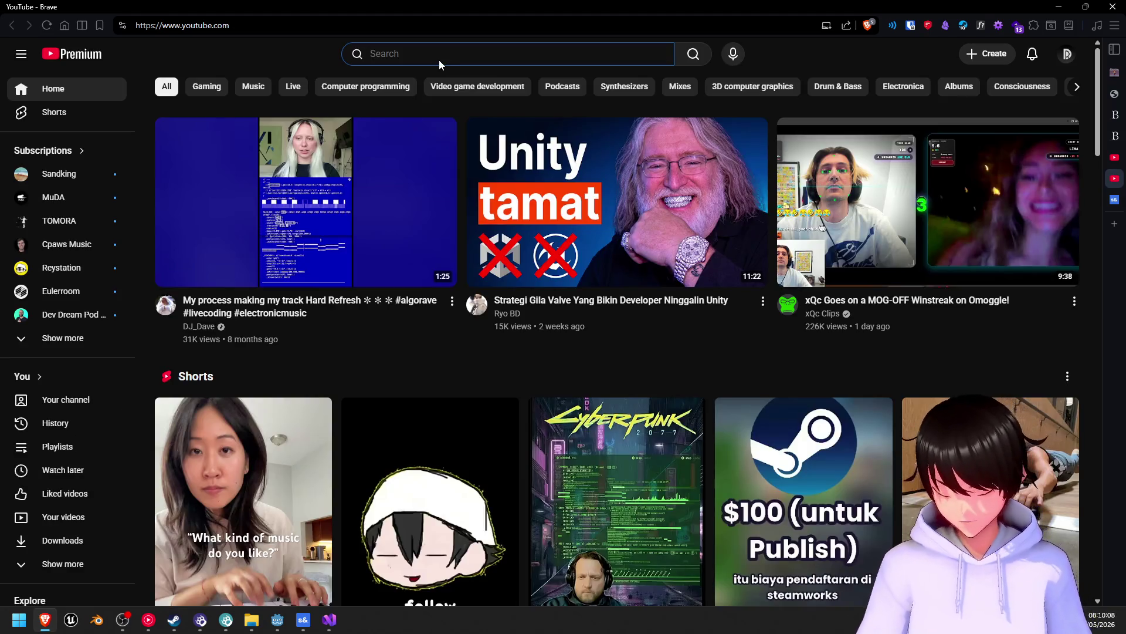
# - Search YouTube for 'fish school sbox', then return to the KeyEvent docs tab
pyautogui.write('fish schoo')
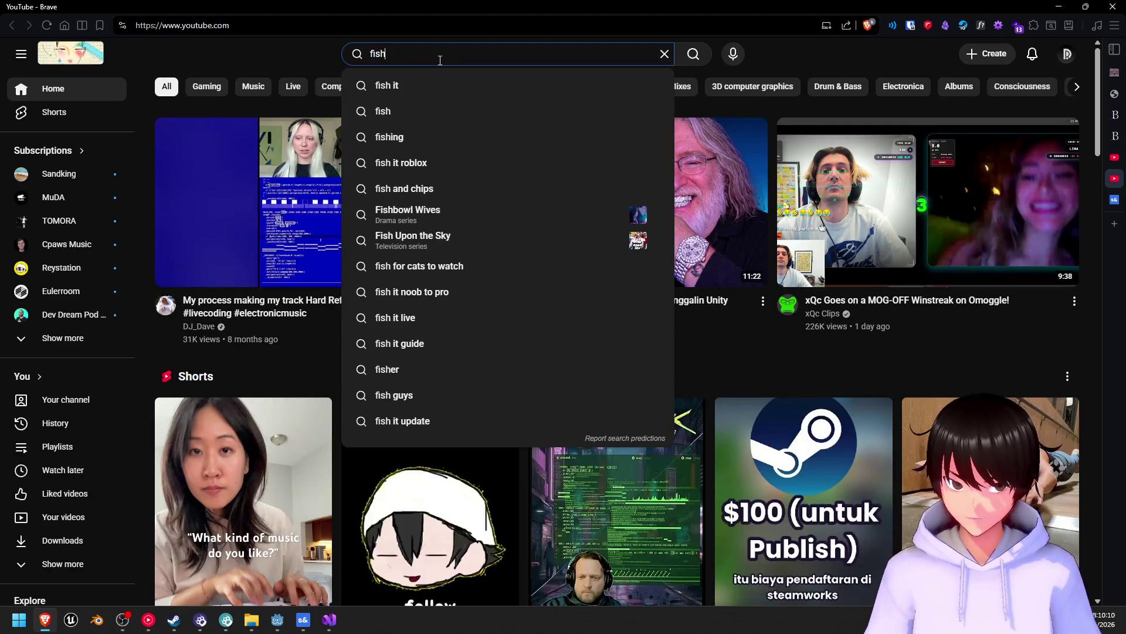
pyautogui.write('l')
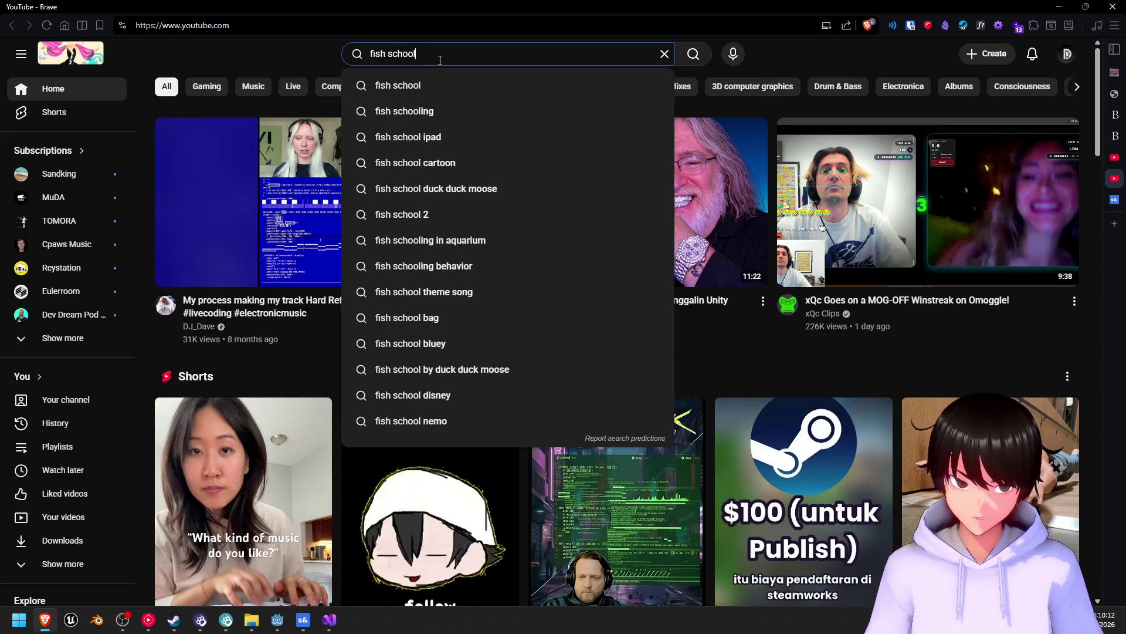
pyautogui.press('Return')
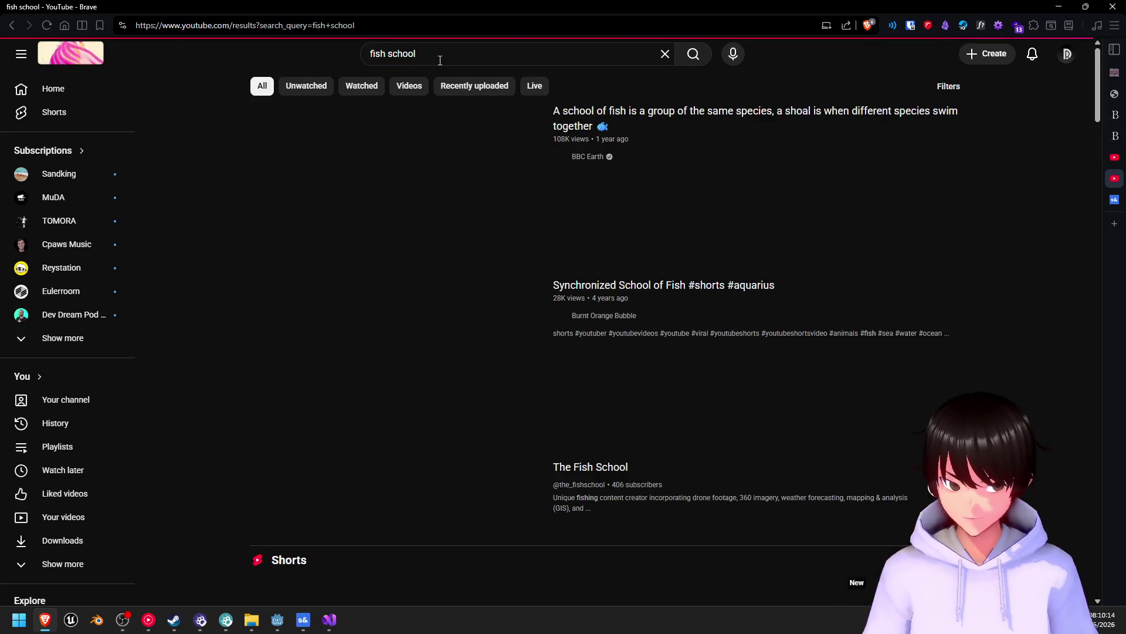
pyautogui.write(' sbox')
pyautogui.press('Return')
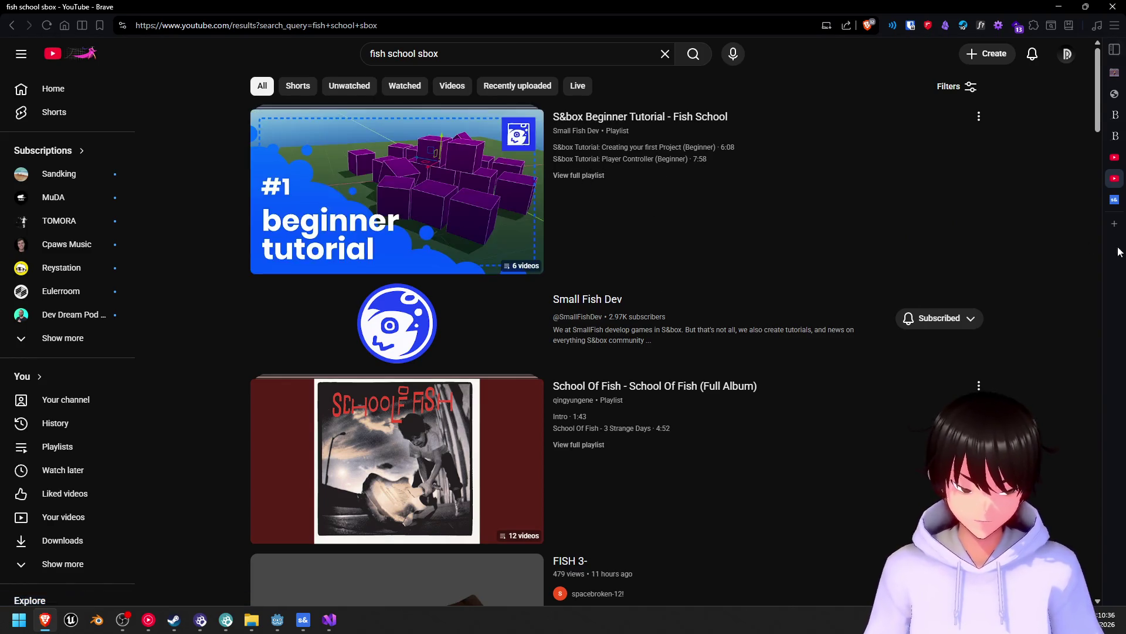
pyautogui.moveTo(1036, 232)
pyautogui.click(1043, 202)
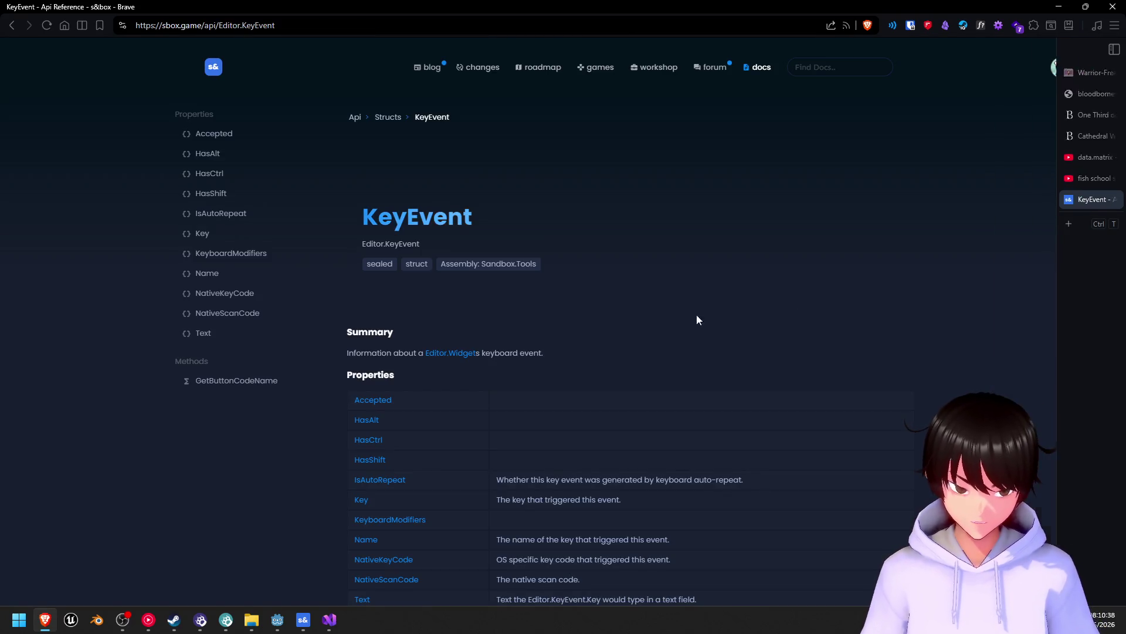
# - View KeyEvent properties Accepted, HasAlt, HasCtrl, HasShift, IsAutoRepeat, Key, KeyboardModifiers, then open a new tab
pyautogui.scroll(-5, 366, 317)
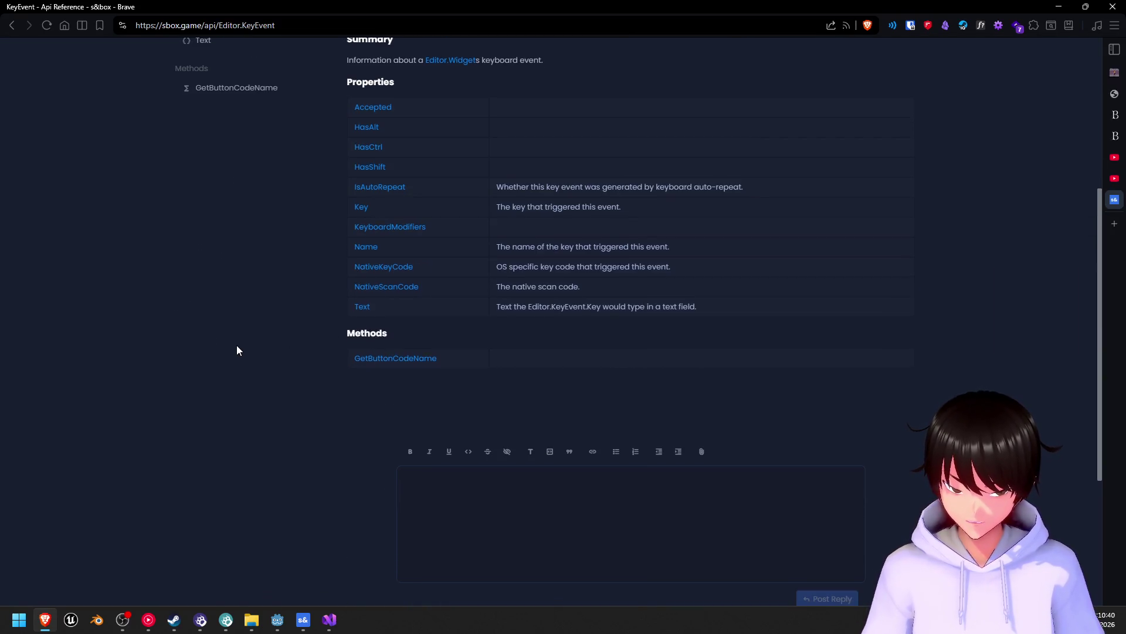
pyautogui.scroll(5, 237, 350)
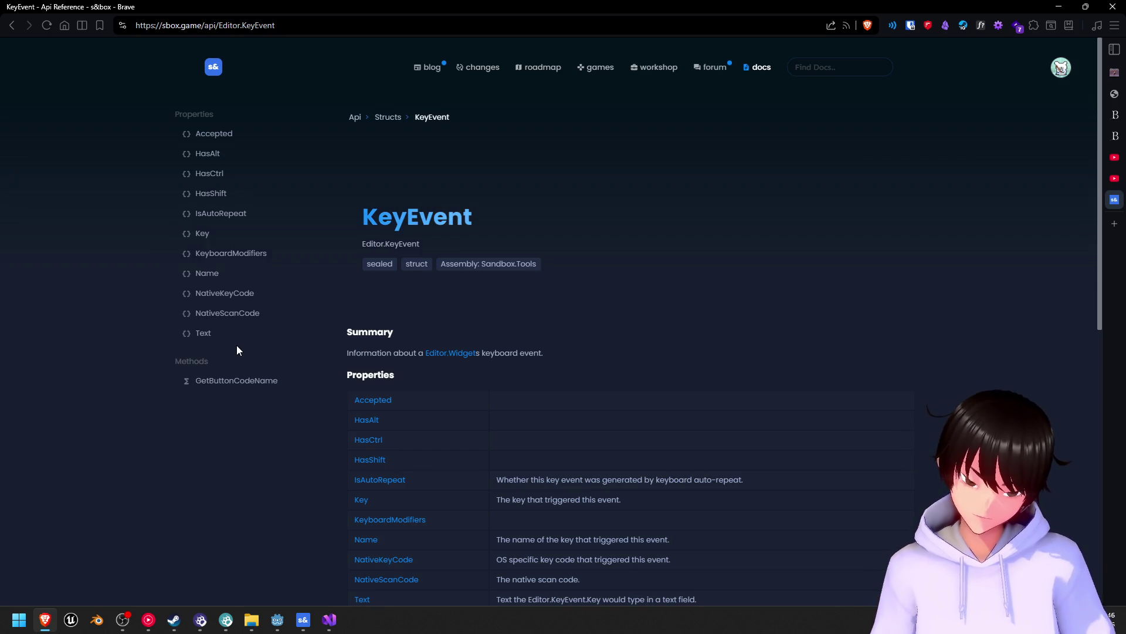
pyautogui.click(222, 142)
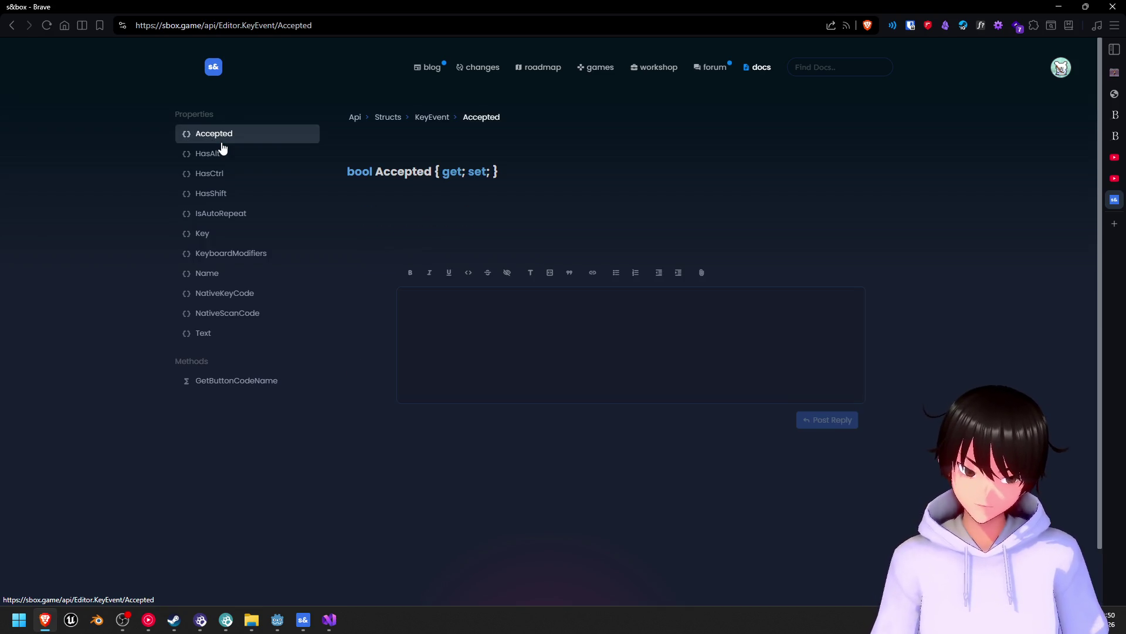
pyautogui.click(224, 155)
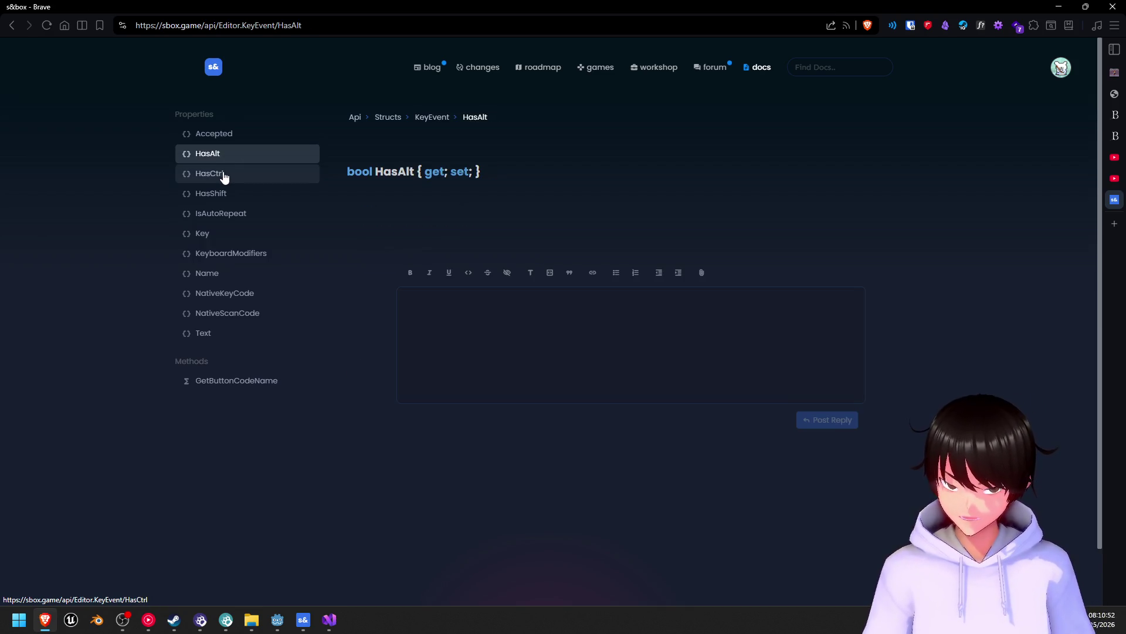
pyautogui.click(223, 176)
pyautogui.click(223, 194)
pyautogui.click(223, 215)
pyautogui.click(223, 235)
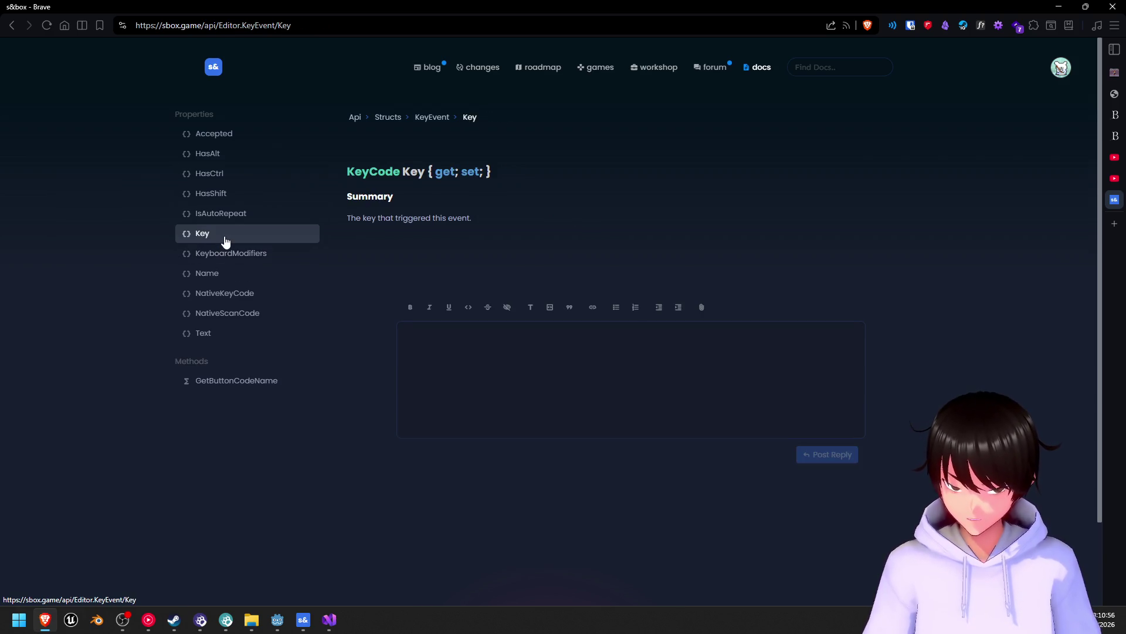
pyautogui.click(229, 258)
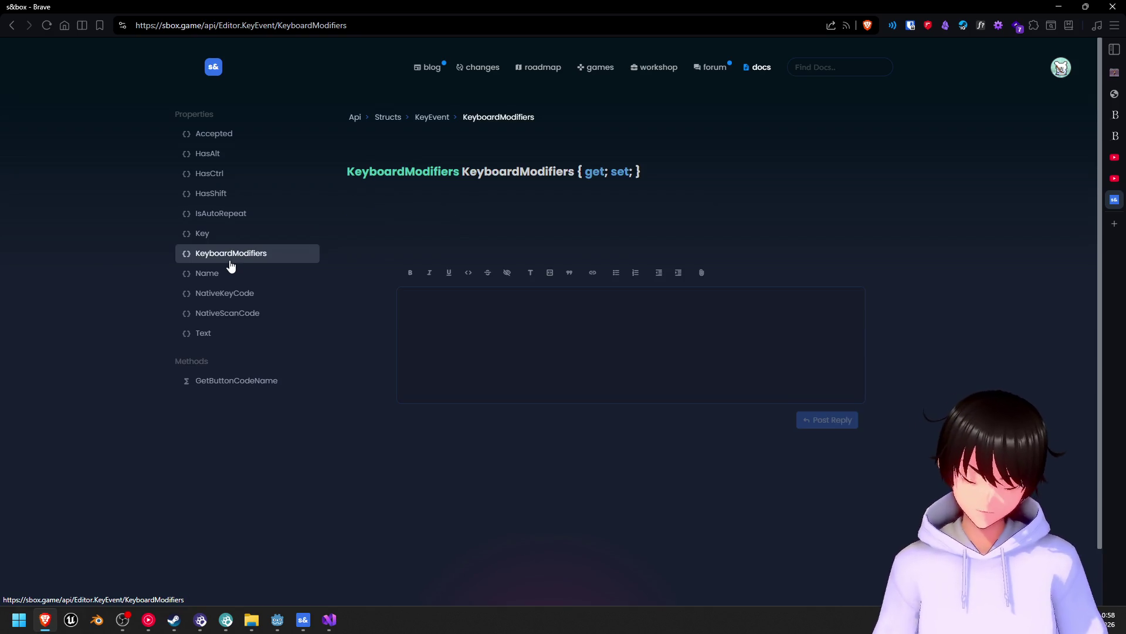
pyautogui.moveTo(1112, 226)
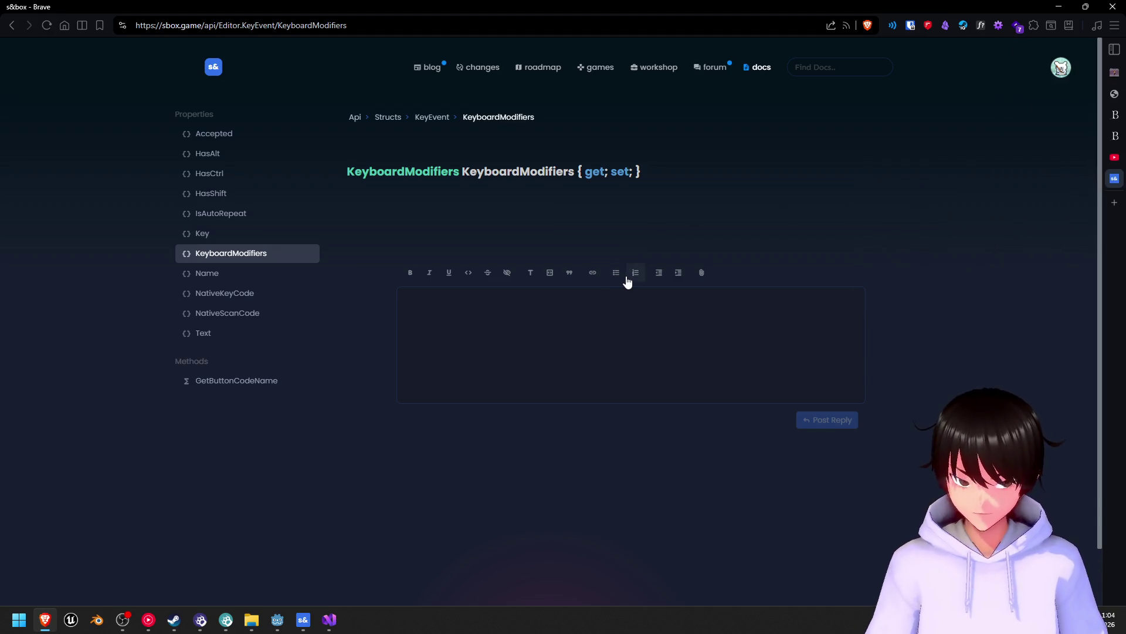
pyautogui.click(1064, 199)
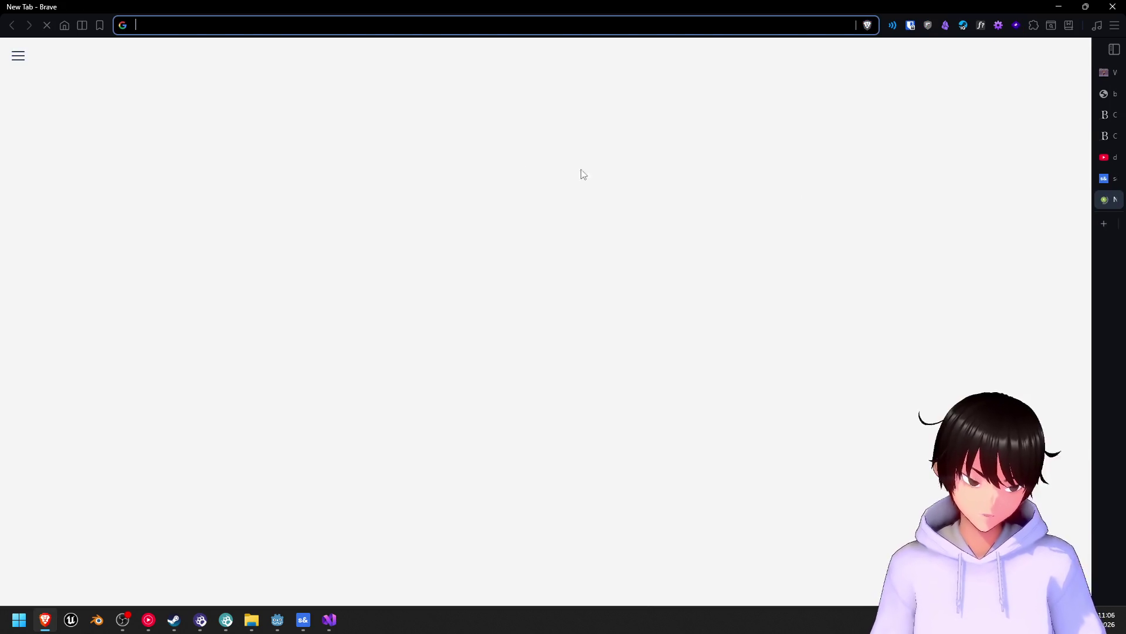
# - Ask Gemini at gemini.google.com how to change default keybinds in the s&box editor
pyautogui.write('gemi')
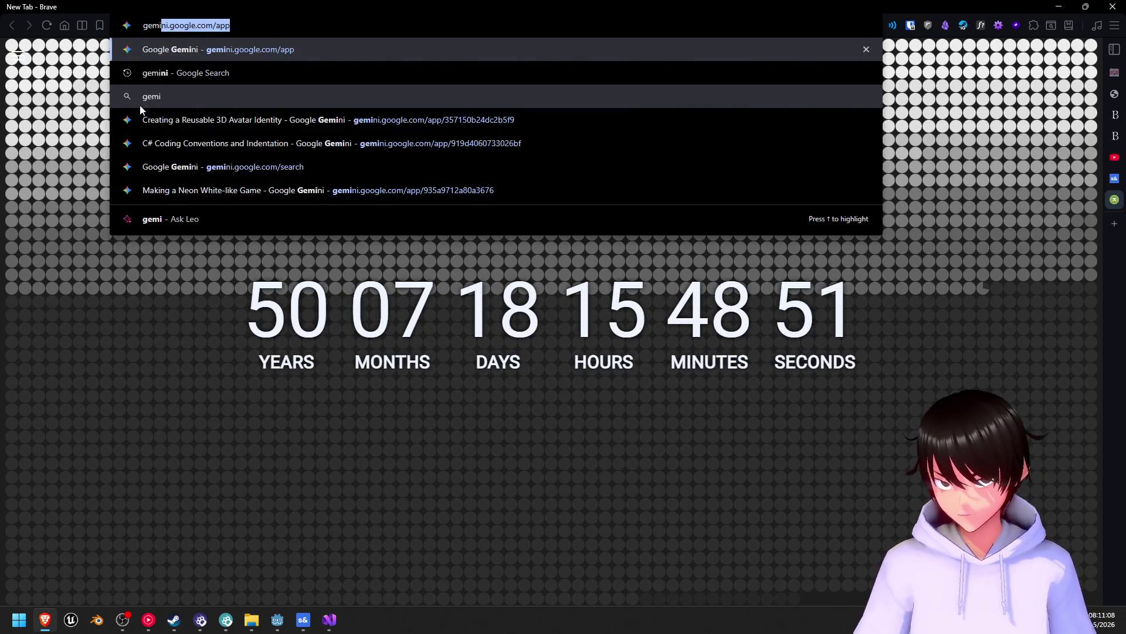
pyautogui.press('Return')
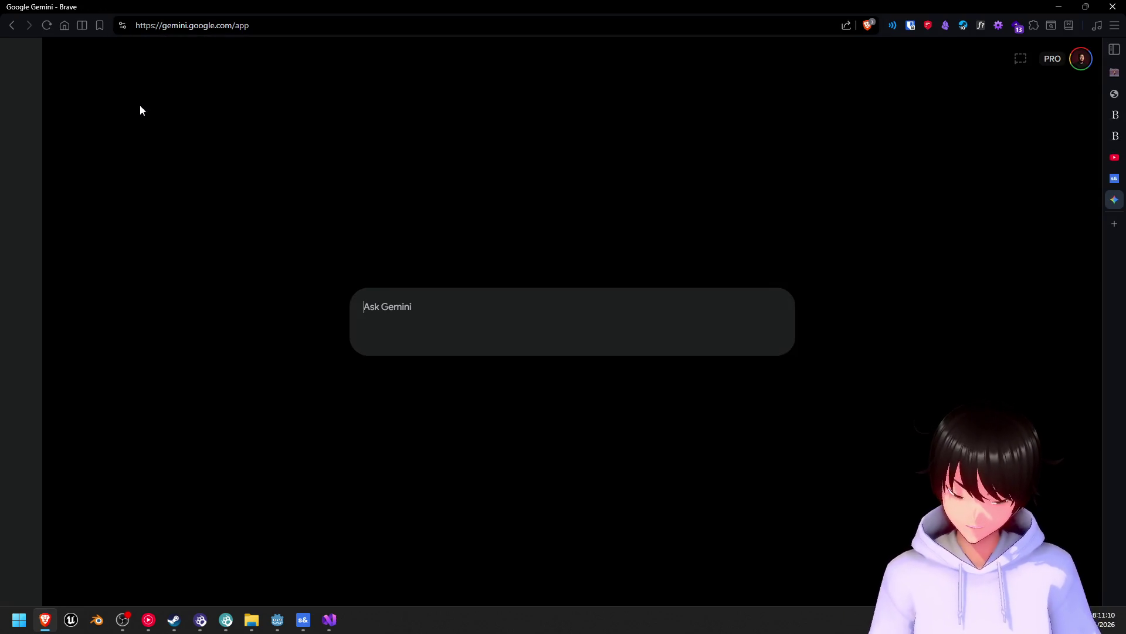
pyautogui.write('ho')
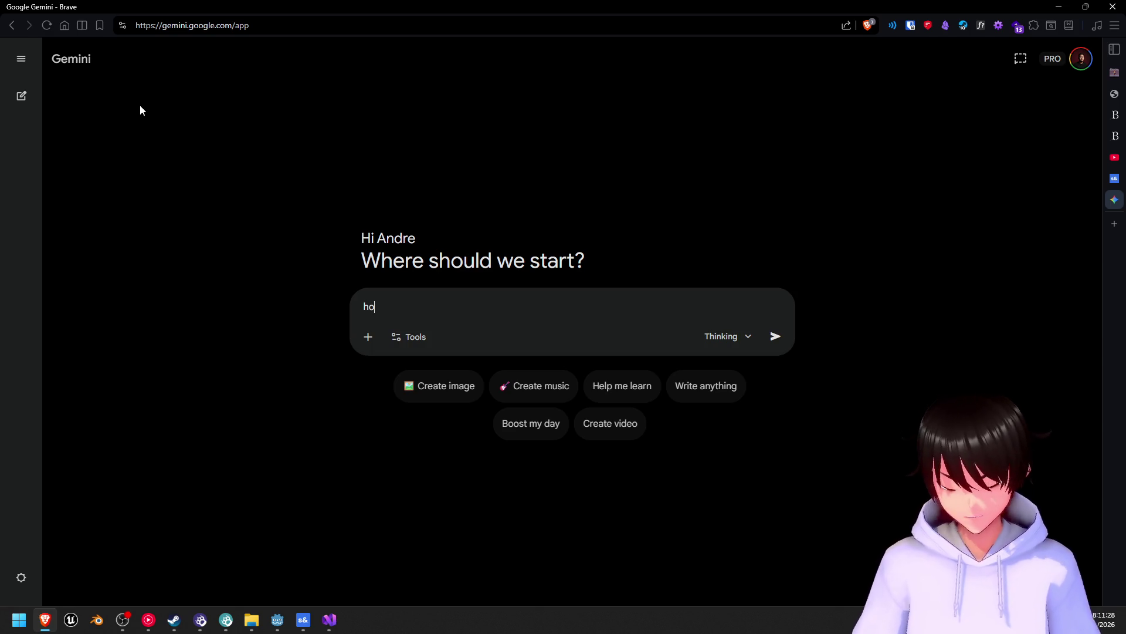
pyautogui.write('w to change default keyb')
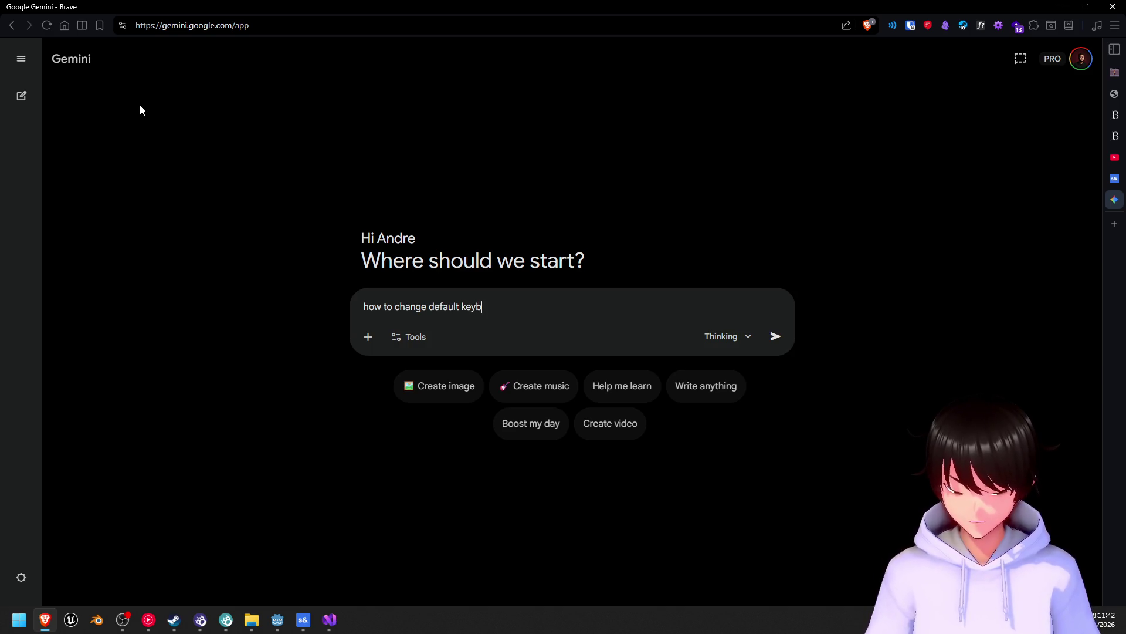
pyautogui.write('inds code from')
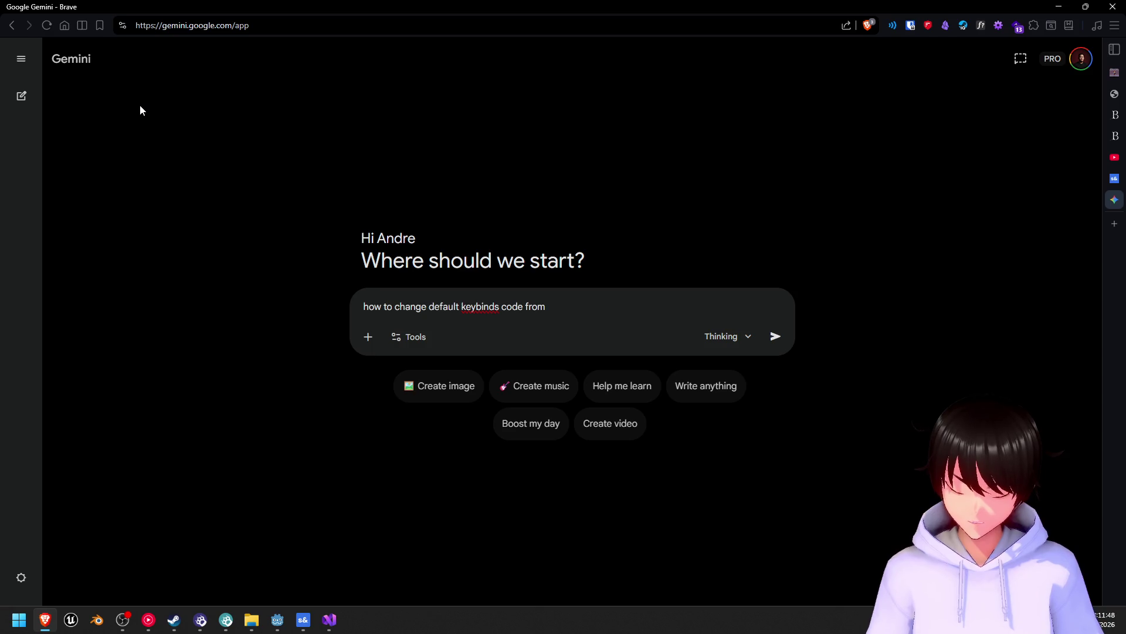
pyautogui.write(' sbox game')
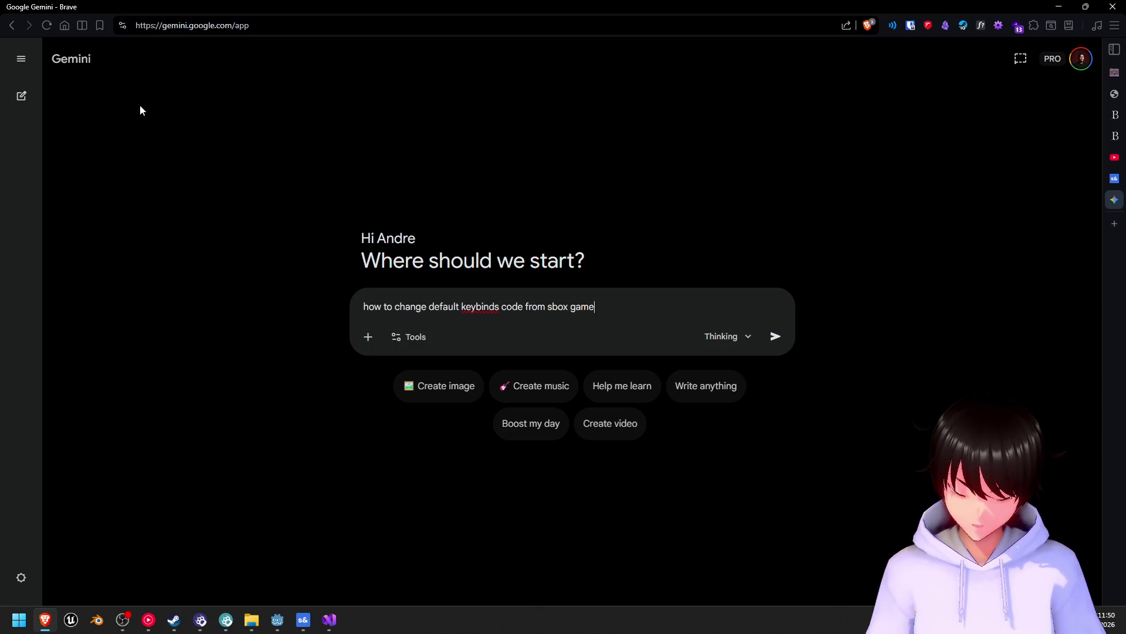
pyautogui.write('s in sbox')
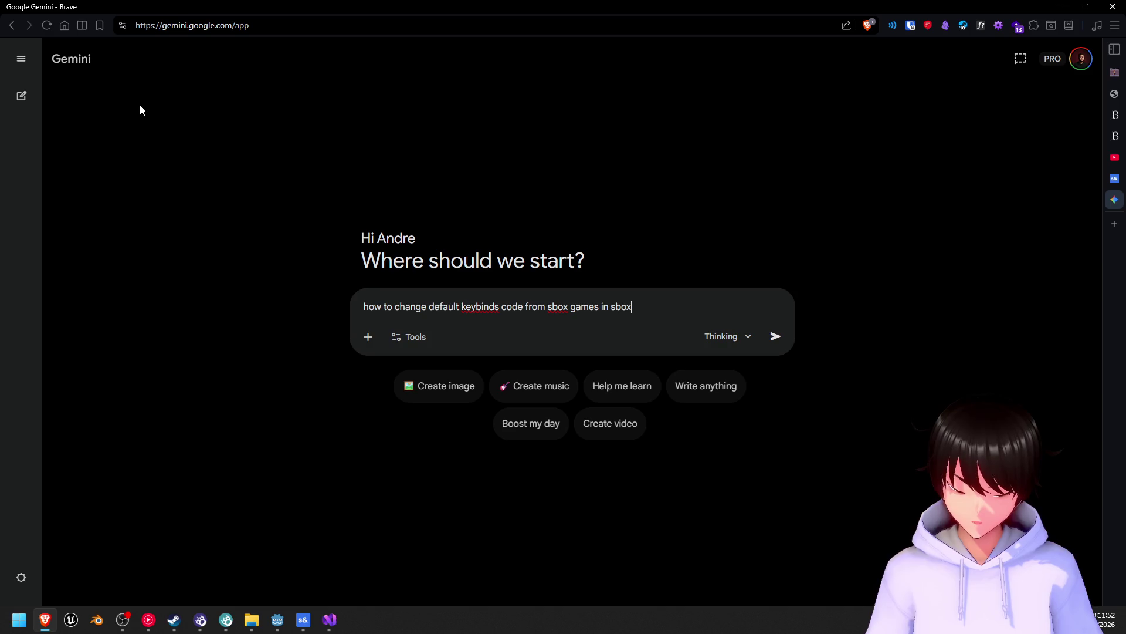
pyautogui.write(' edito')
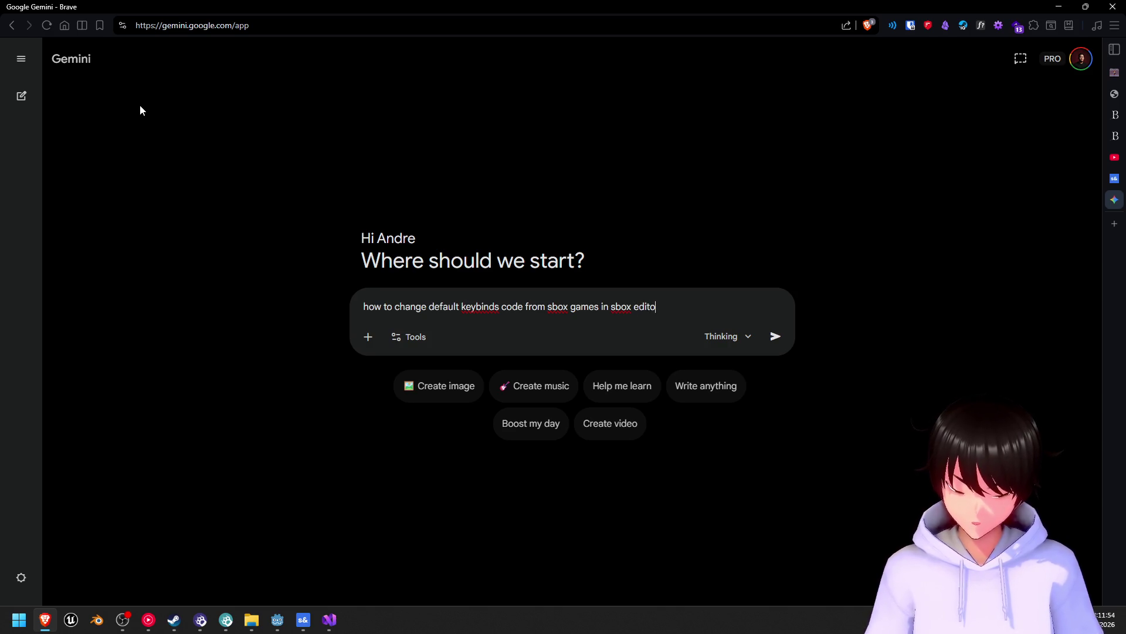
pyautogui.write('r')
pyautogui.press('Return')
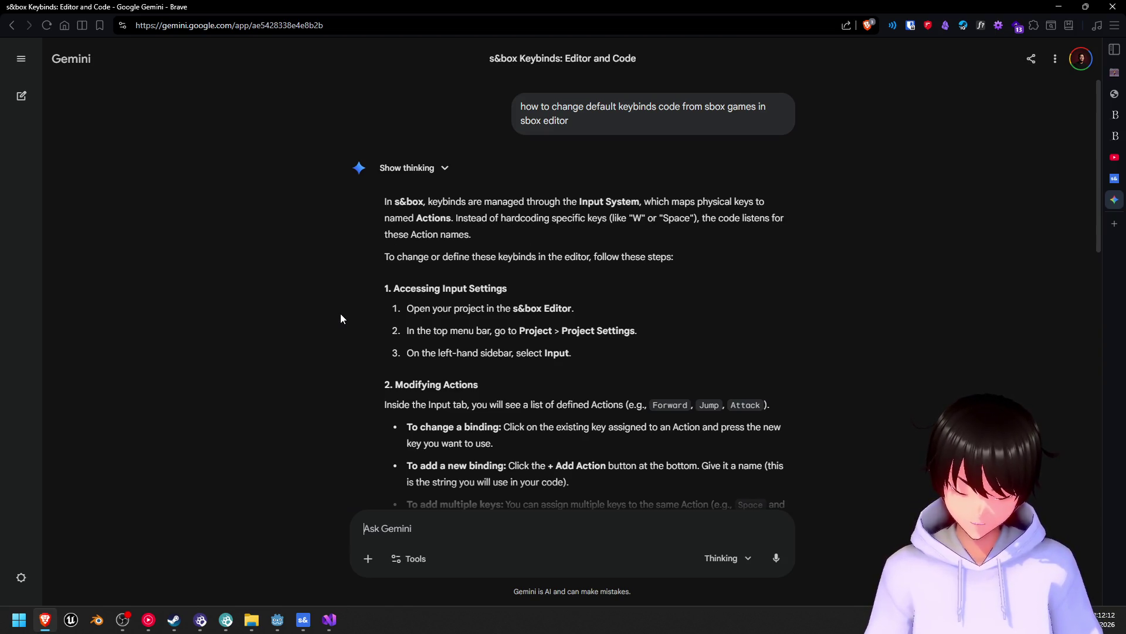
# - Read Gemini's answer covering Project Settings > Input and Input.Pressed code
pyautogui.scroll(-6, 341, 315)
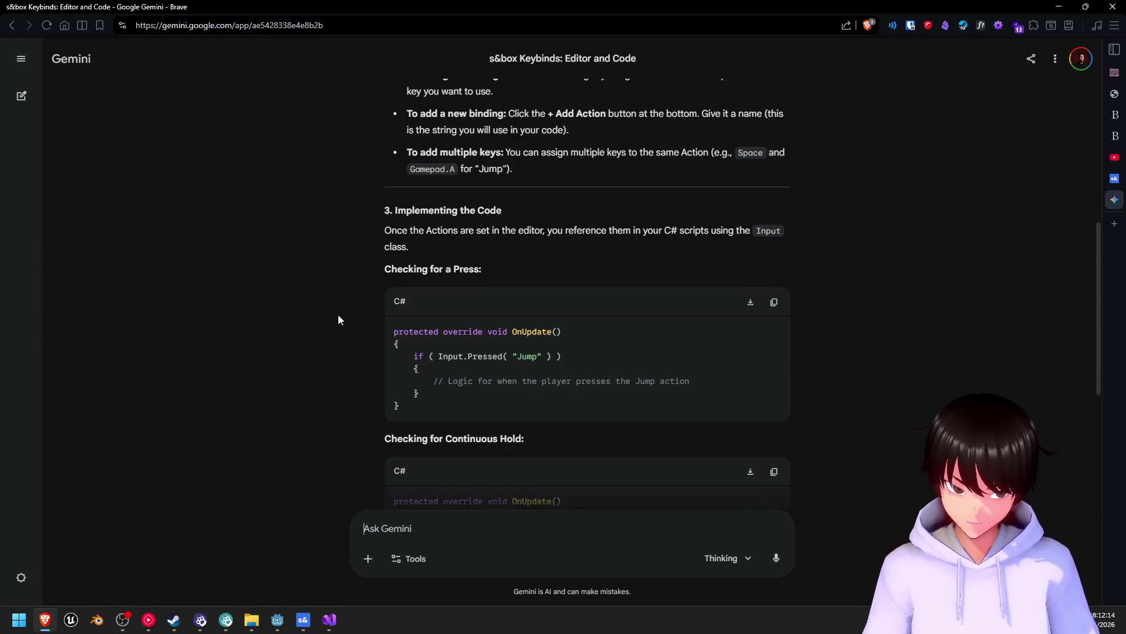
pyautogui.scroll(3, 338, 319)
pyautogui.scroll(3, 338, 319)
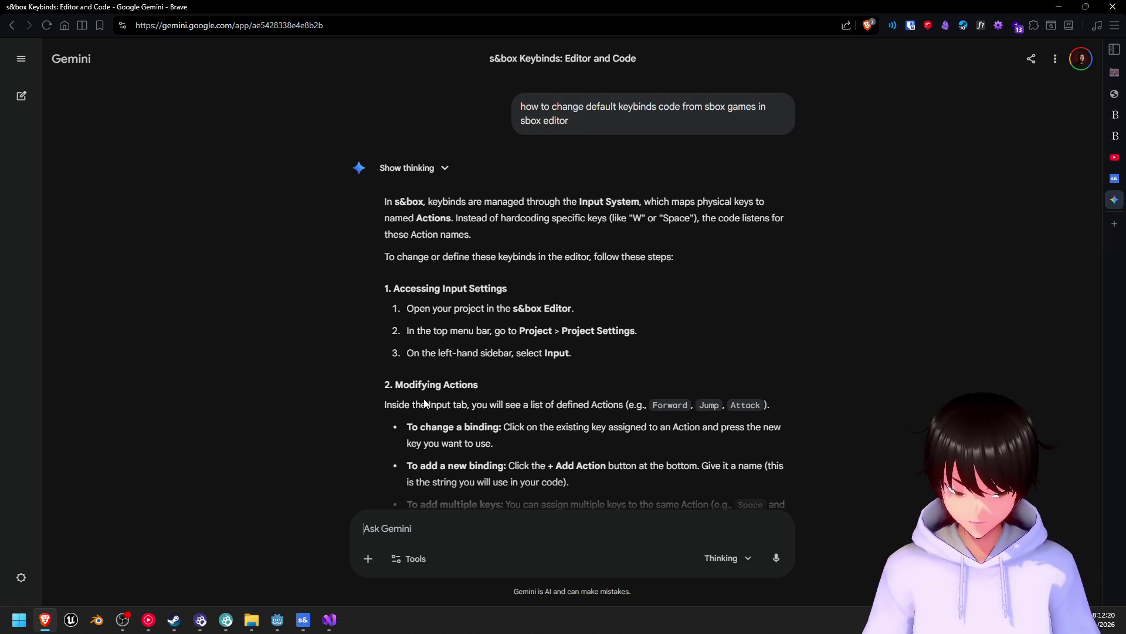
pyautogui.click(329, 621)
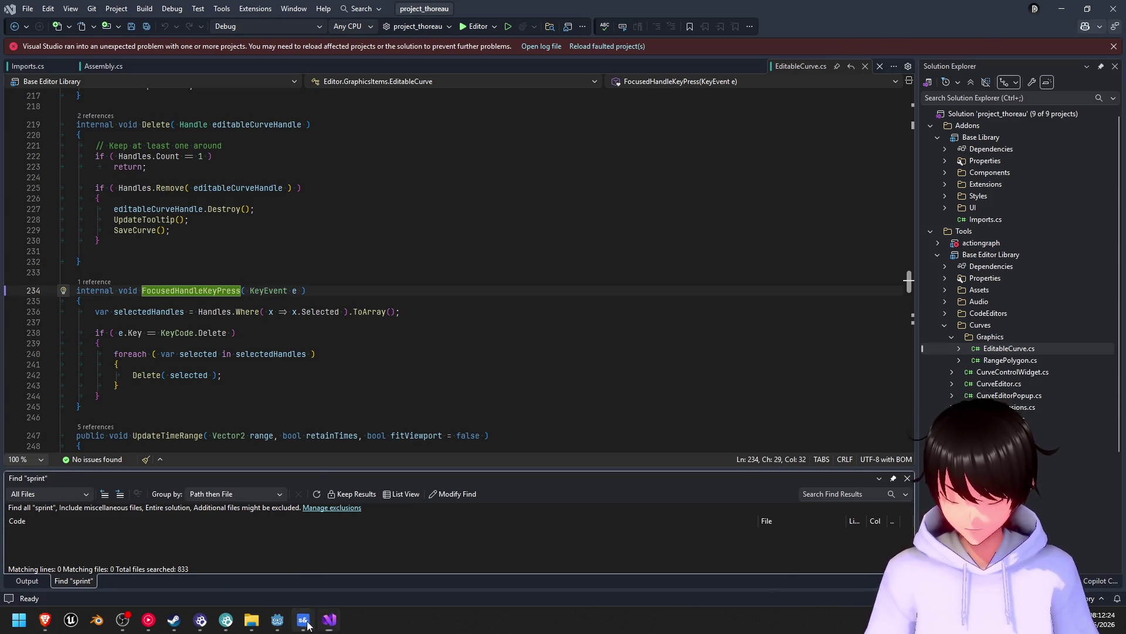
# - Switch between s&box, Gemini and Visual Studio, ending in the s&box editor's File menu
pyautogui.click(303, 620)
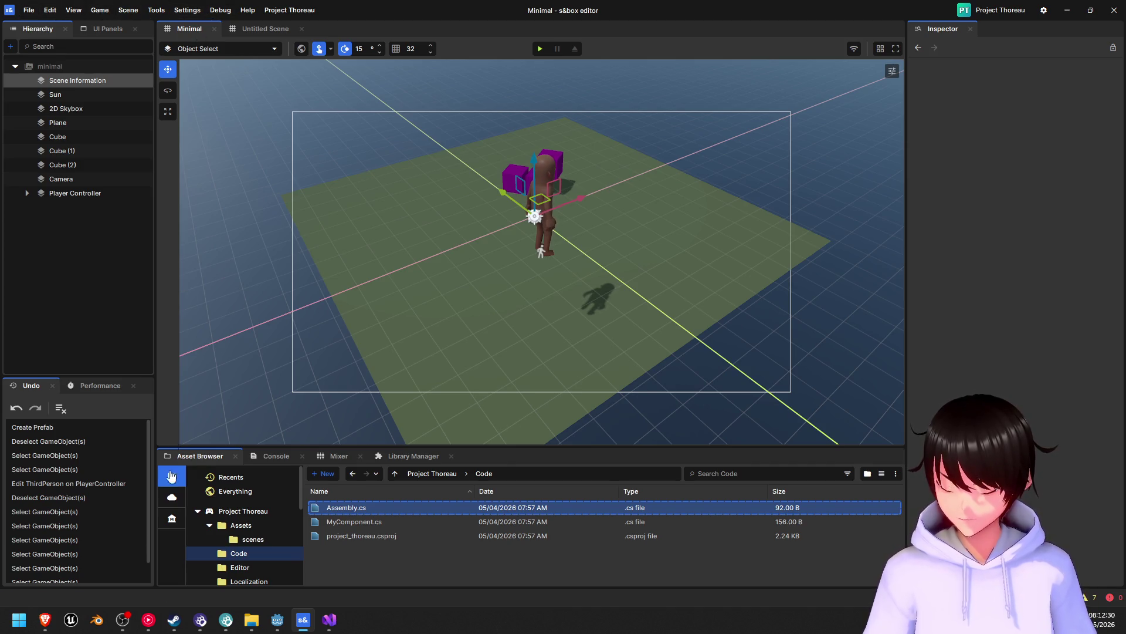
pyautogui.click(47, 622)
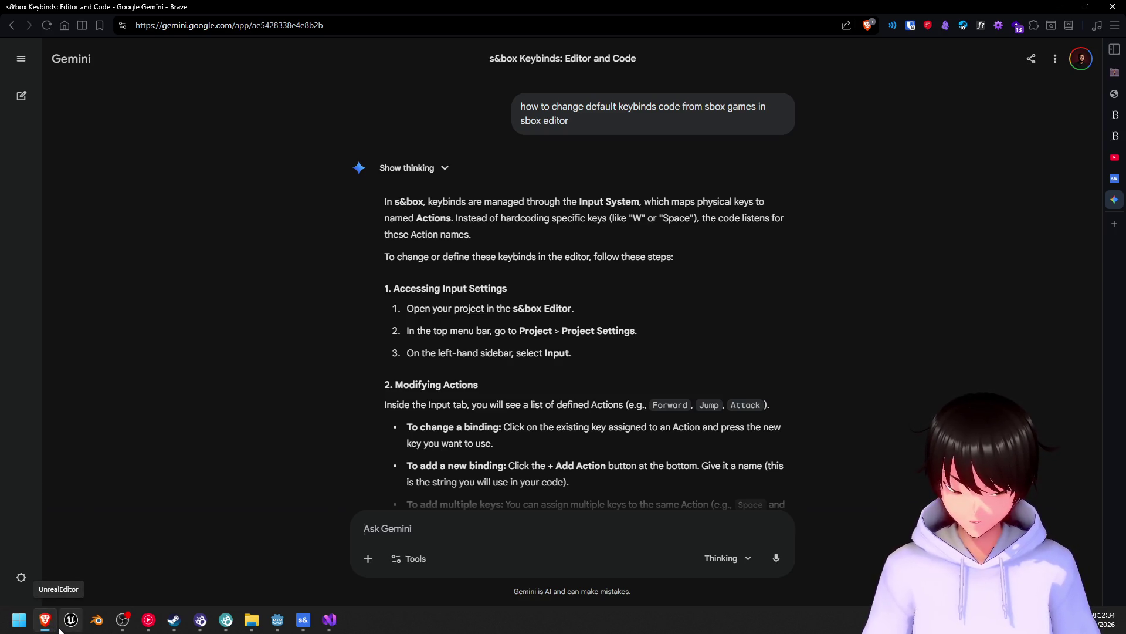
pyautogui.click(329, 619)
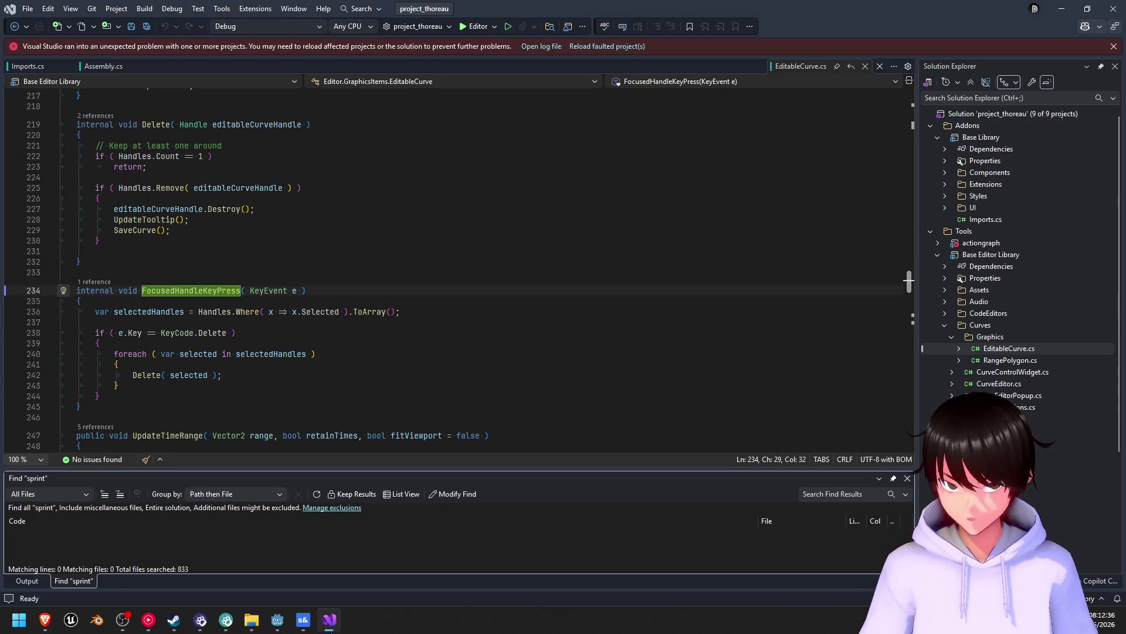
pyautogui.click(303, 619)
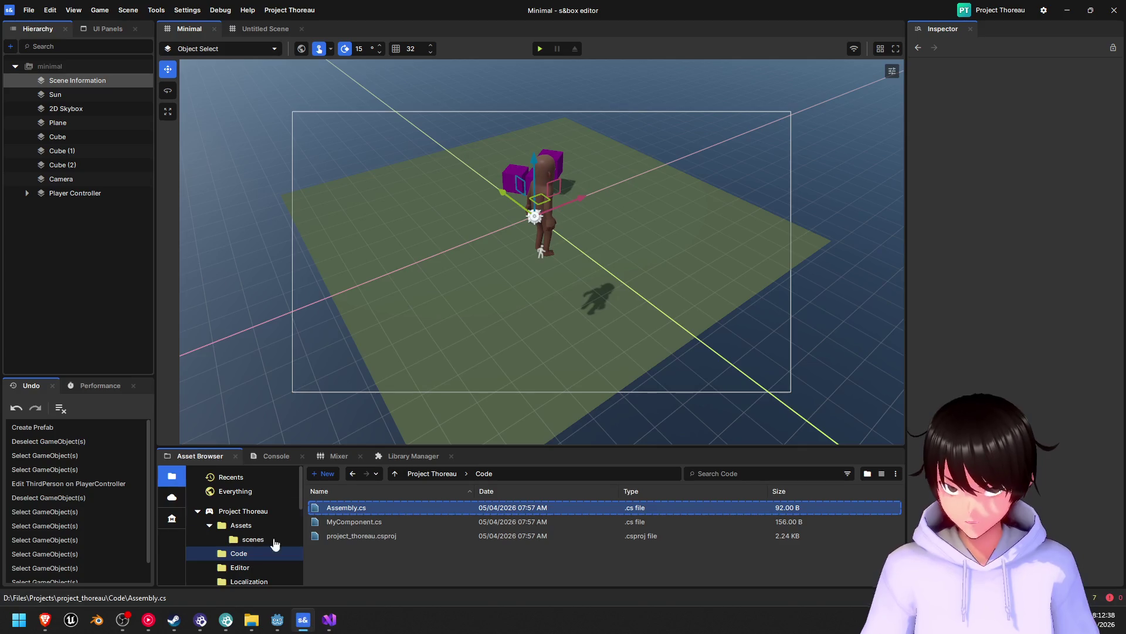
pyautogui.click(28, 10)
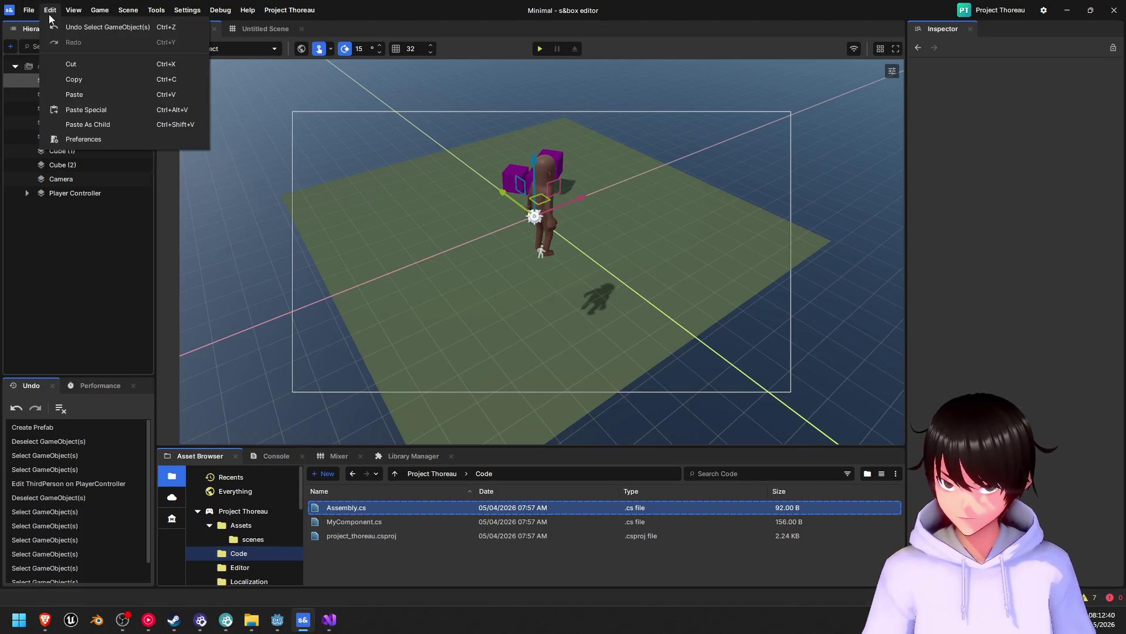
# - Run My Menu Option from the Project Thoreau menu and dismiss the 'It worked!' message
pyautogui.moveTo(72, 13)
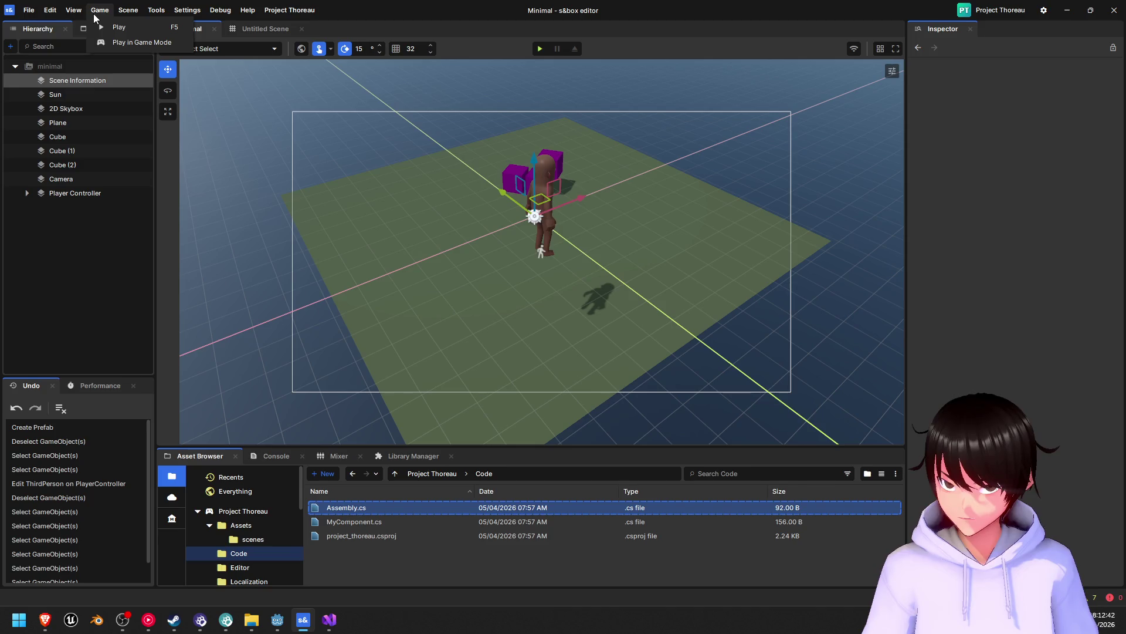
pyautogui.moveTo(136, 16)
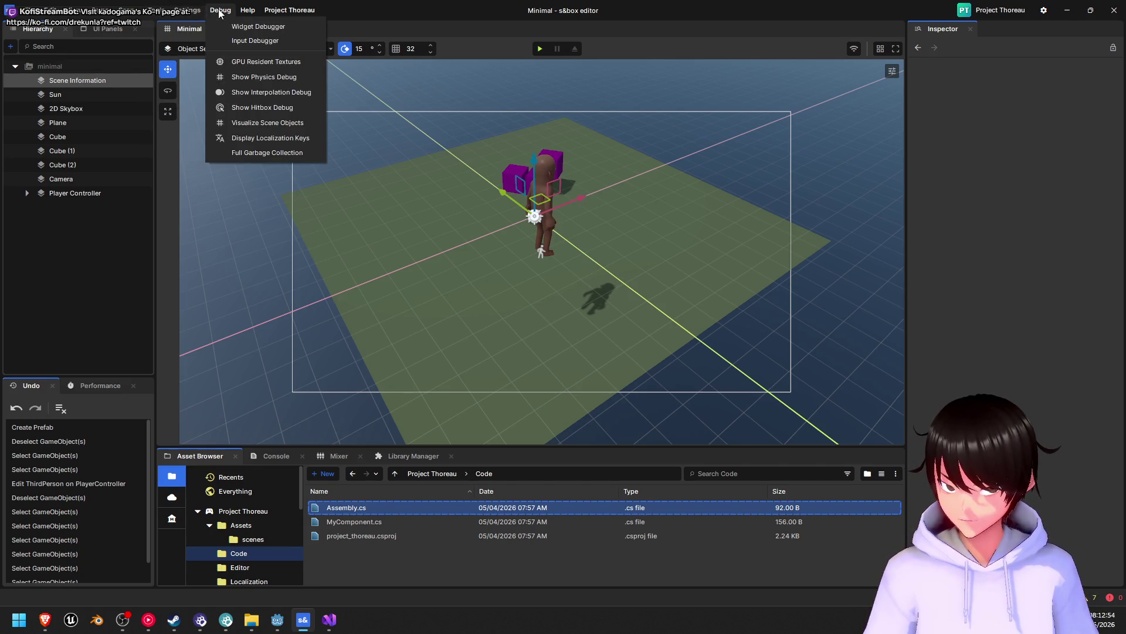
pyautogui.moveTo(251, 15)
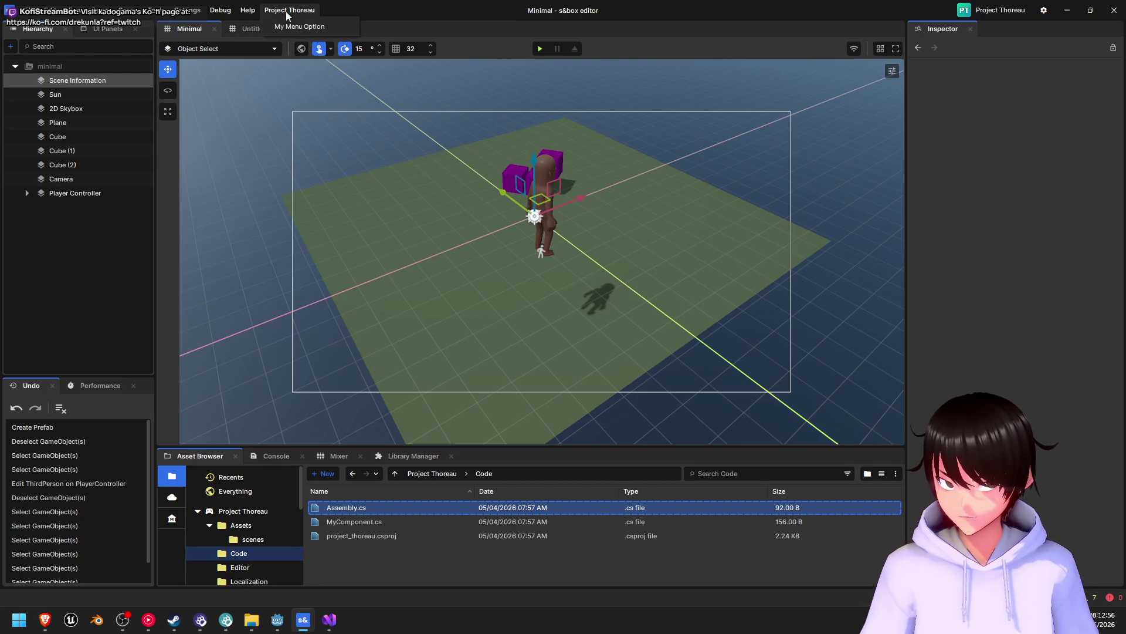
pyautogui.click(304, 26)
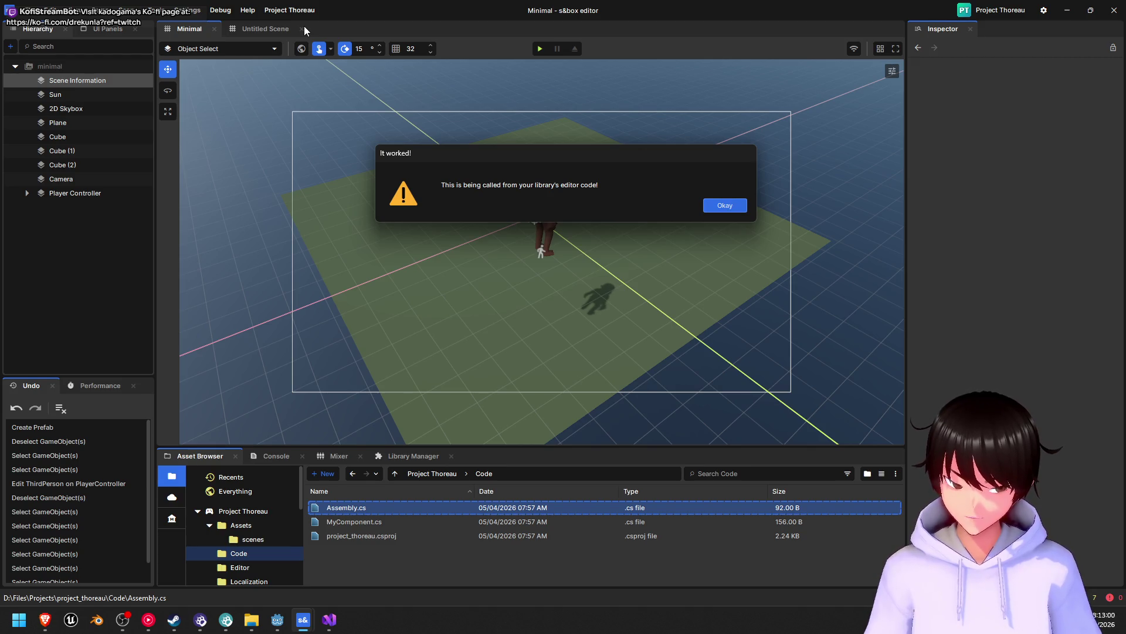
pyautogui.click(725, 205)
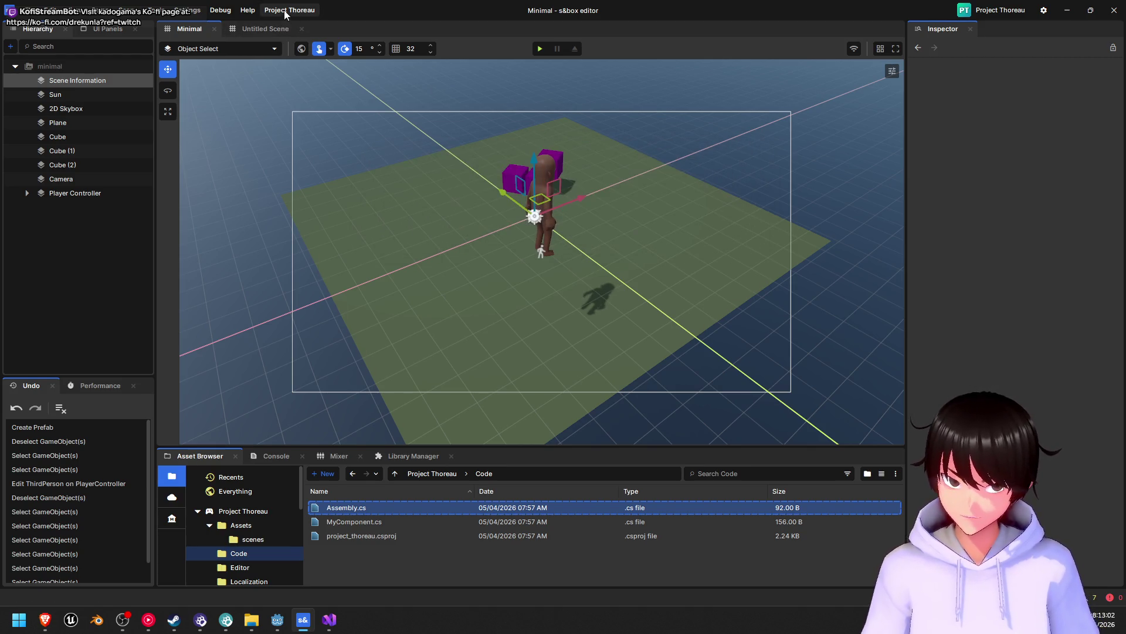
# - Repeat the My Menu Option test, dismiss it again, and open Editor Settings preferences
pyautogui.click(289, 10)
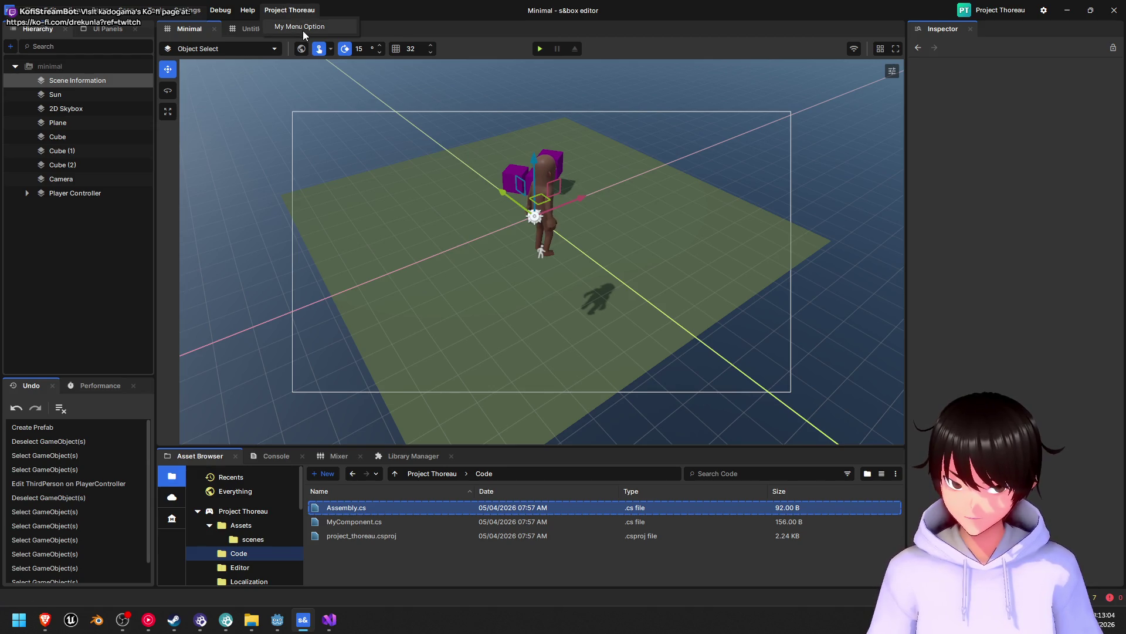
pyautogui.click(303, 28)
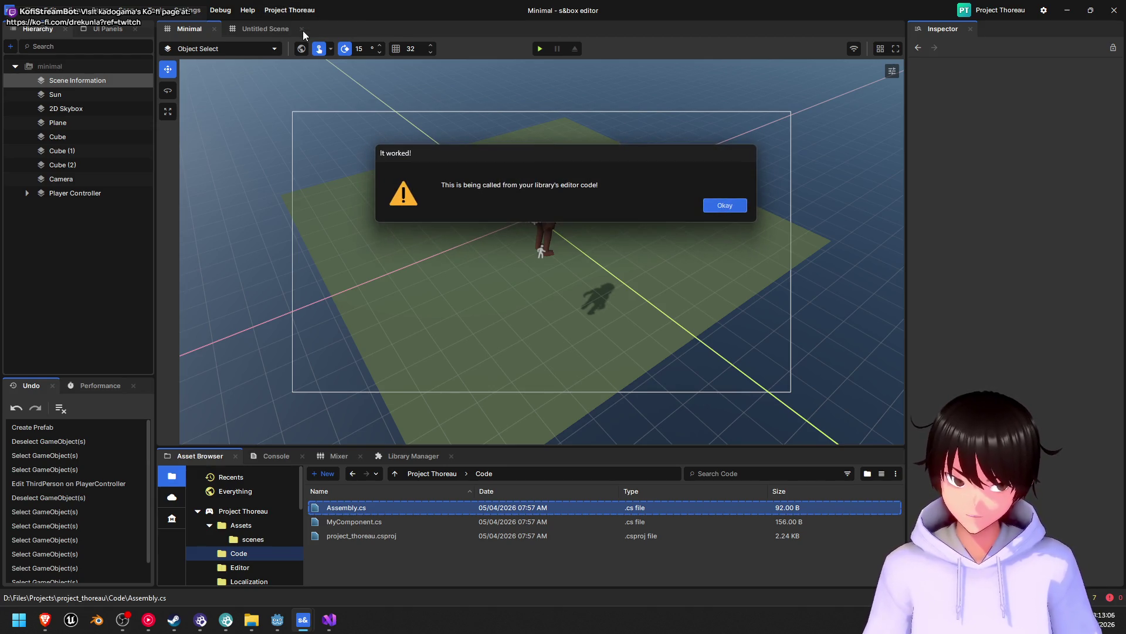
pyautogui.click(727, 206)
pyautogui.click(32, 11)
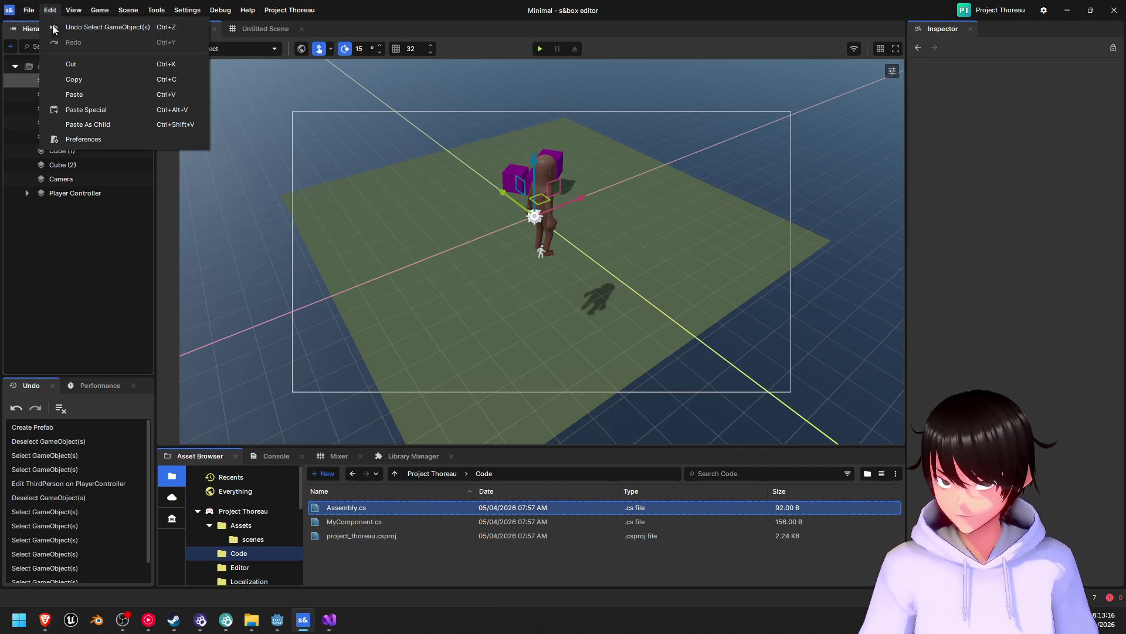
pyautogui.click(88, 139)
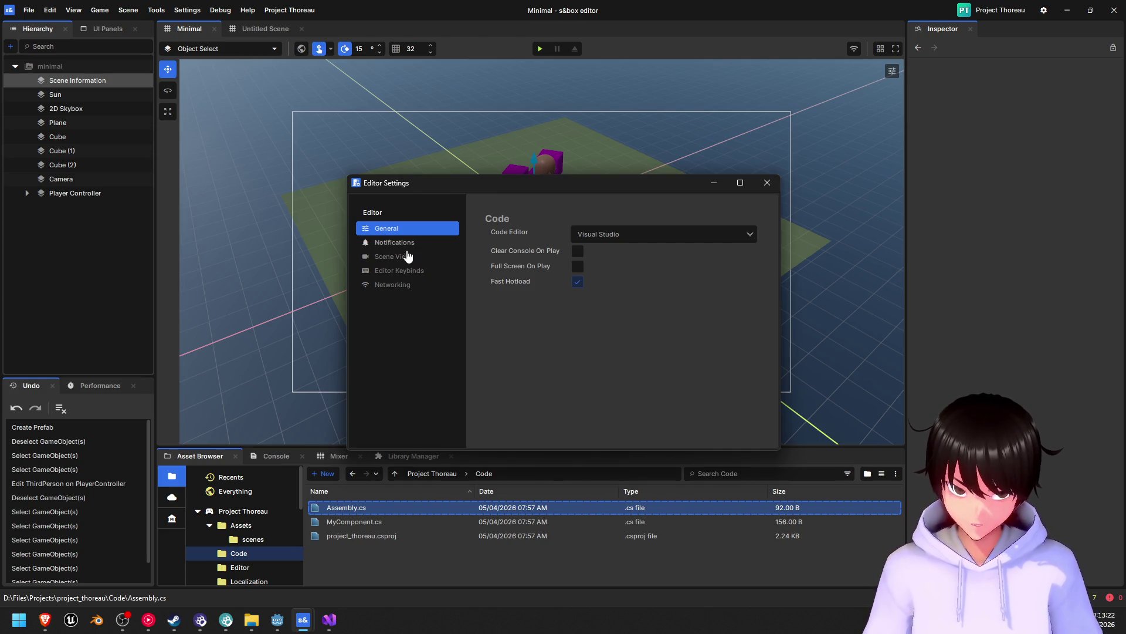
pyautogui.click(410, 271)
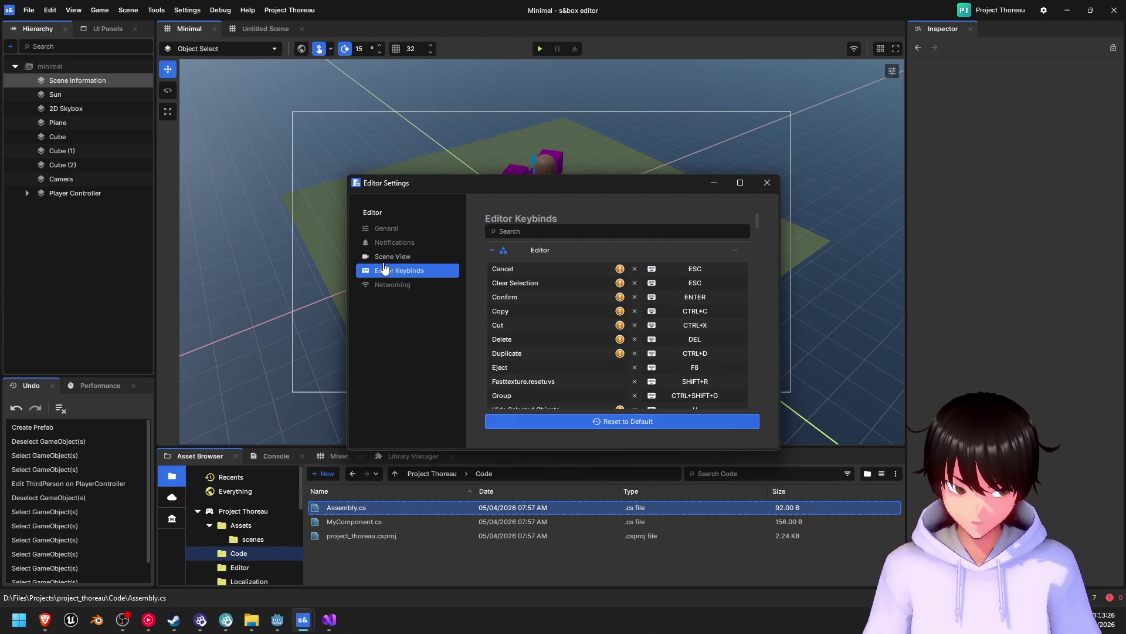
pyautogui.moveTo(622, 270)
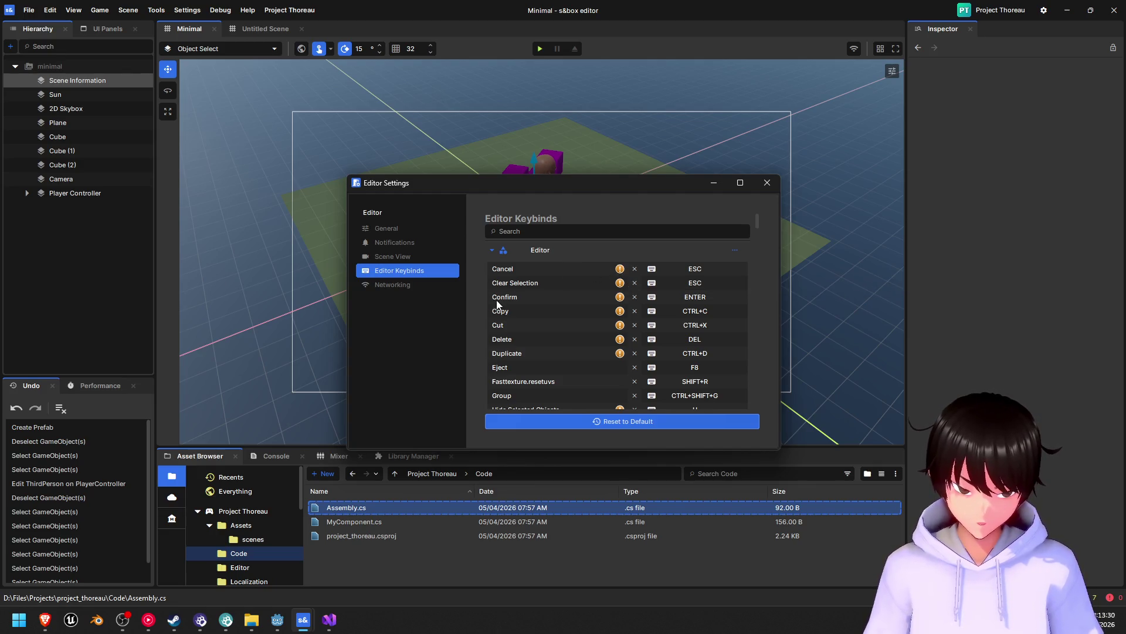
pyautogui.scroll(-5, 567, 320)
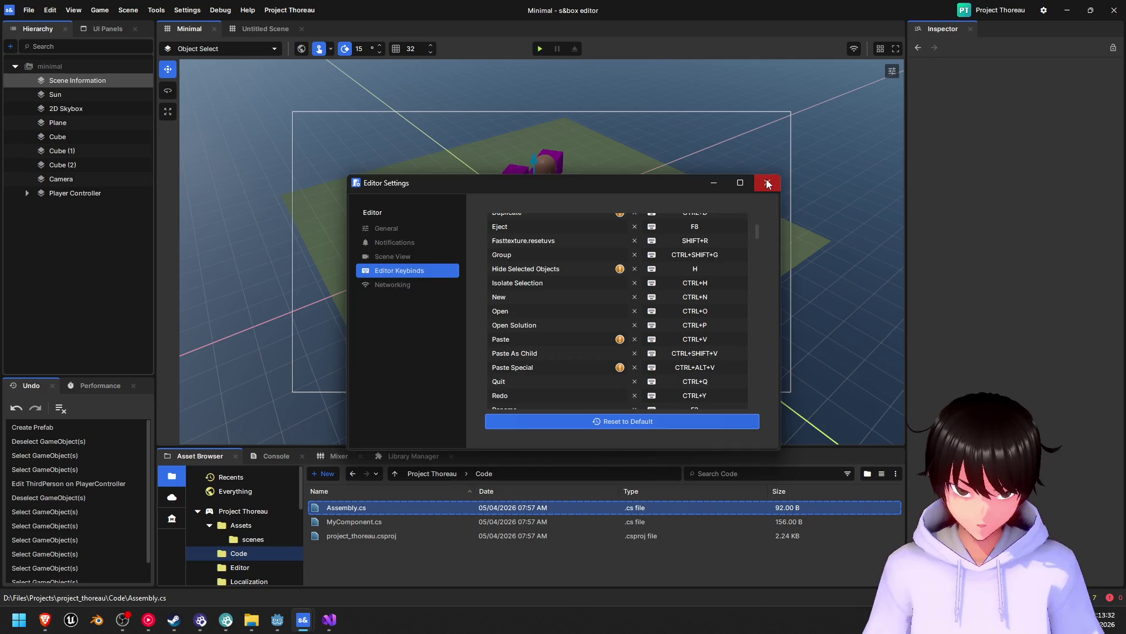
pyautogui.click(766, 182)
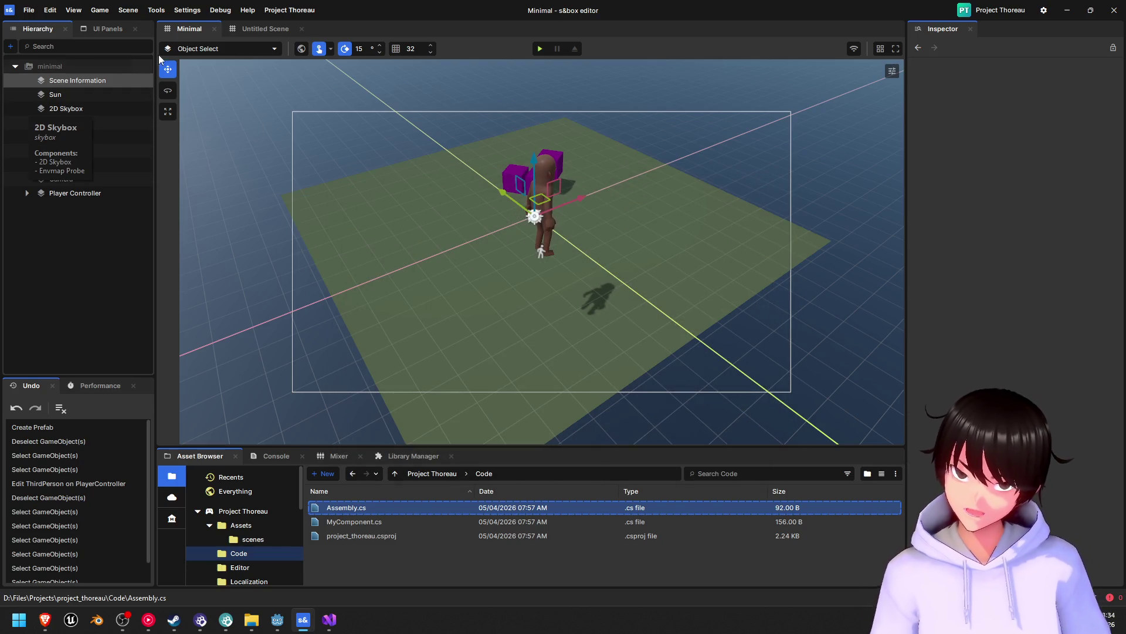
pyautogui.click(891, 72)
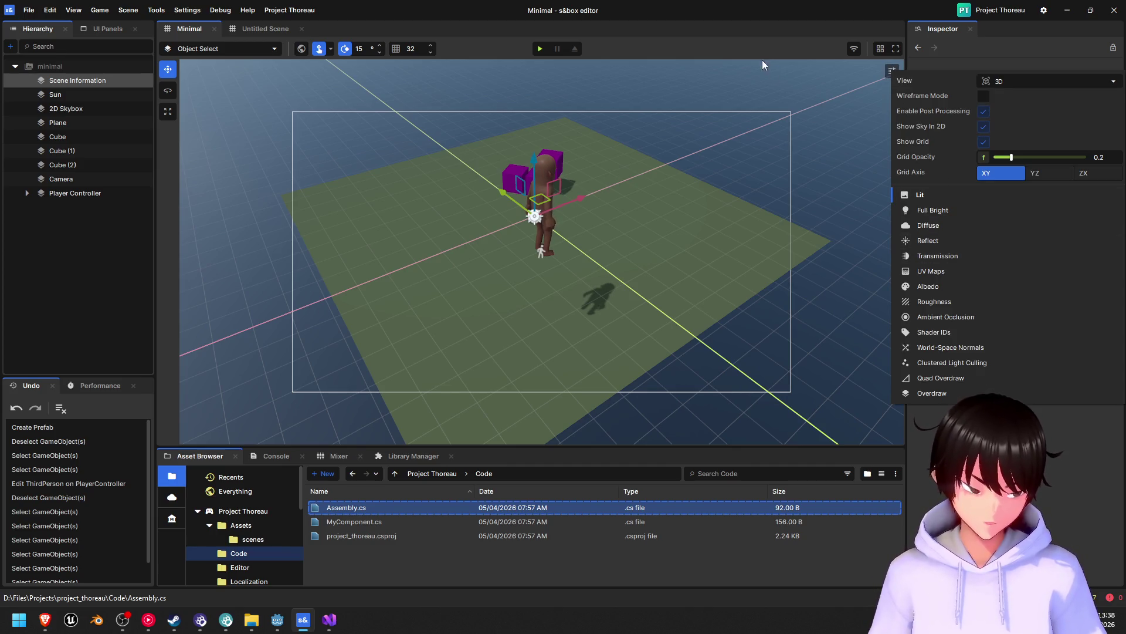
# - Open Project Settings, browse Game Setup, Clutter Grid, Game Exporting and other sections, then select Input
pyautogui.click(1022, 29)
pyautogui.click(1044, 11)
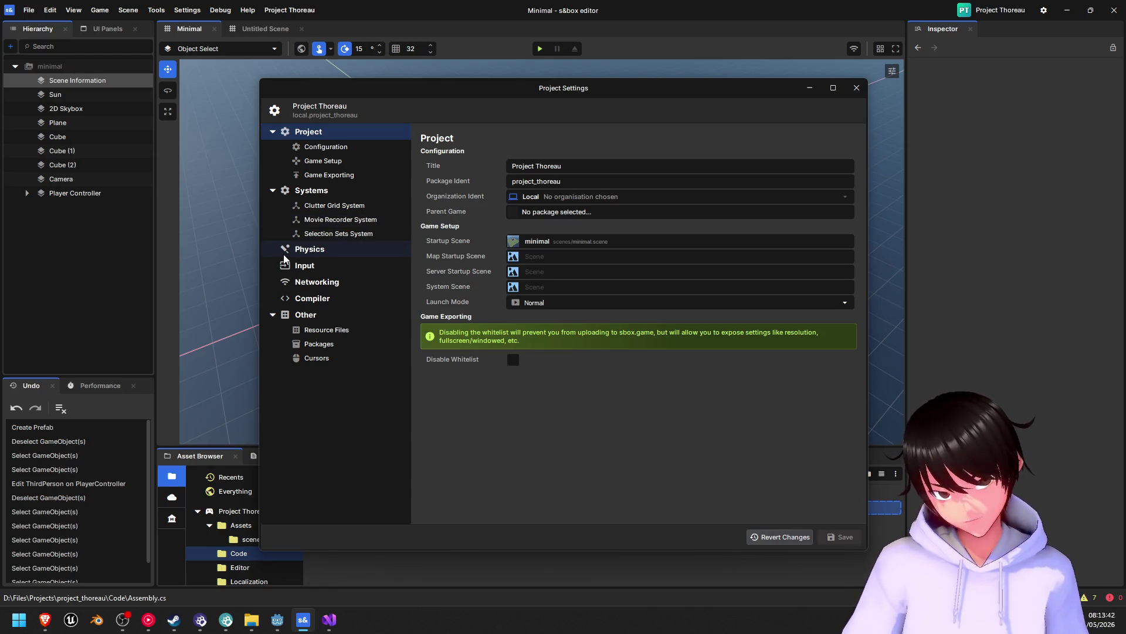
pyautogui.click(346, 161)
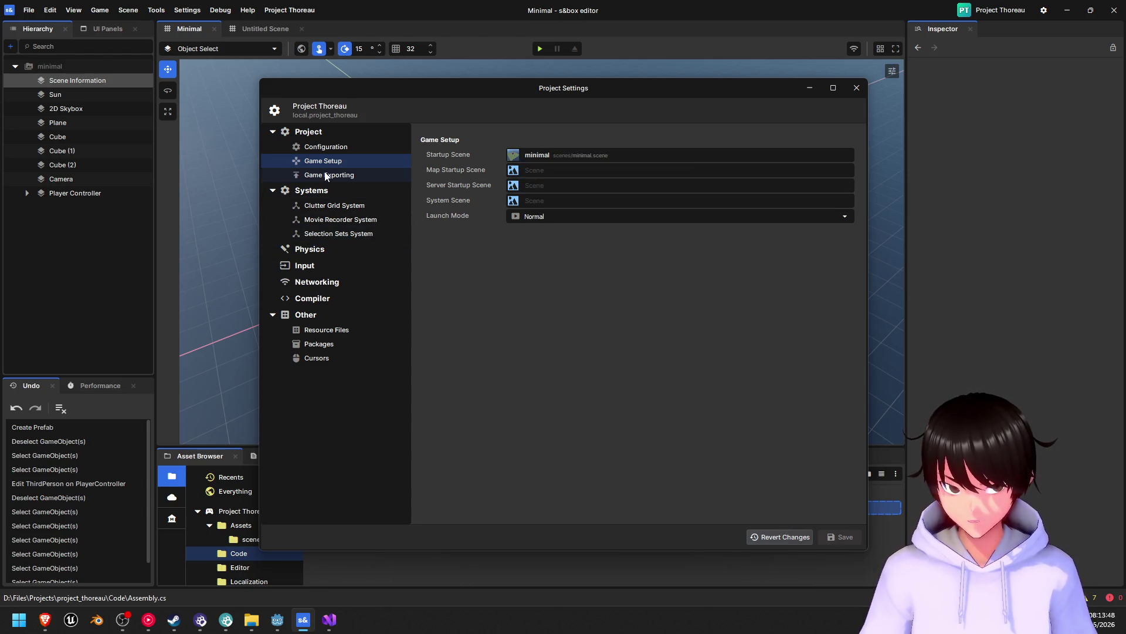
pyautogui.click(348, 206)
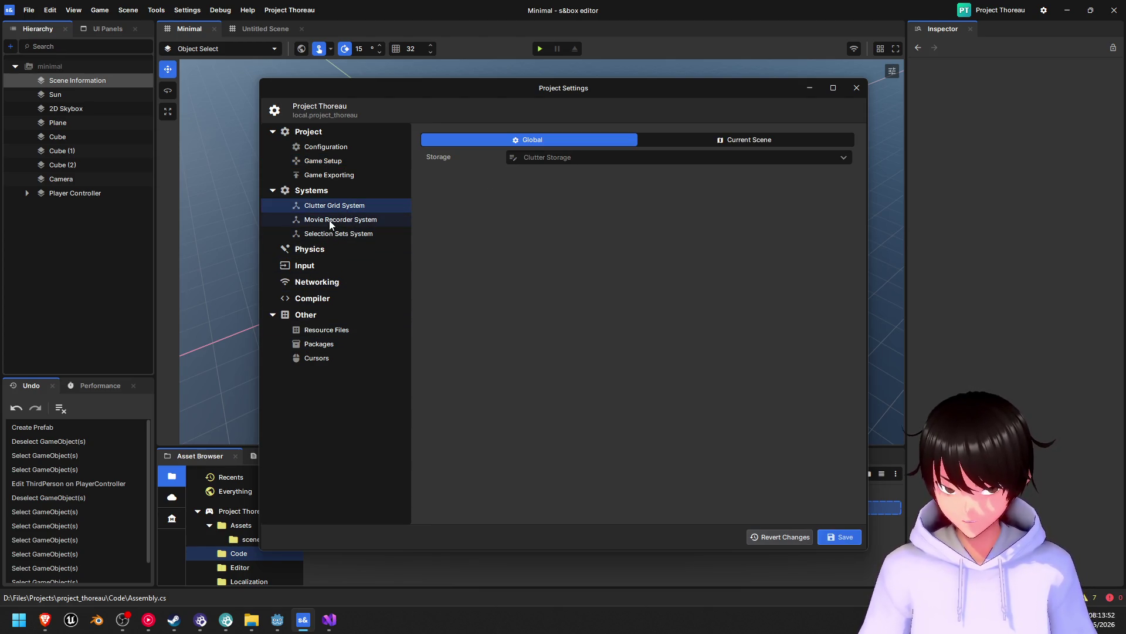
pyautogui.click(329, 222)
pyautogui.click(332, 233)
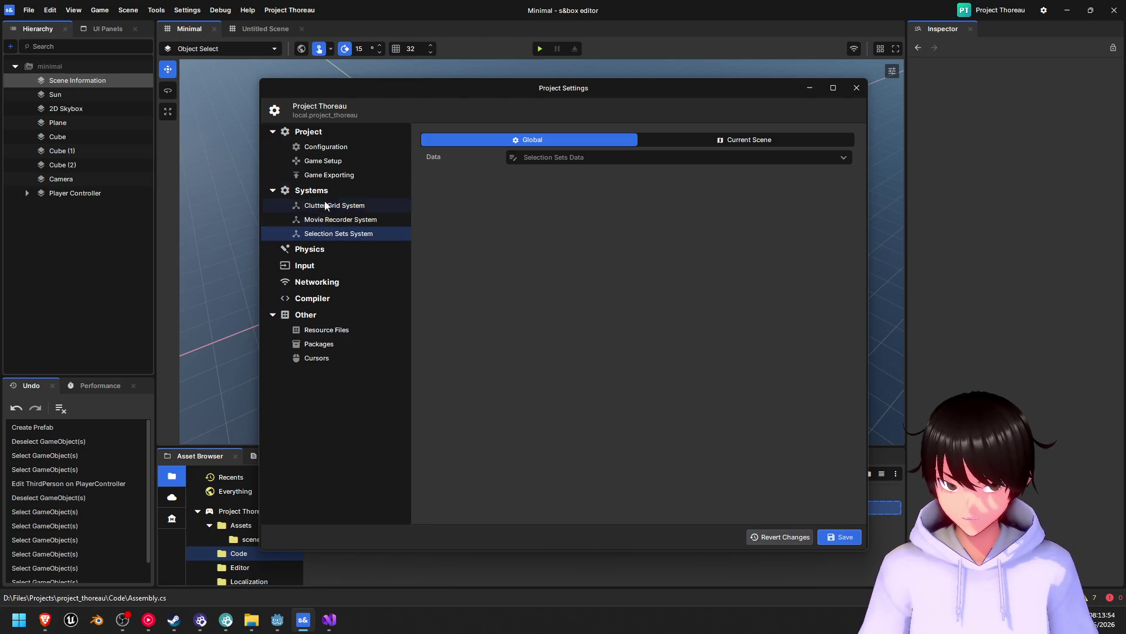
pyautogui.click(326, 165)
pyautogui.click(330, 175)
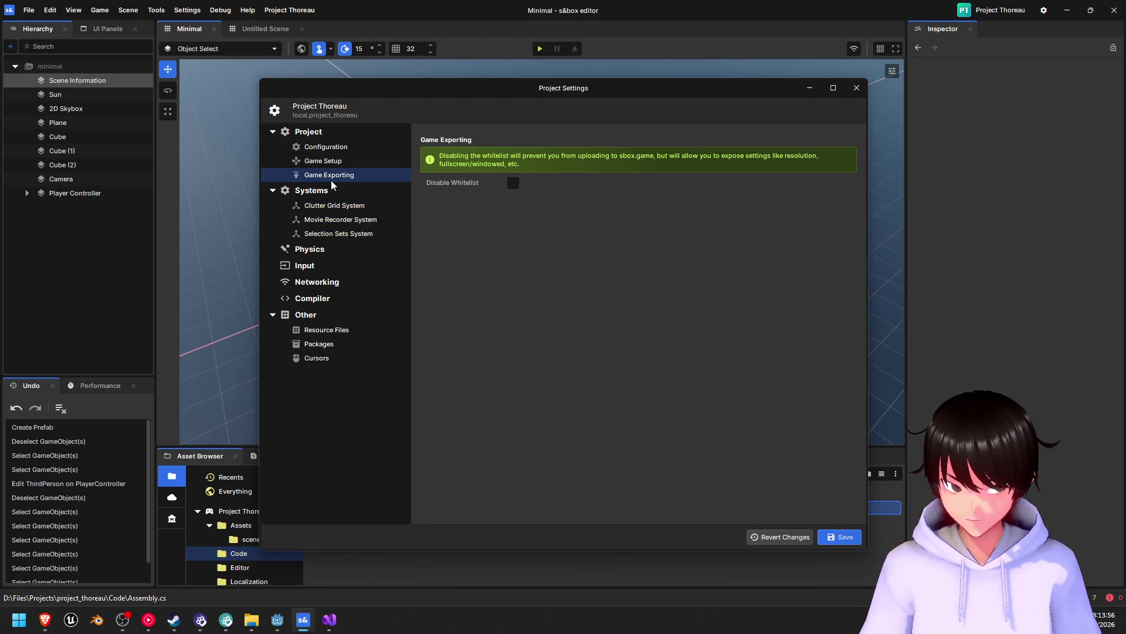
pyautogui.click(345, 148)
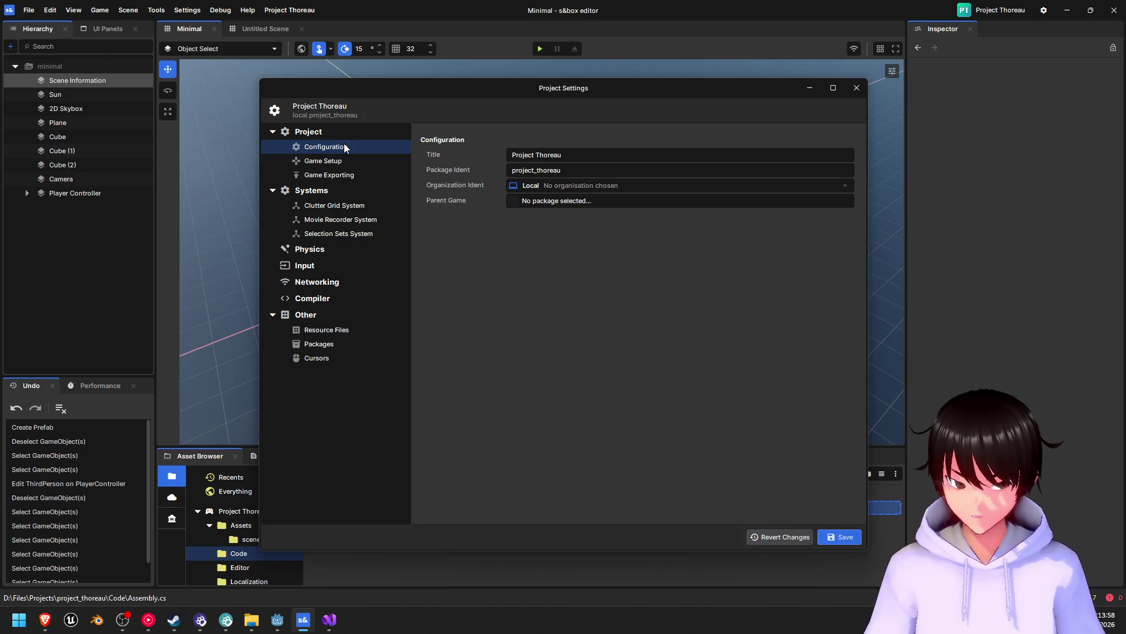
pyautogui.click(347, 266)
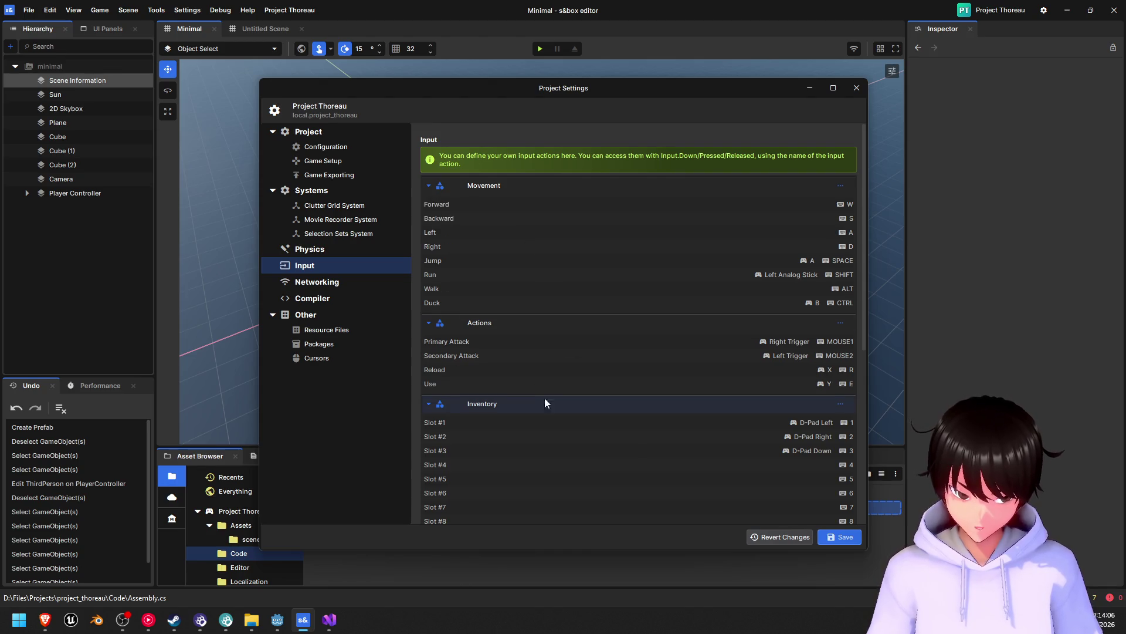
# - Delete the View, Voice and Drop actions from the Other input group
pyautogui.scroll(-5, 544, 402)
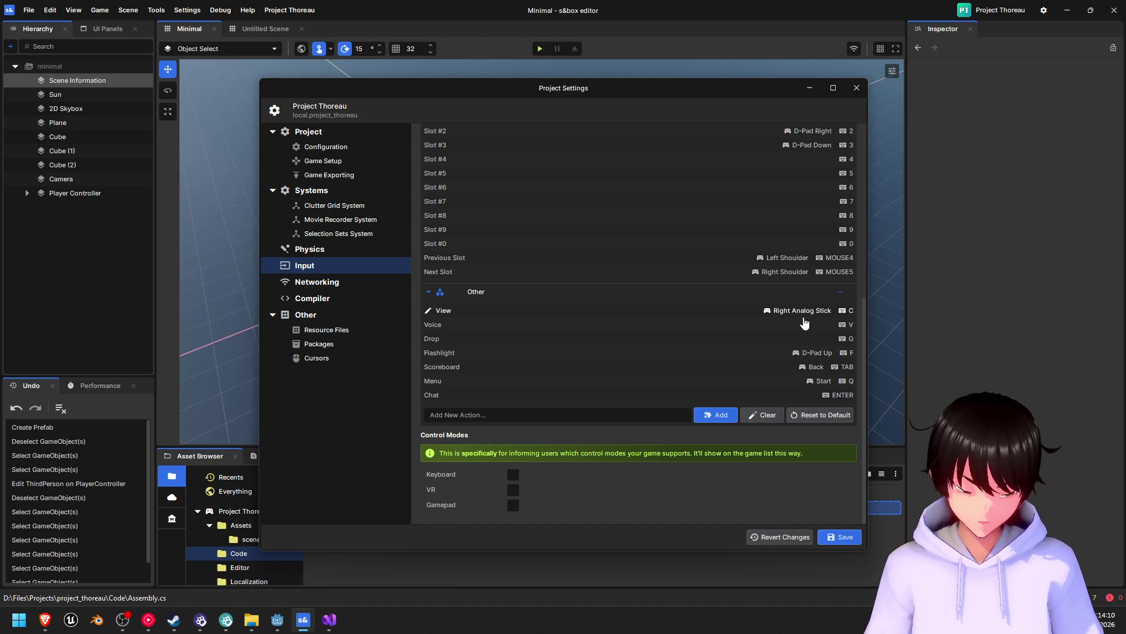
pyautogui.click(460, 311)
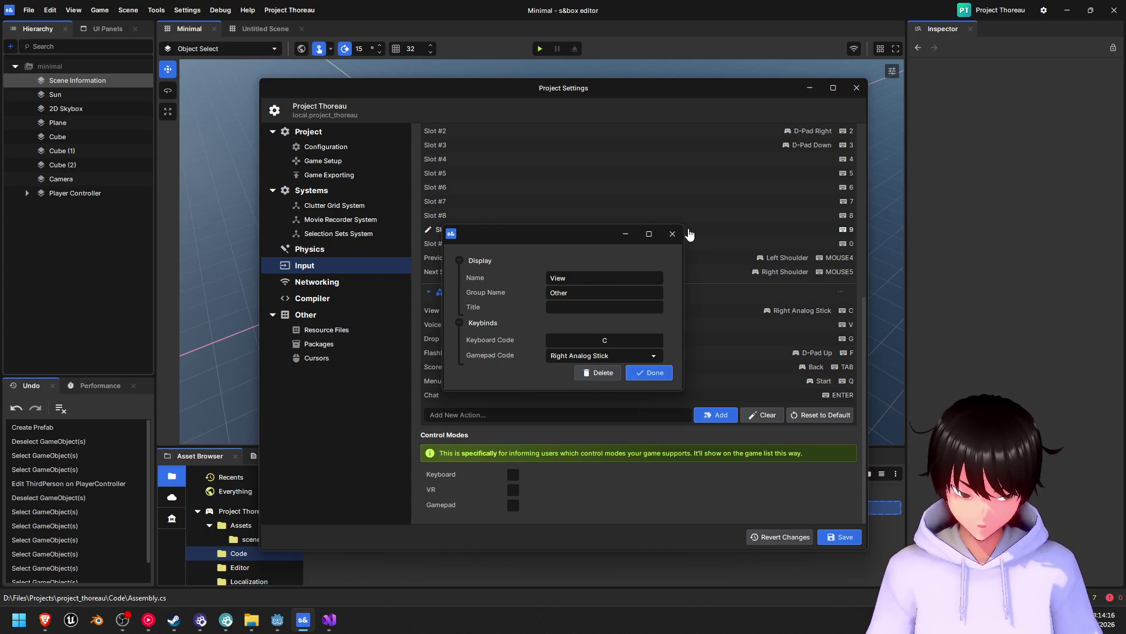
pyautogui.click(673, 234)
pyautogui.click(473, 315)
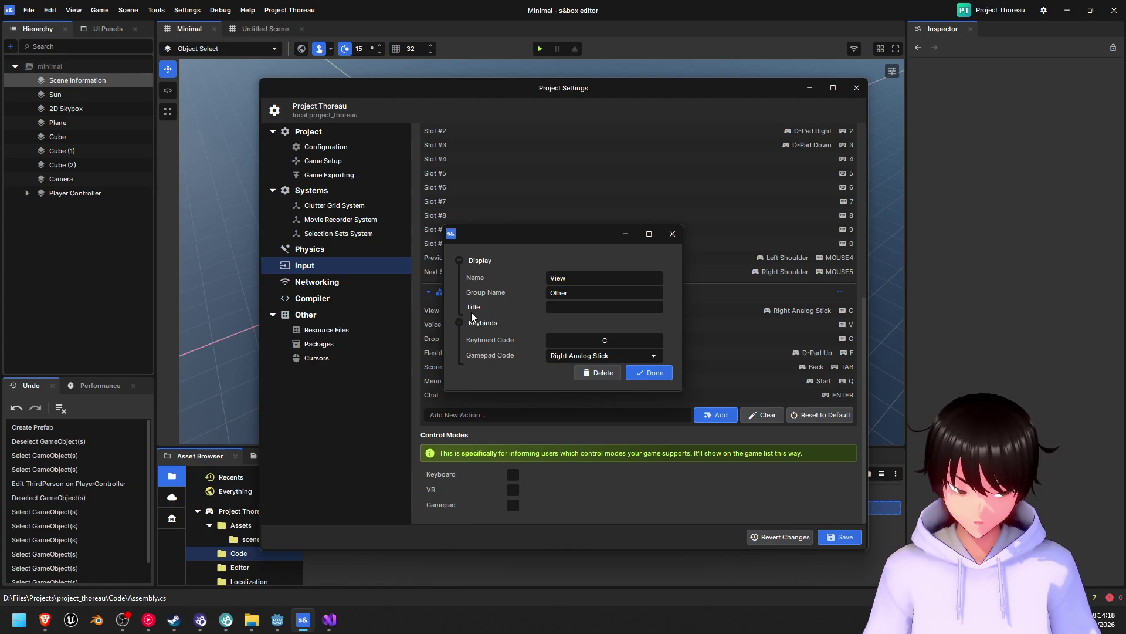
pyautogui.click(598, 373)
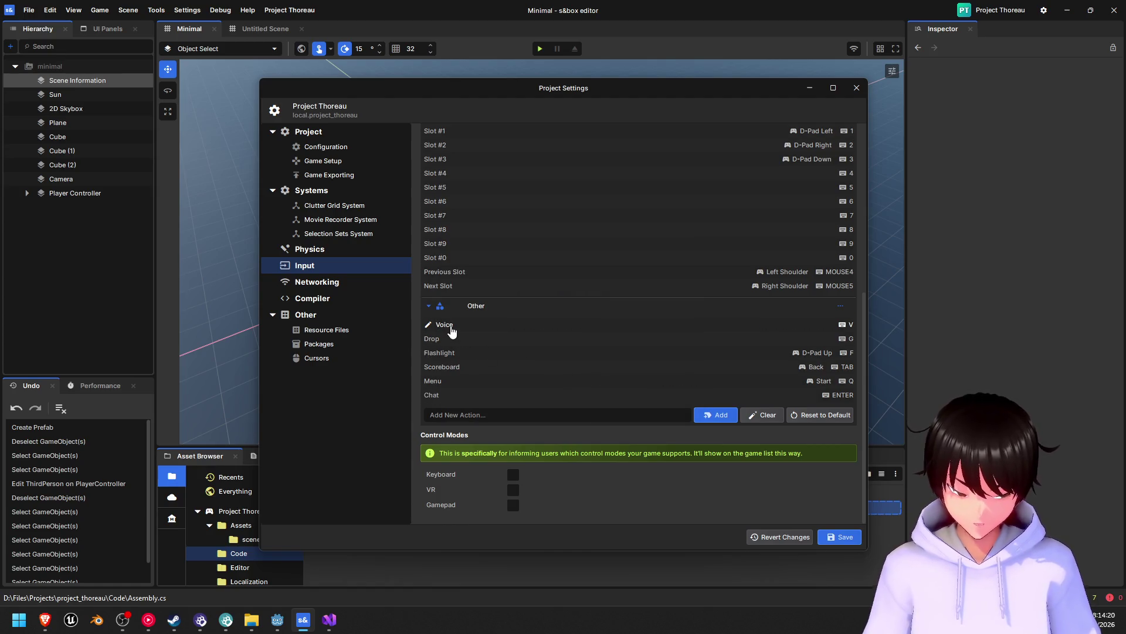
pyautogui.click(452, 329)
pyautogui.click(598, 373)
pyautogui.click(482, 340)
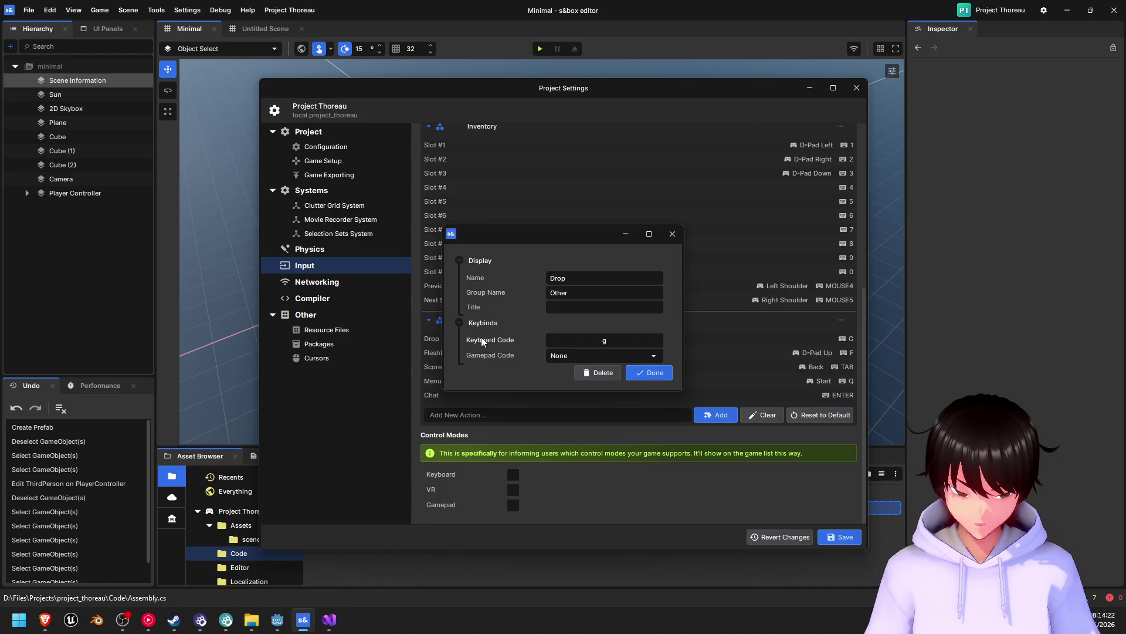
pyautogui.click(597, 373)
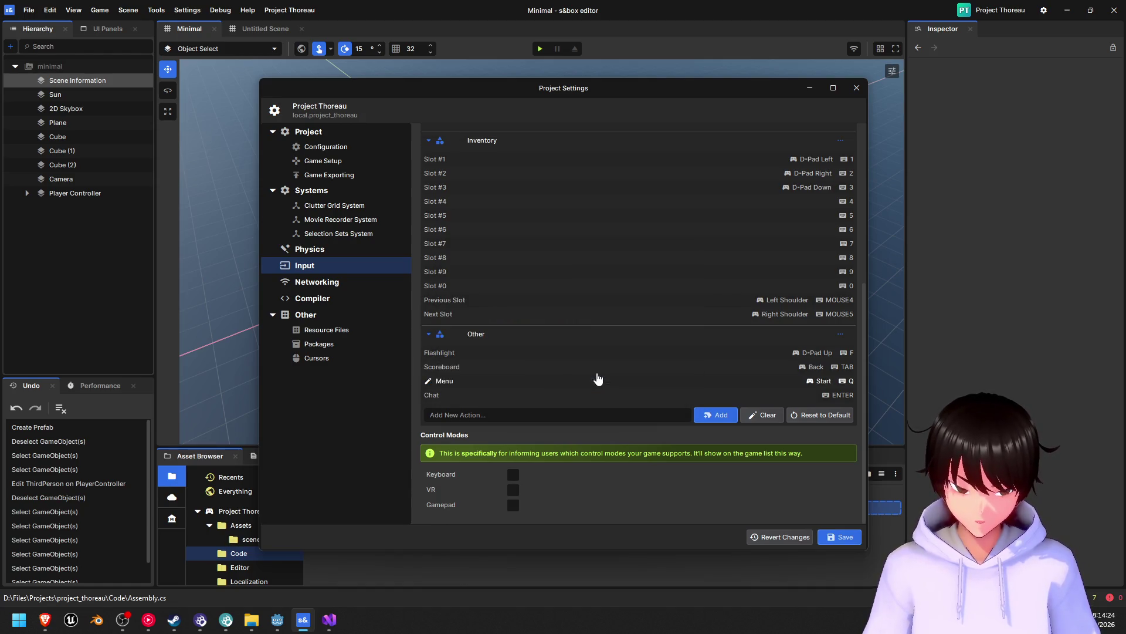
# - Delete the Flashlight, Scoreboard and Chat actions, leaving only Menu on Q
pyautogui.click(507, 355)
pyautogui.click(597, 375)
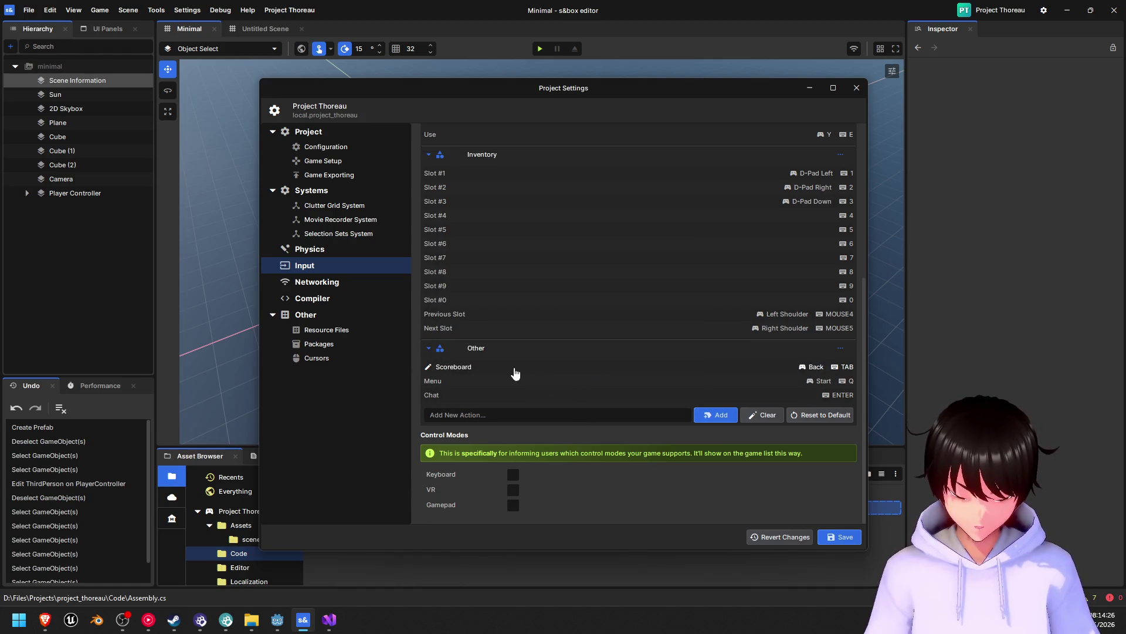
pyautogui.click(493, 372)
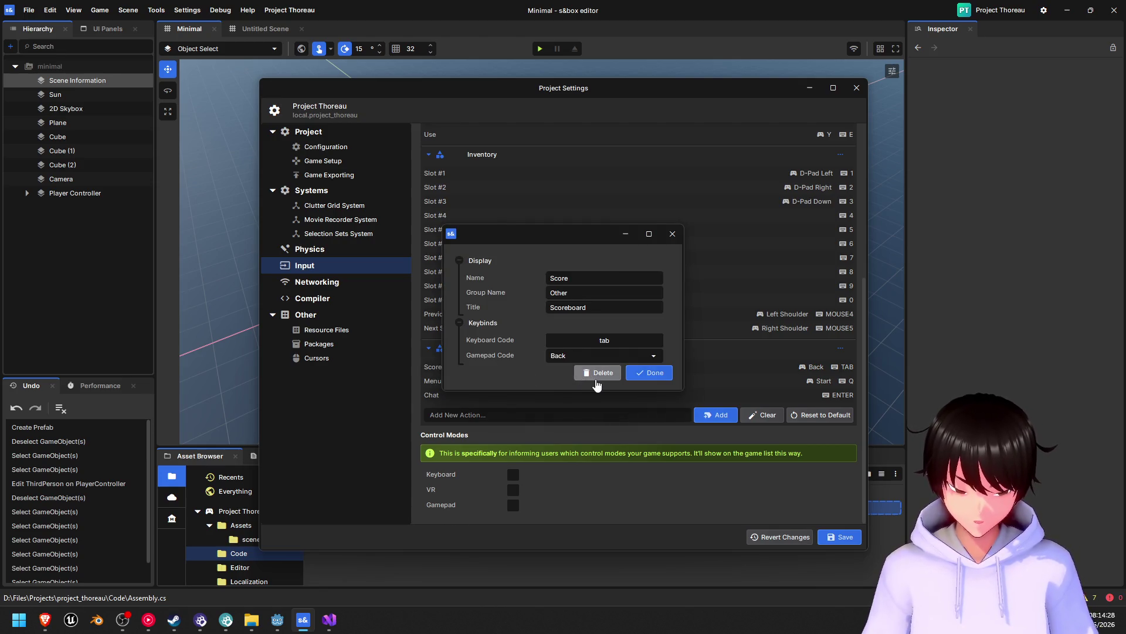
pyautogui.click(597, 373)
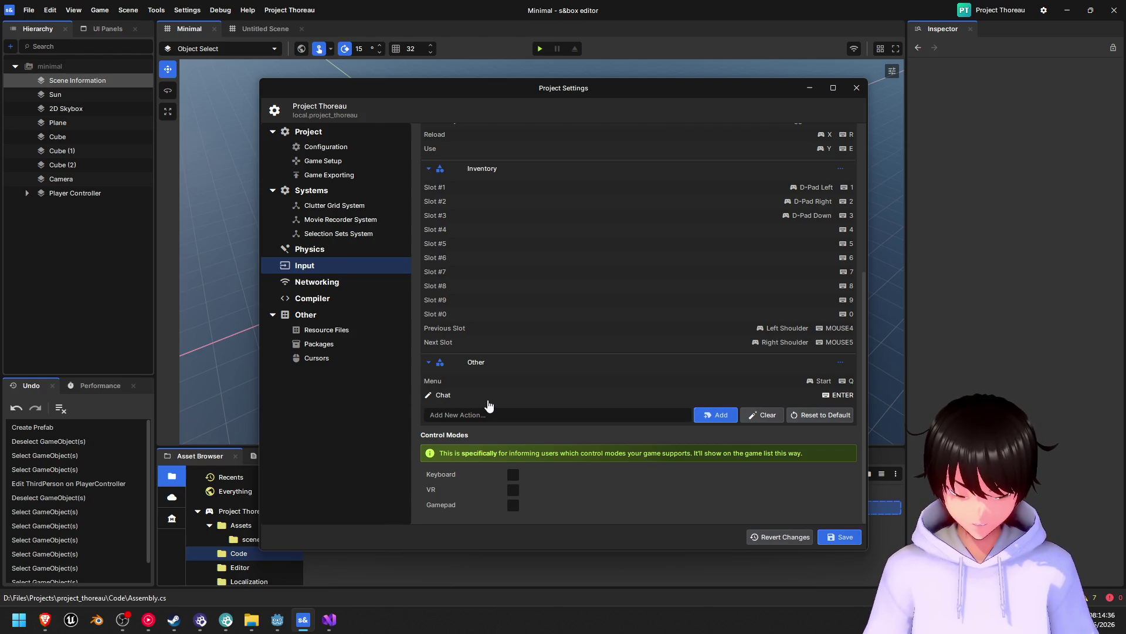
pyautogui.click(488, 400)
pyautogui.click(594, 374)
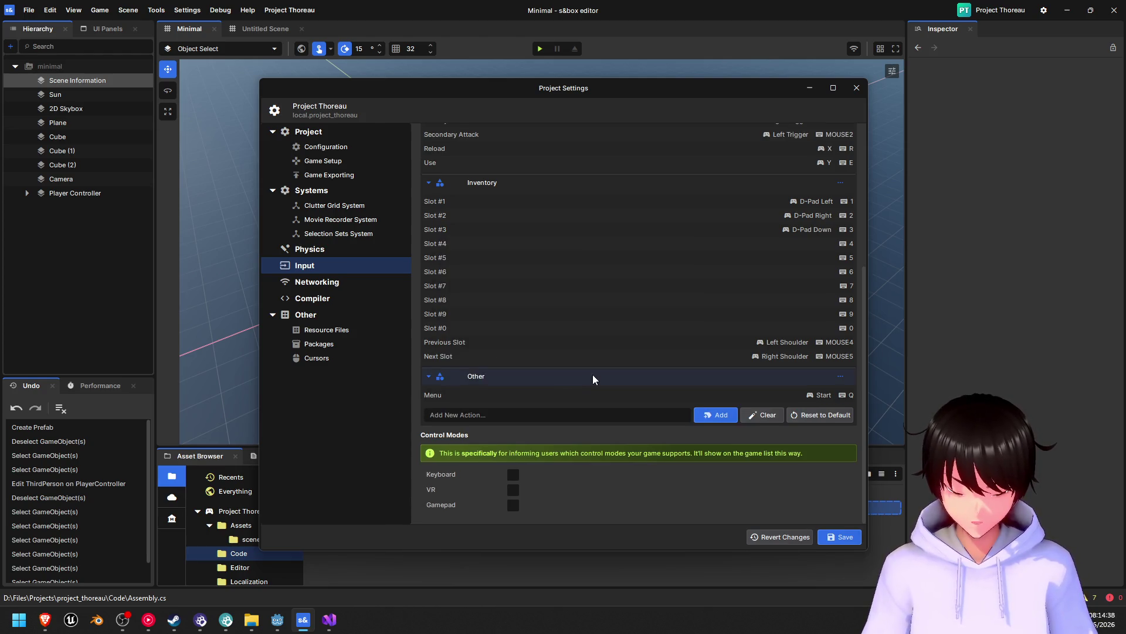
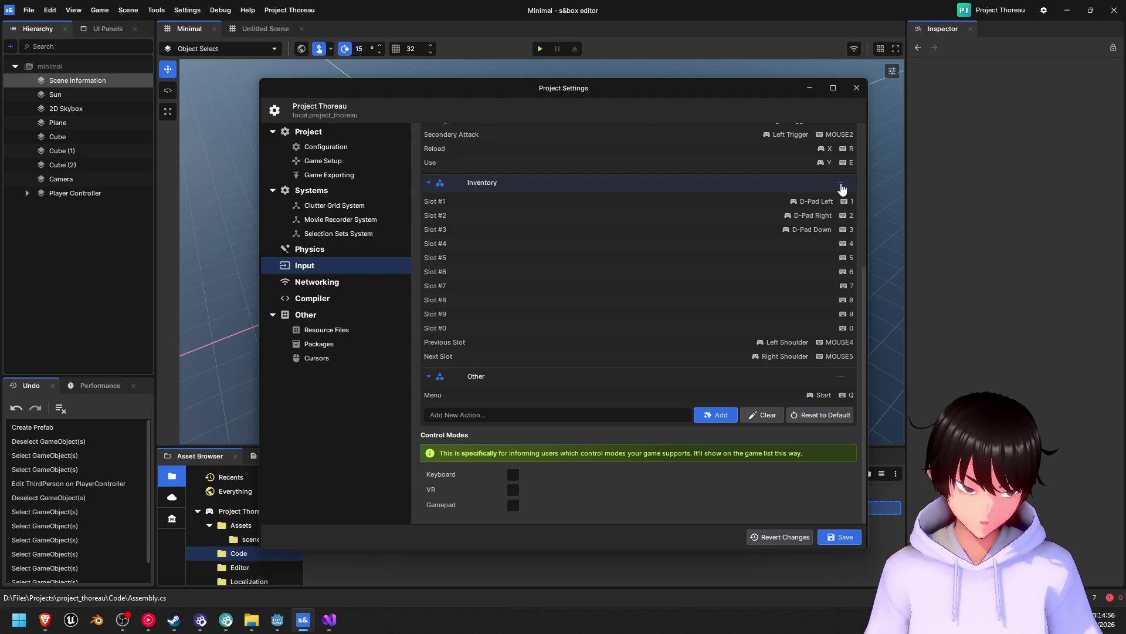
# - Re-expand the Inventory input group and open the Slot #1 action's keybind editor
pyautogui.click(428, 185)
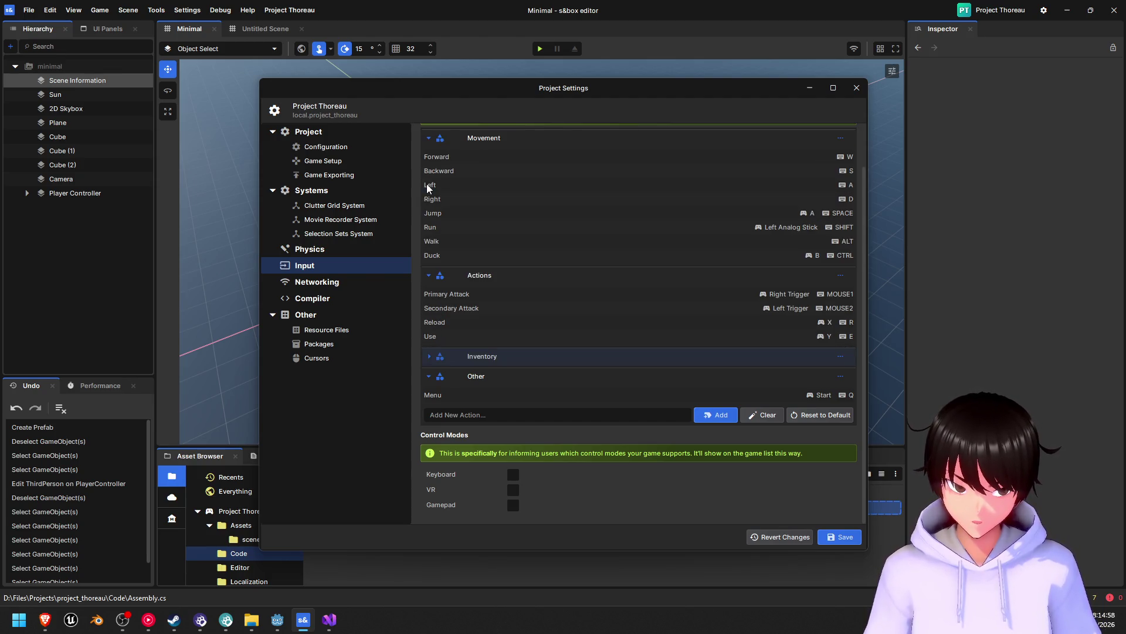
pyautogui.click(430, 357)
pyautogui.scroll(-2, 459, 339)
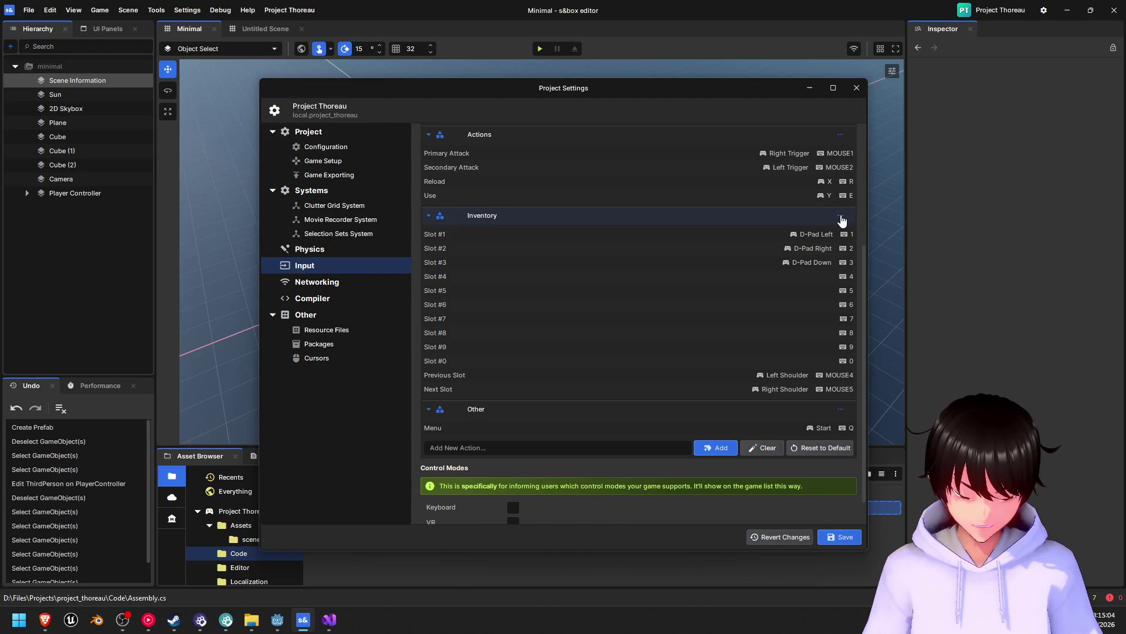
pyautogui.click(479, 241)
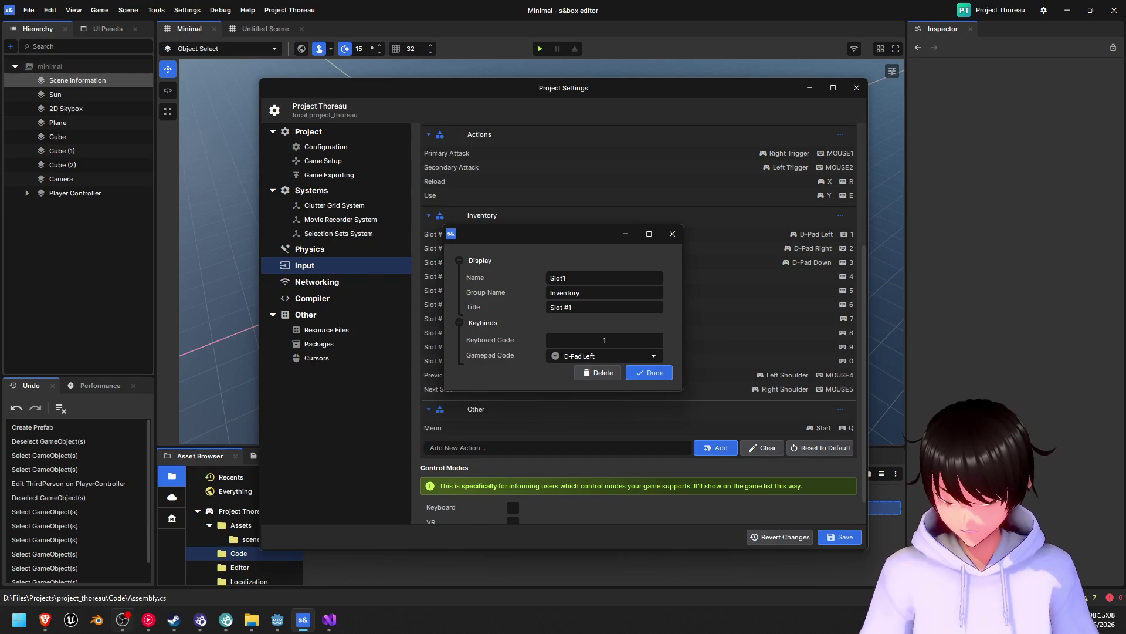
# - Check the Gemini chat in the browser, then return to the s&box editor
pyautogui.click(122, 620)
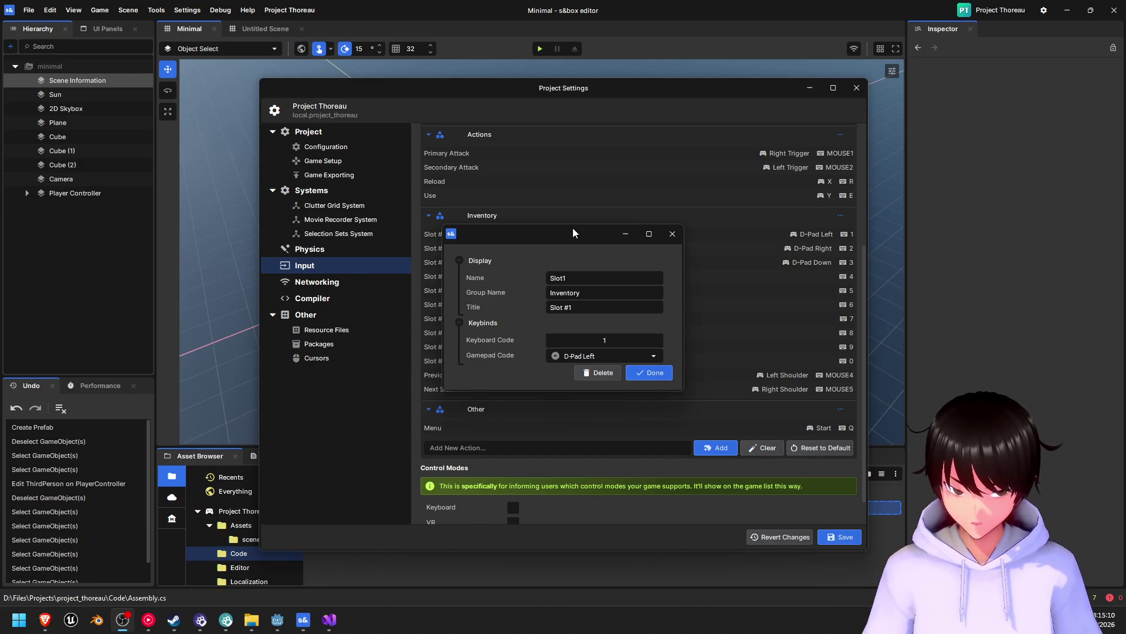
pyautogui.click(40, 623)
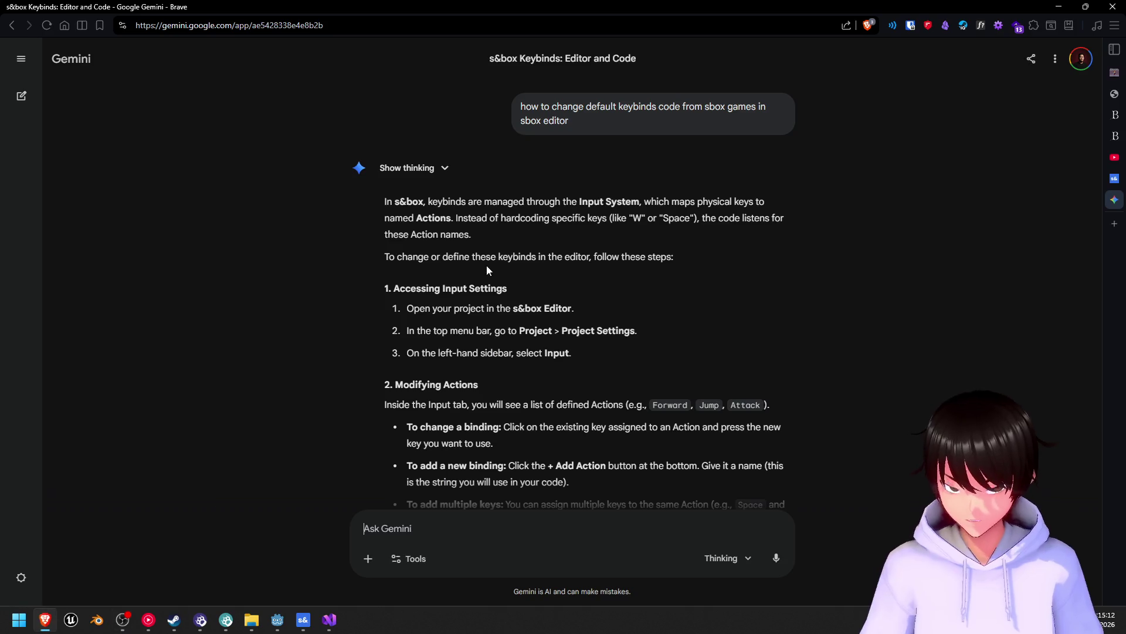
pyautogui.click(303, 619)
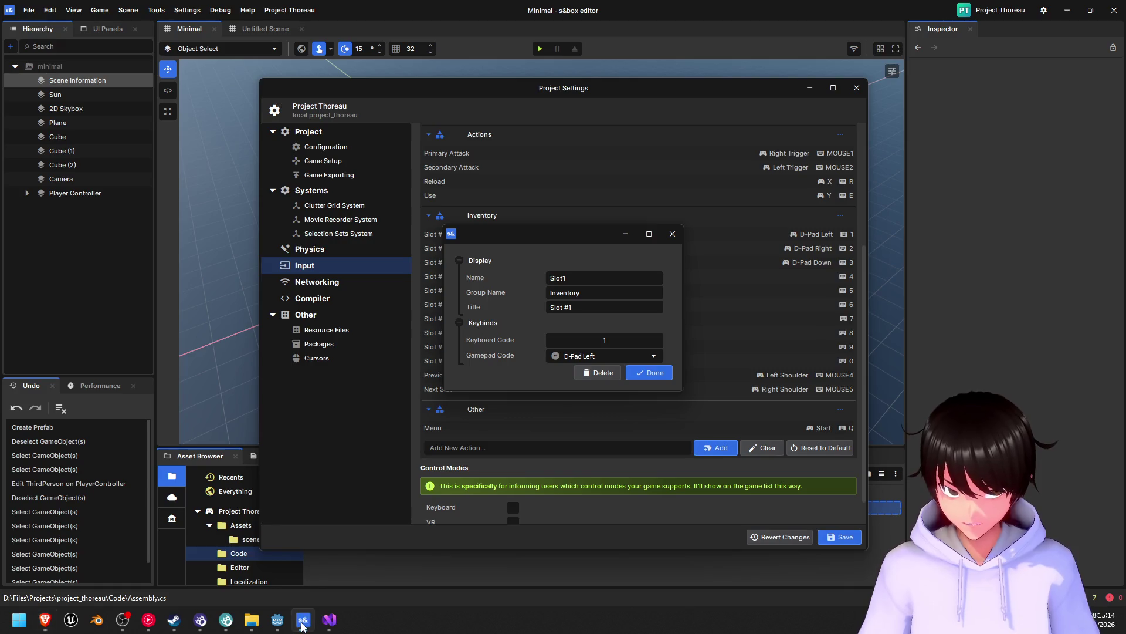
# - Delete the Inventory actions Slot #1 through Slot #6
pyautogui.click(601, 374)
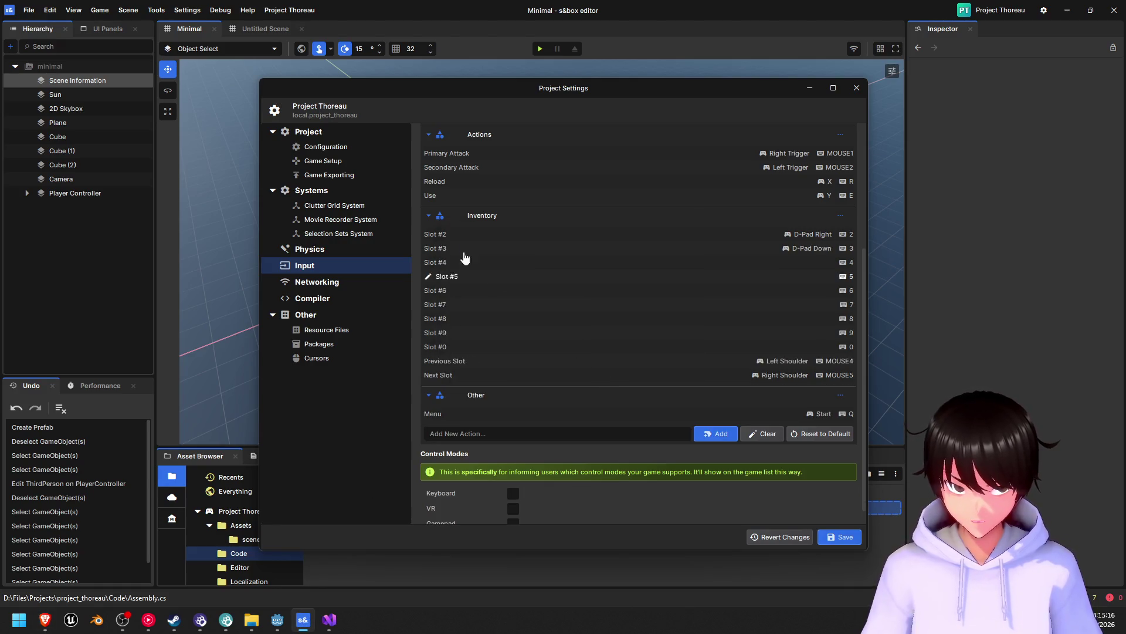
pyautogui.click(450, 238)
pyautogui.click(598, 372)
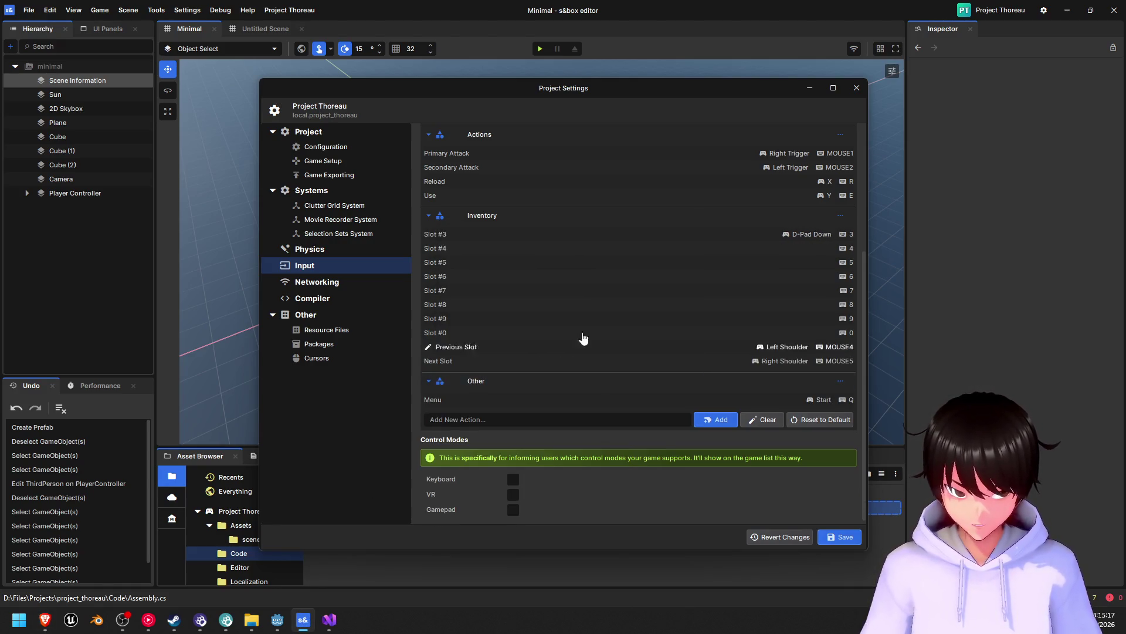
pyautogui.click(463, 236)
pyautogui.click(589, 373)
pyautogui.click(464, 234)
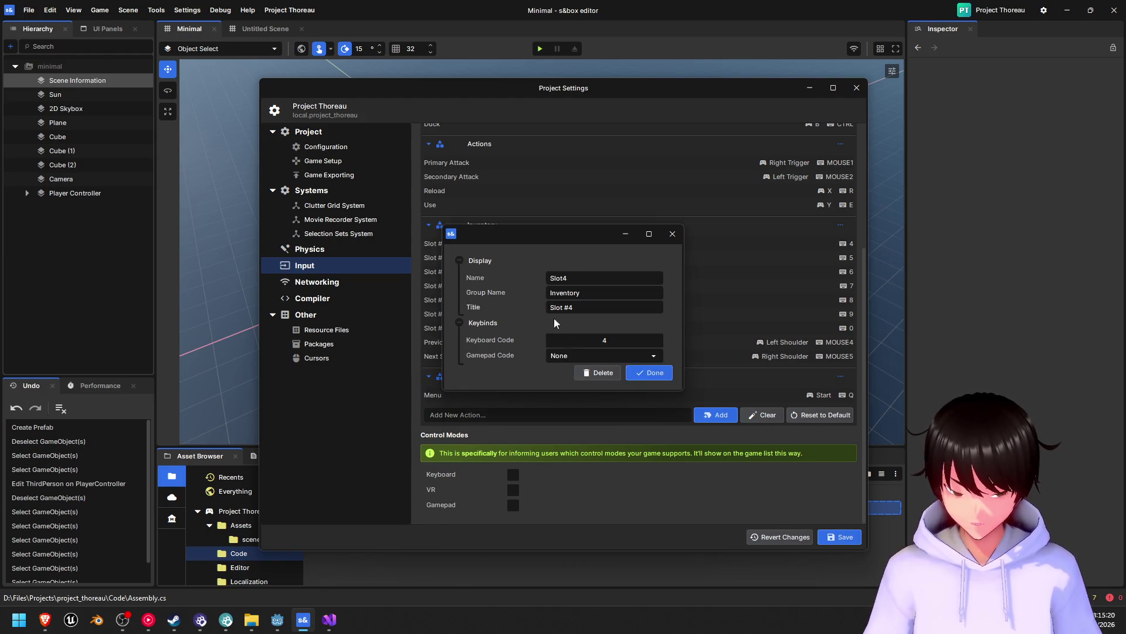
pyautogui.click(605, 373)
pyautogui.click(467, 258)
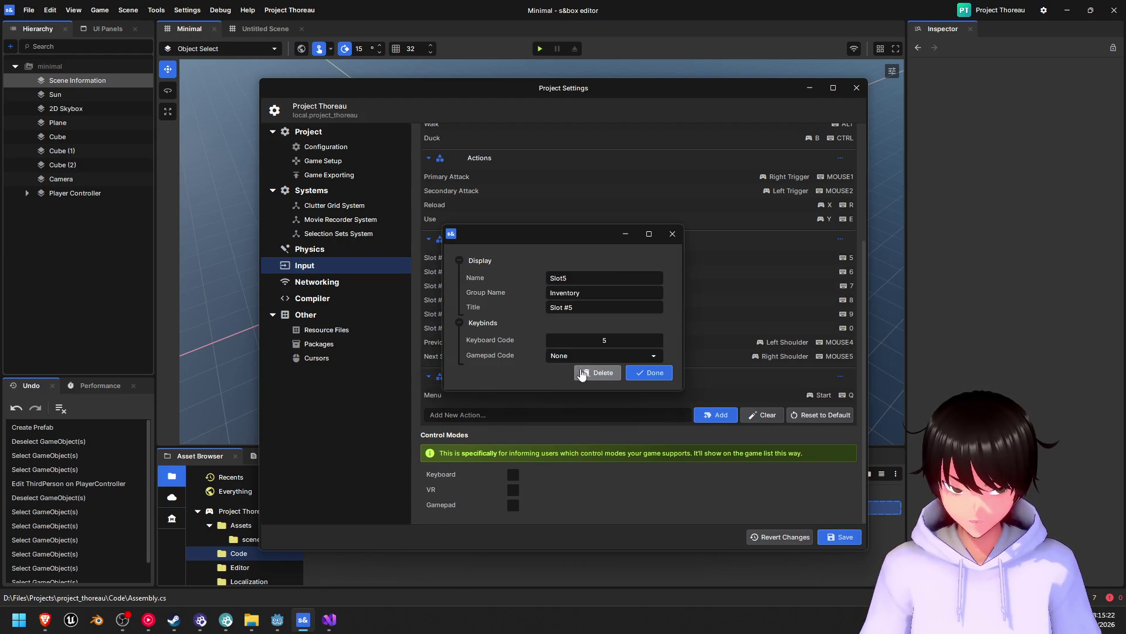
pyautogui.click(599, 373)
pyautogui.click(495, 275)
pyautogui.click(598, 373)
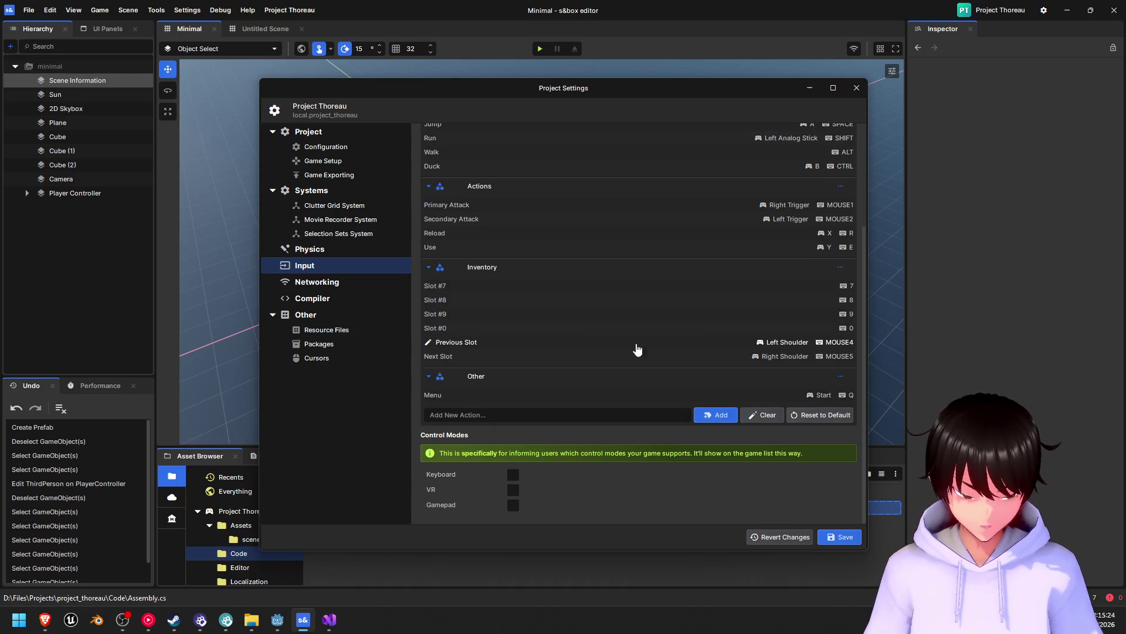
# - Delete Slot #7, Slot #8, Slot #9, Slot #0, Previous Slot and Next Slot
pyautogui.click(486, 290)
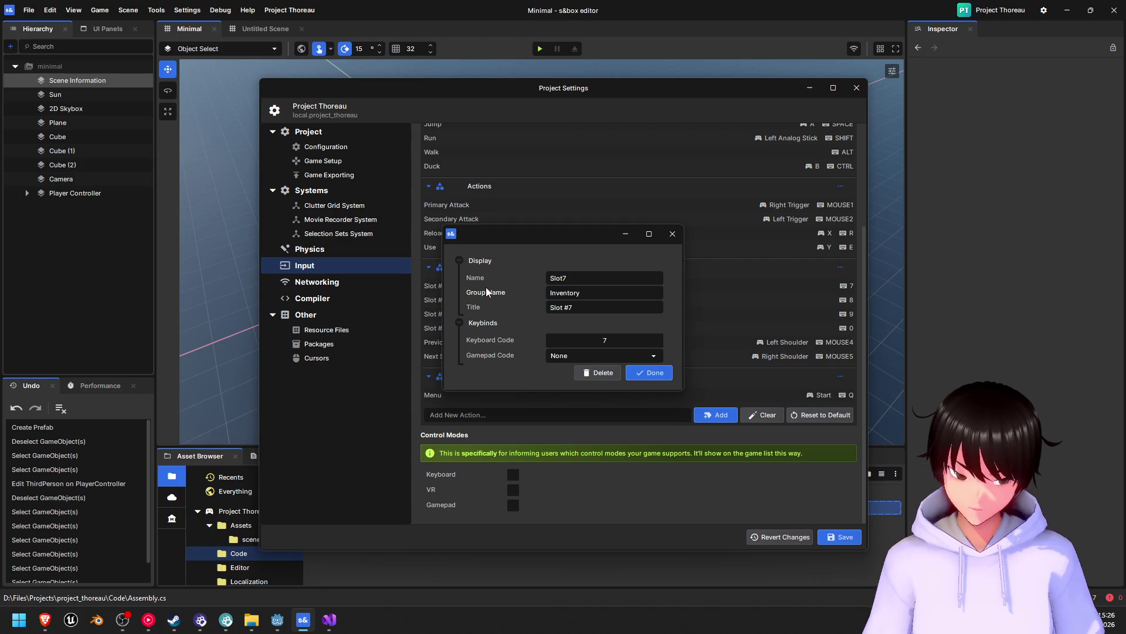
pyautogui.click(631, 237)
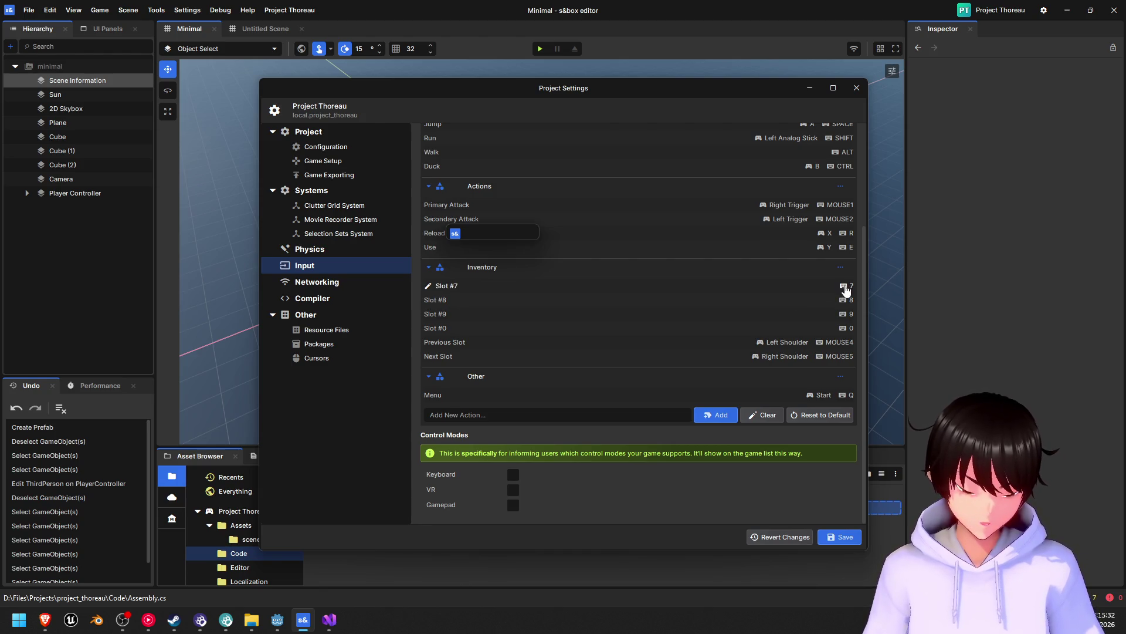
pyautogui.click(427, 286)
pyautogui.click(590, 379)
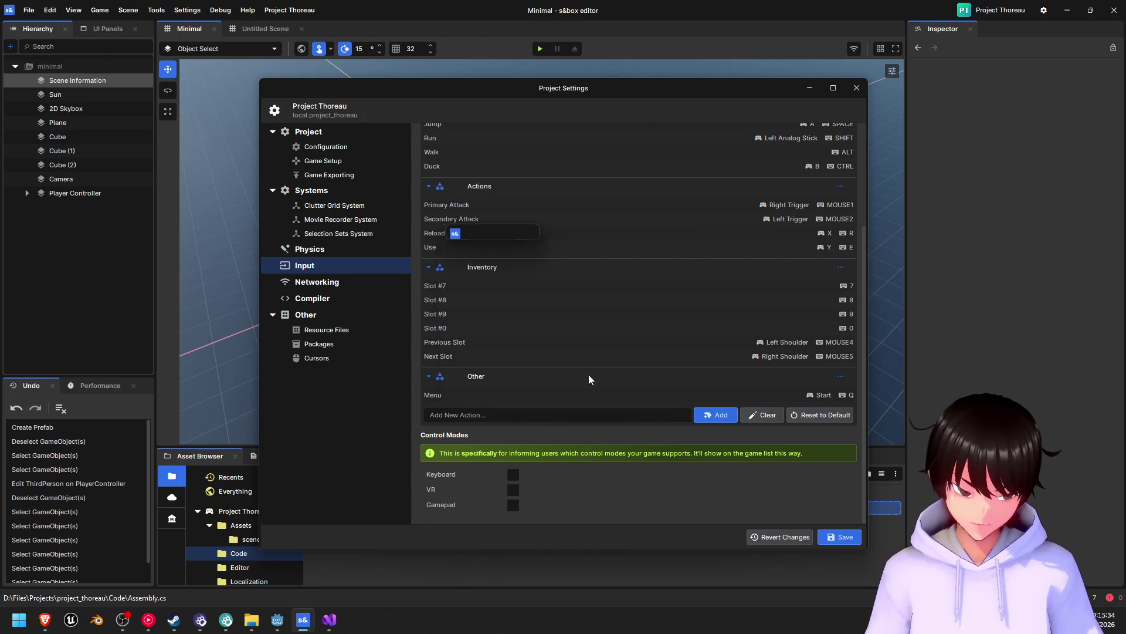
pyautogui.click(468, 300)
pyautogui.click(593, 370)
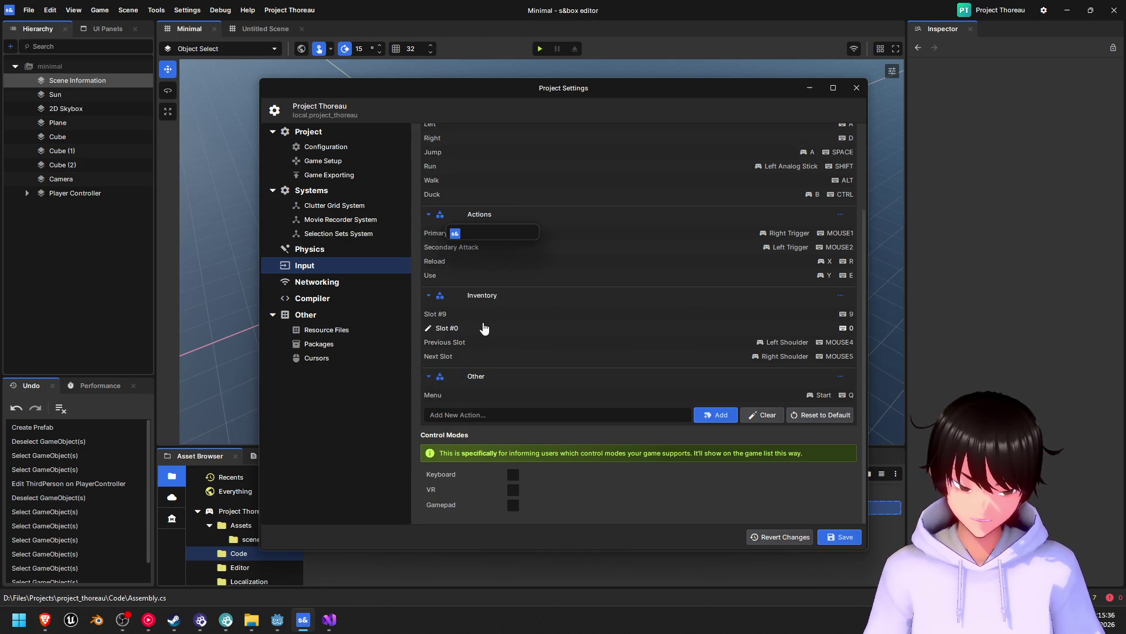
pyautogui.click(482, 321)
pyautogui.click(591, 371)
pyautogui.click(469, 330)
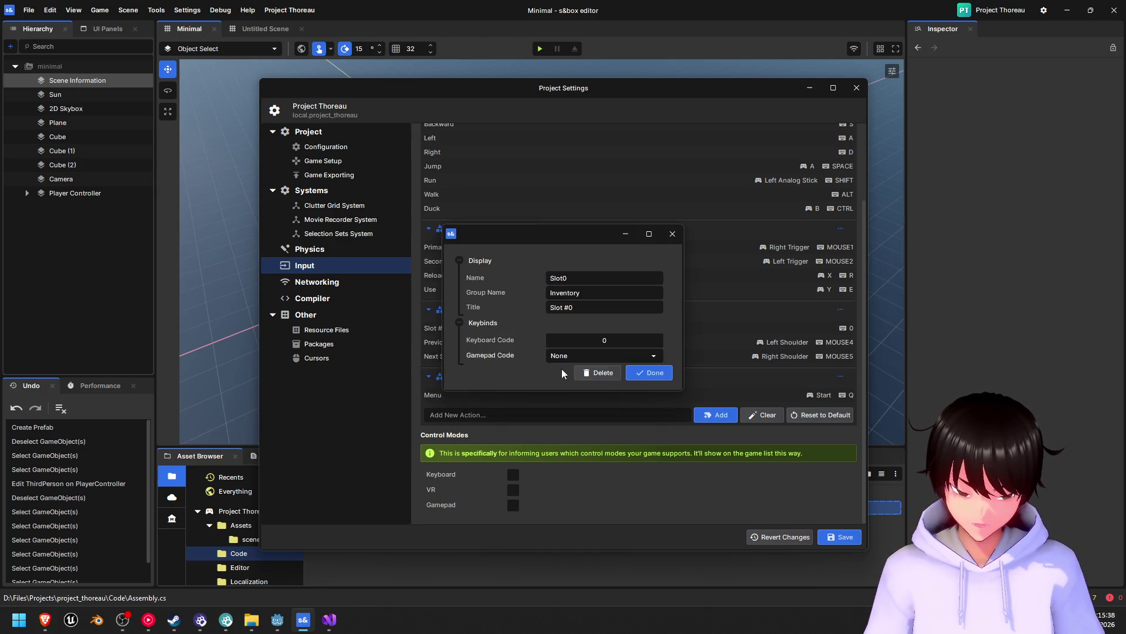
pyautogui.click(596, 372)
pyautogui.click(469, 341)
pyautogui.click(595, 372)
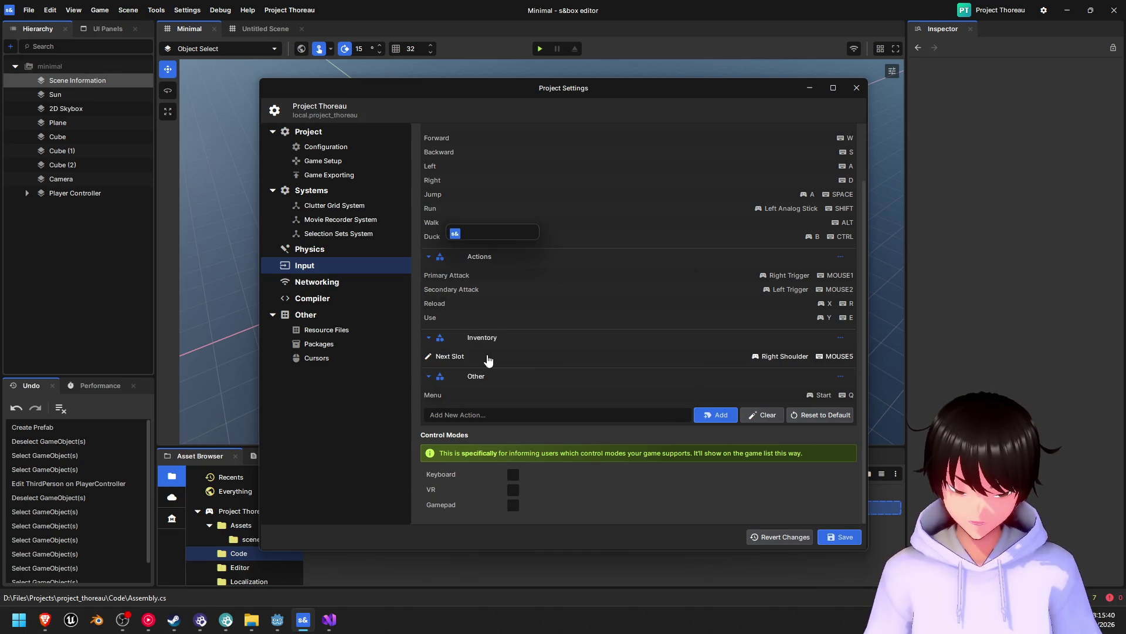
pyautogui.click(487, 358)
pyautogui.click(606, 372)
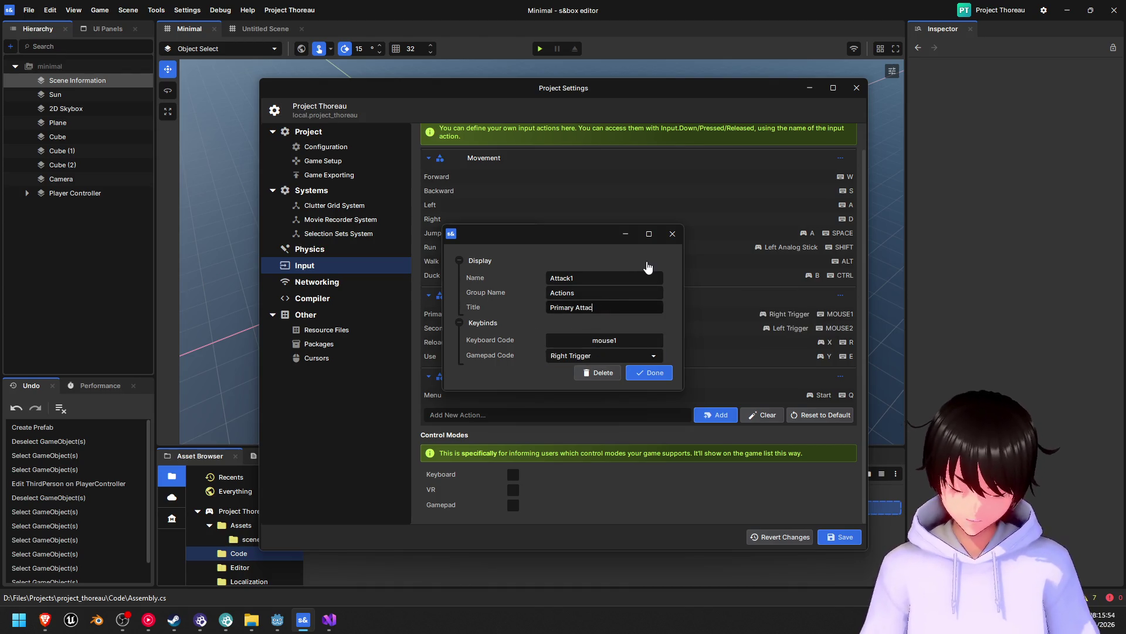
# - Change the Primary Attack action's title to Shoot
pyautogui.press('BackSpace')
pyautogui.press('BackSpace')
pyautogui.press('BackSpace')
pyautogui.write('Sh')
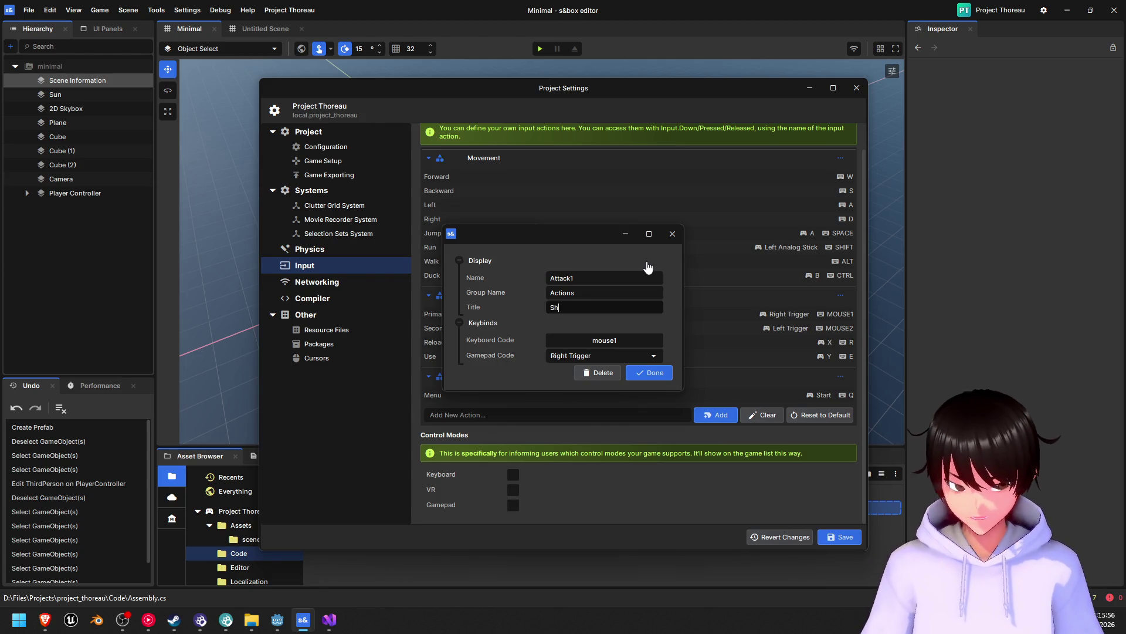
pyautogui.write('oot')
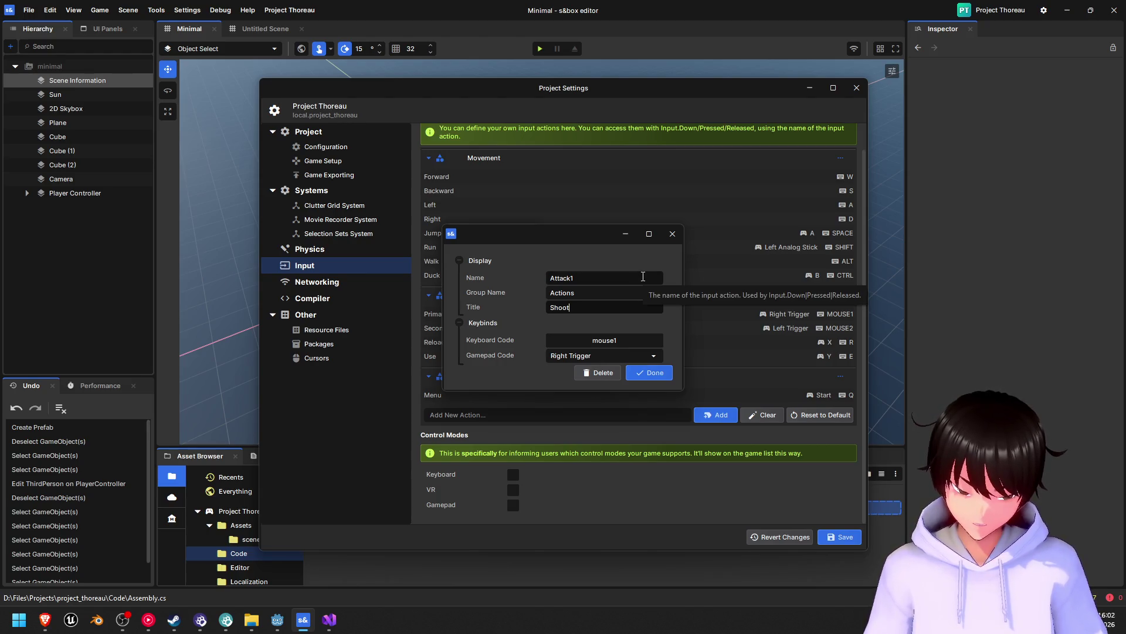
pyautogui.click(631, 238)
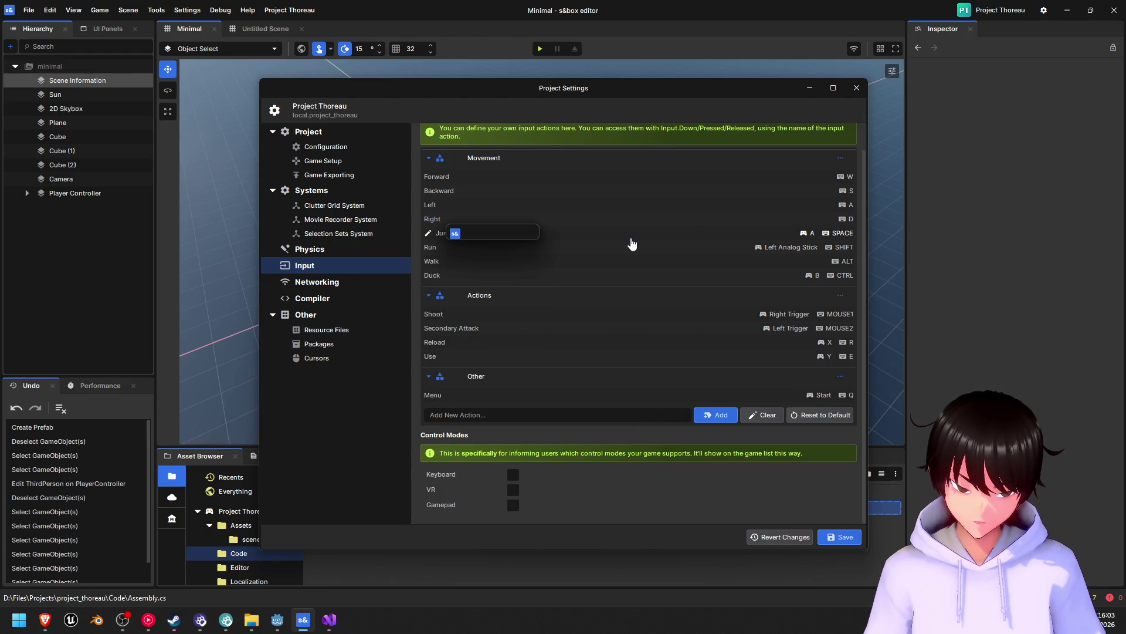
# - Rename the Secondary Attack action from Attack2 to Shoot and confirm
pyautogui.click(446, 328)
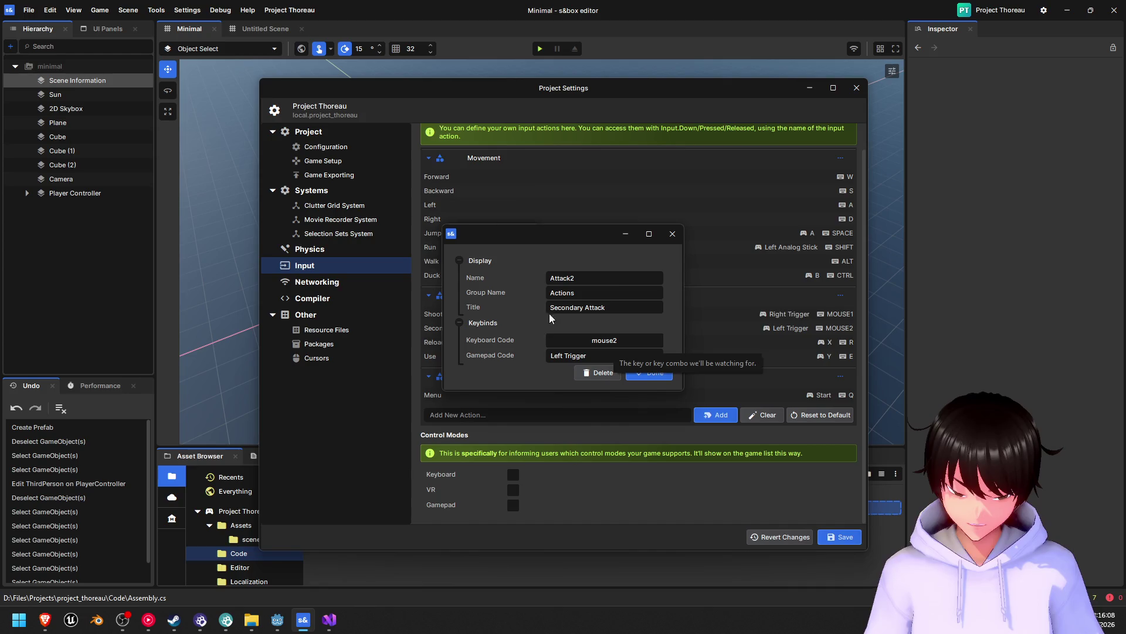
pyautogui.click(602, 279)
pyautogui.press('BackSpace')
pyautogui.press('BackSpace')
pyautogui.press('BackSpace')
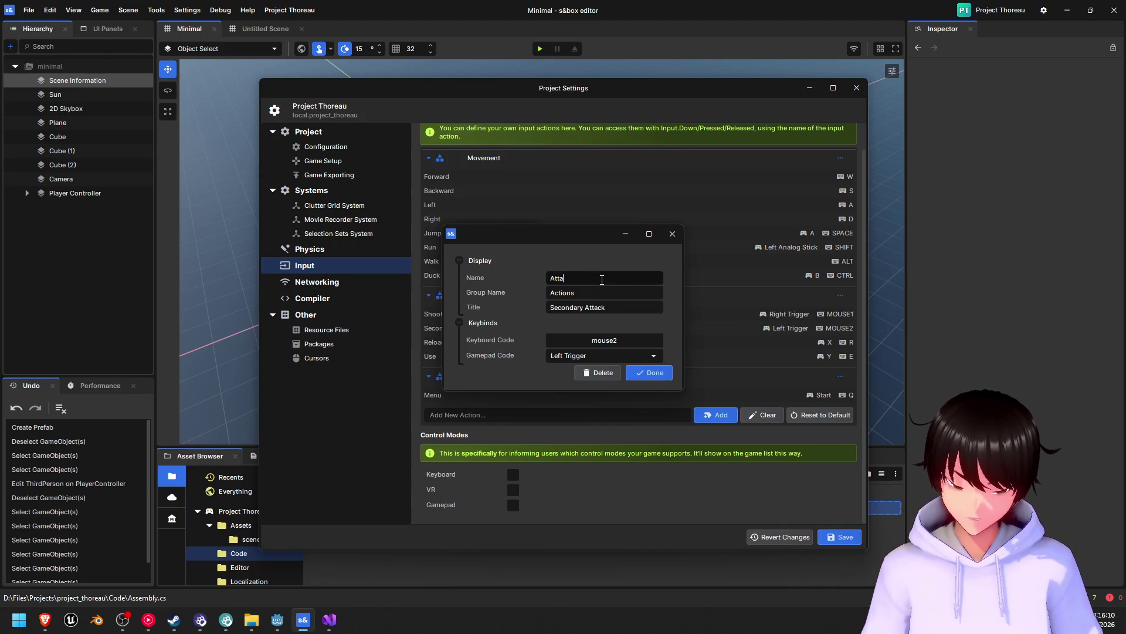
pyautogui.write('s')
pyautogui.press('BackSpace')
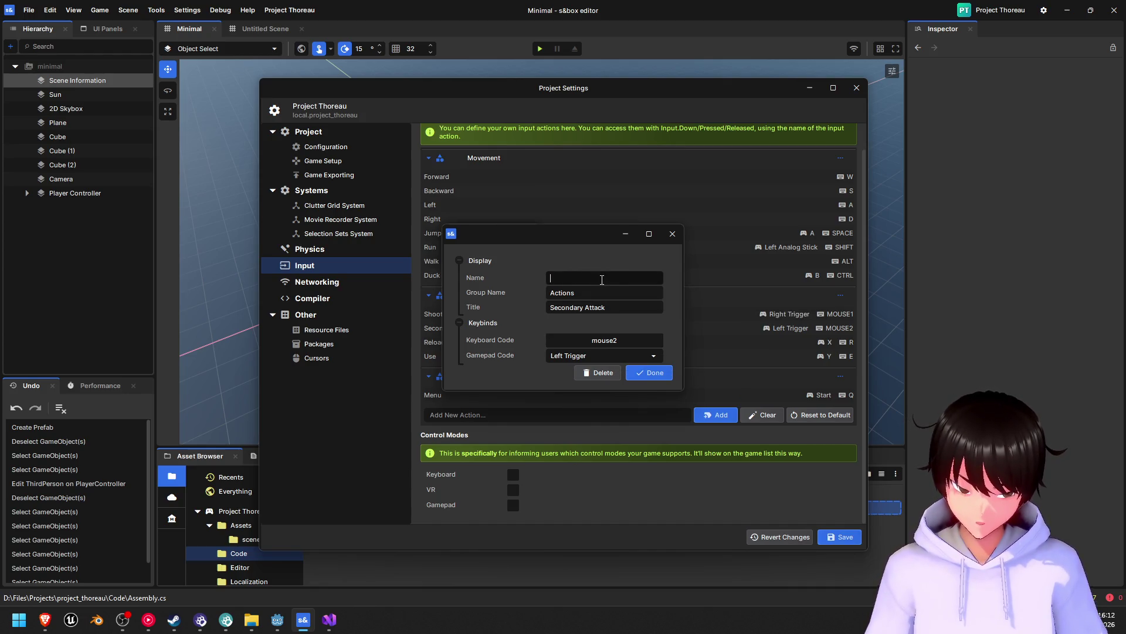
pyautogui.write('Shoot')
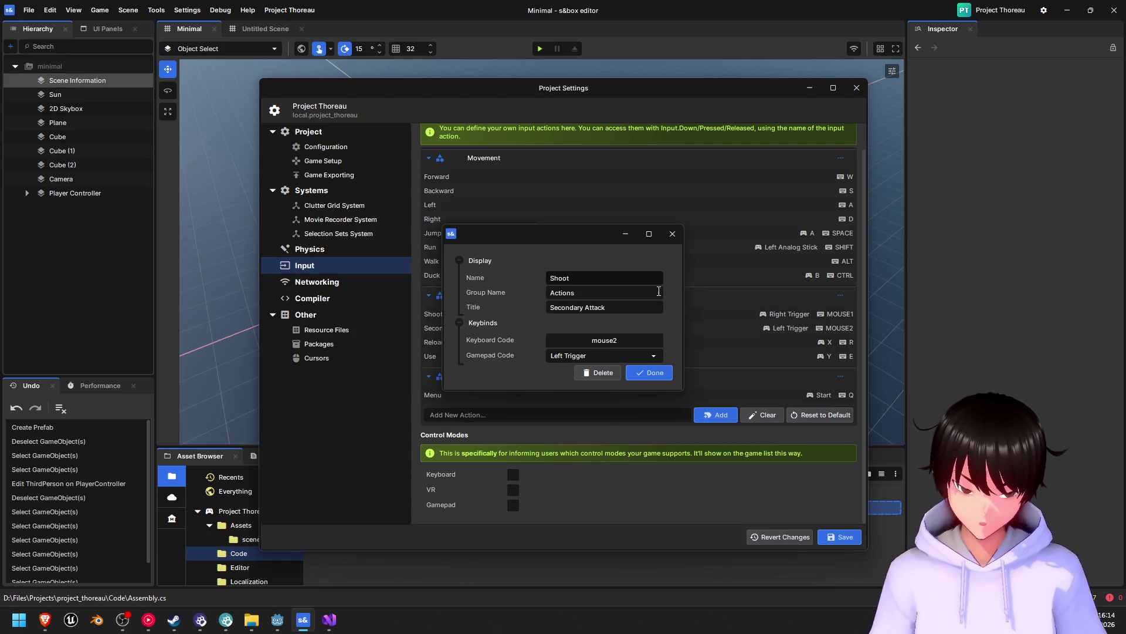
pyautogui.click(717, 301)
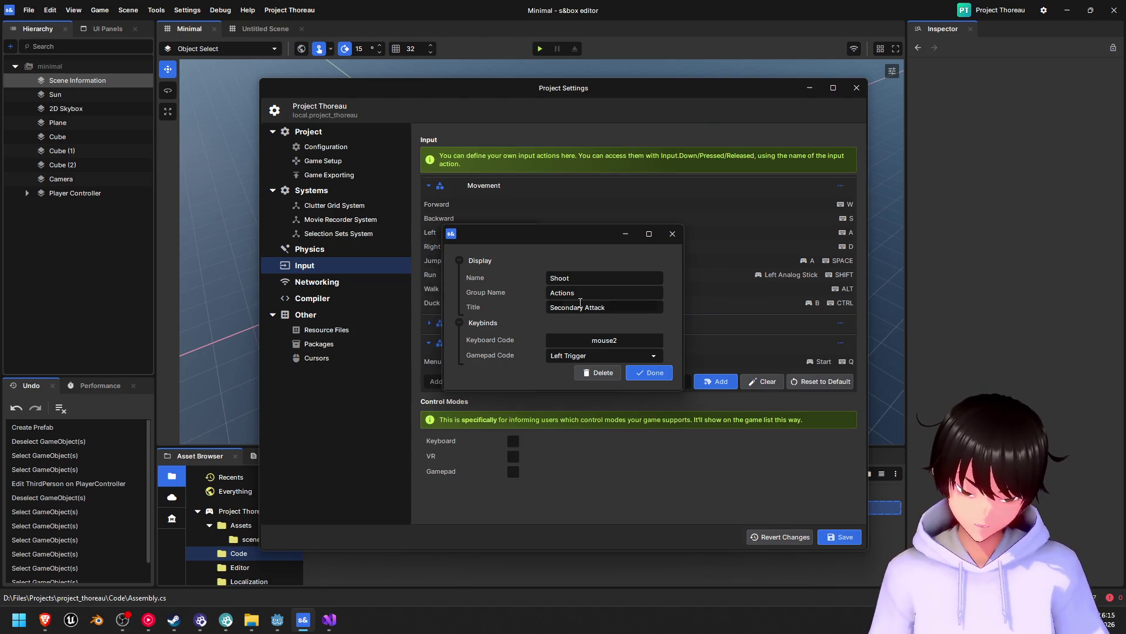
pyautogui.click(646, 374)
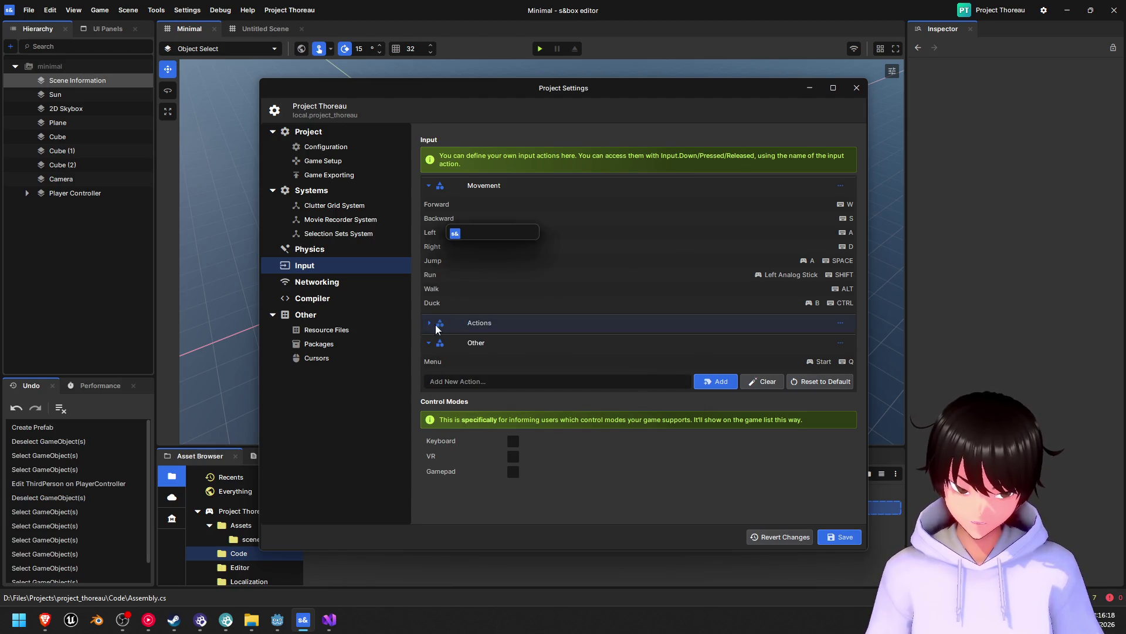
# - Expand the Actions group, review the Shoot and Secondary Attack settings, and reopen Shoot's editor
pyautogui.click(436, 326)
pyautogui.scroll(-1, 515, 323)
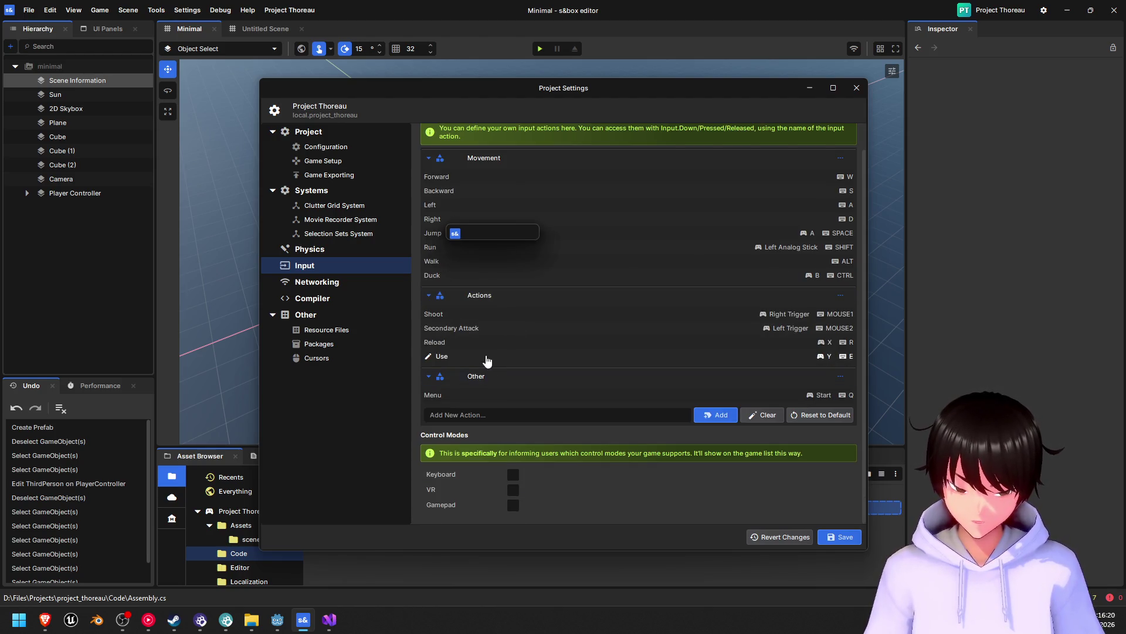
pyautogui.click(464, 314)
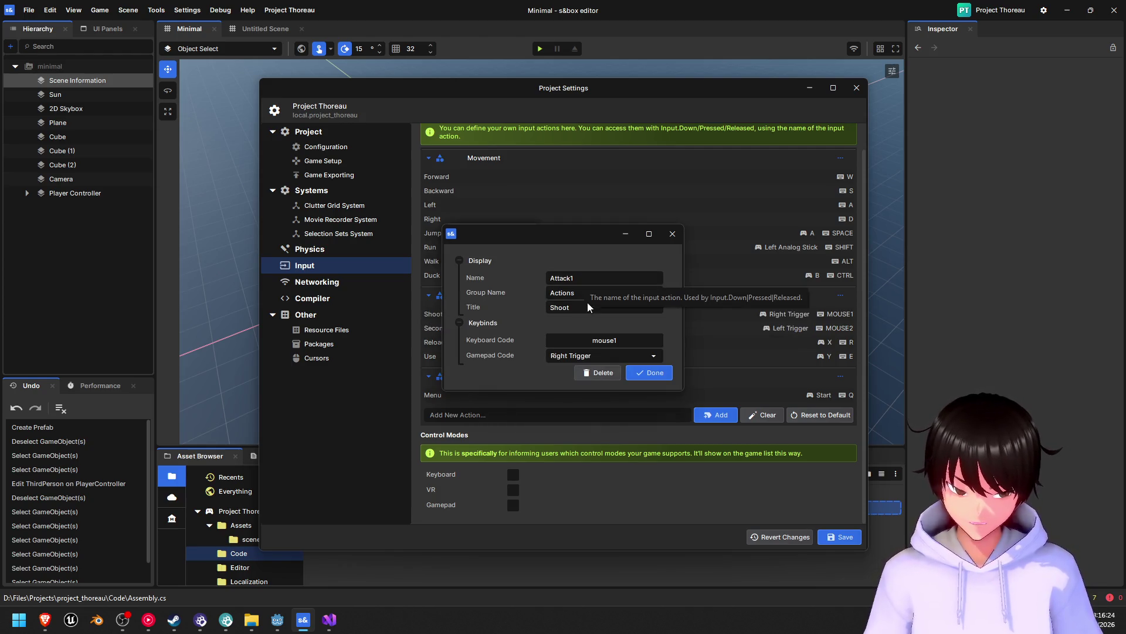
pyautogui.click(632, 235)
pyautogui.click(470, 328)
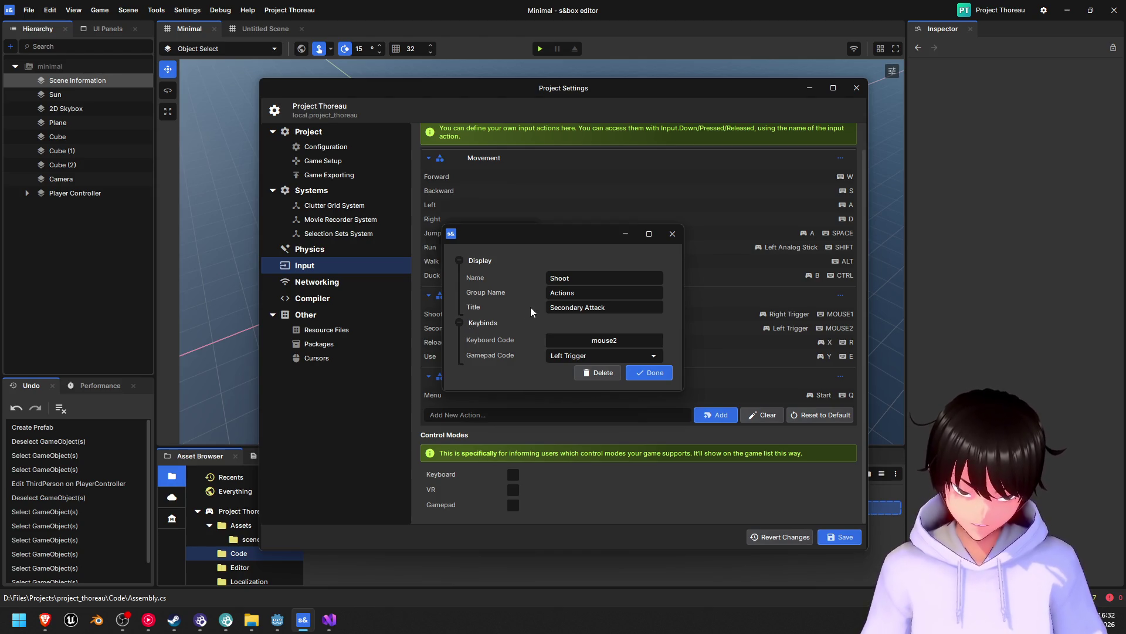
pyautogui.click(627, 234)
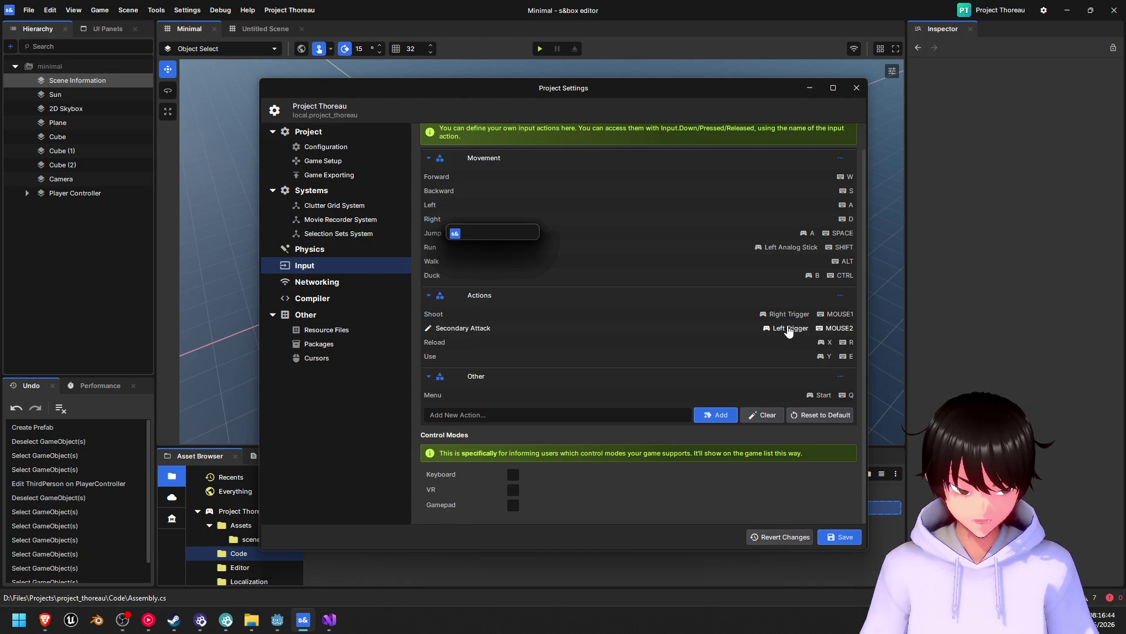
pyautogui.click(439, 317)
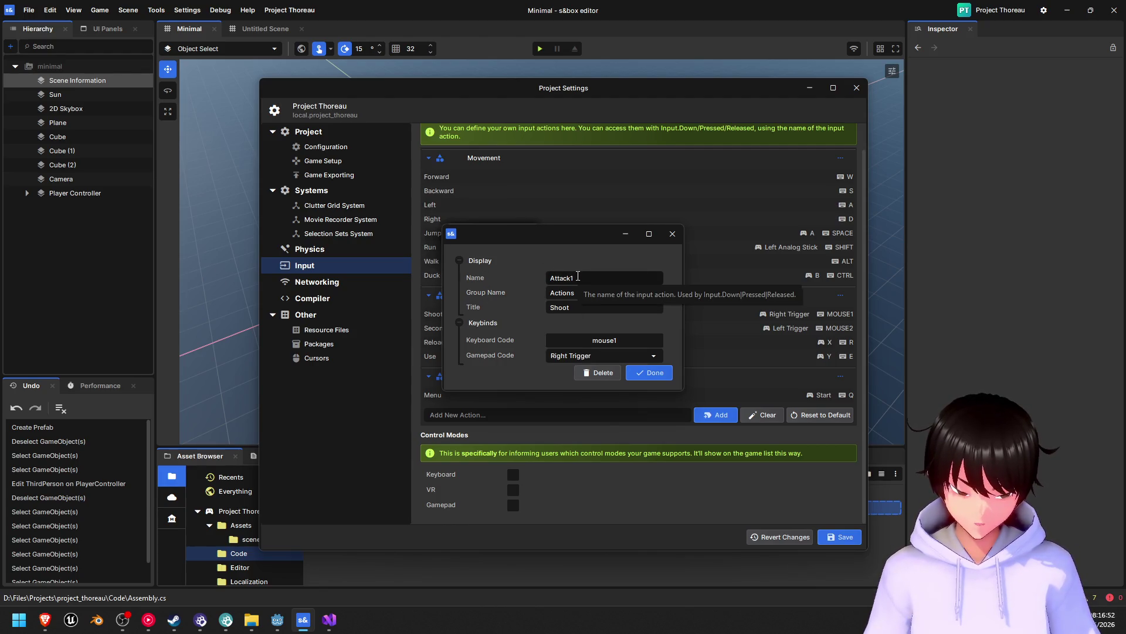
pyautogui.click(591, 307)
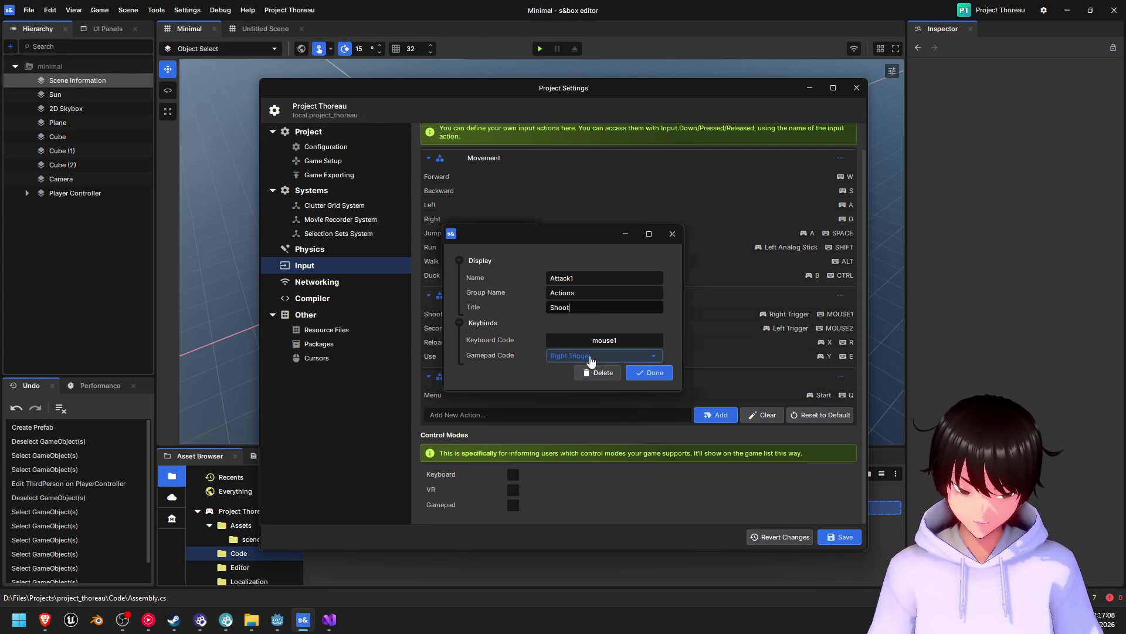
# - Review the Gamepad Code dropdown options and the action's display settings
pyautogui.click(611, 358)
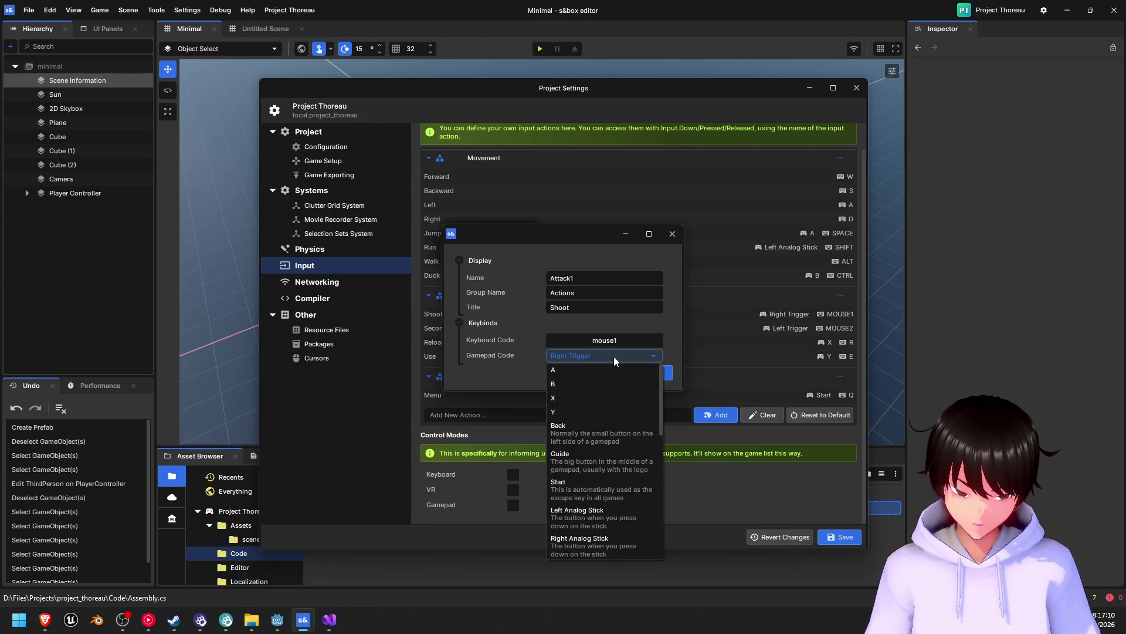
pyautogui.scroll(-1, 590, 432)
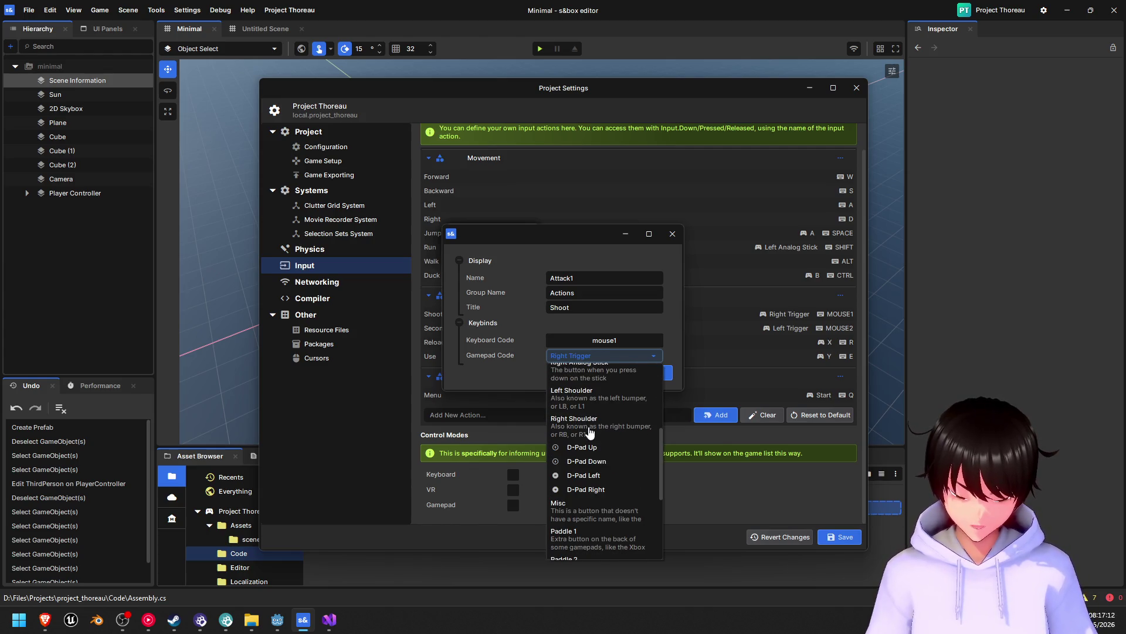
pyautogui.scroll(-5, 607, 413)
pyautogui.scroll(5, 608, 414)
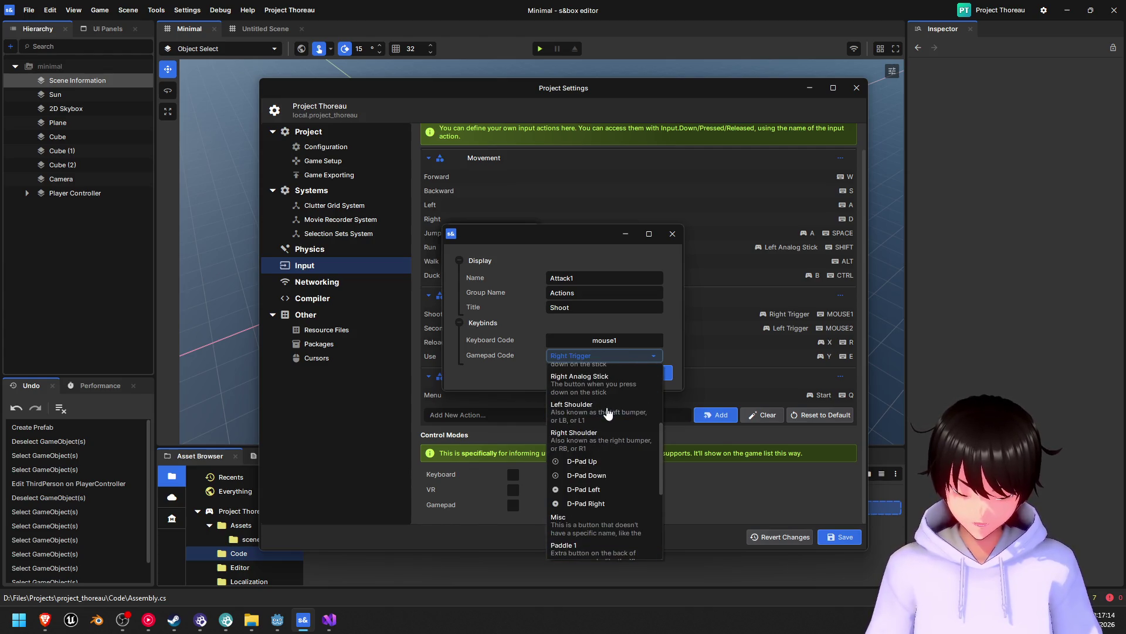
pyautogui.scroll(-5, 607, 413)
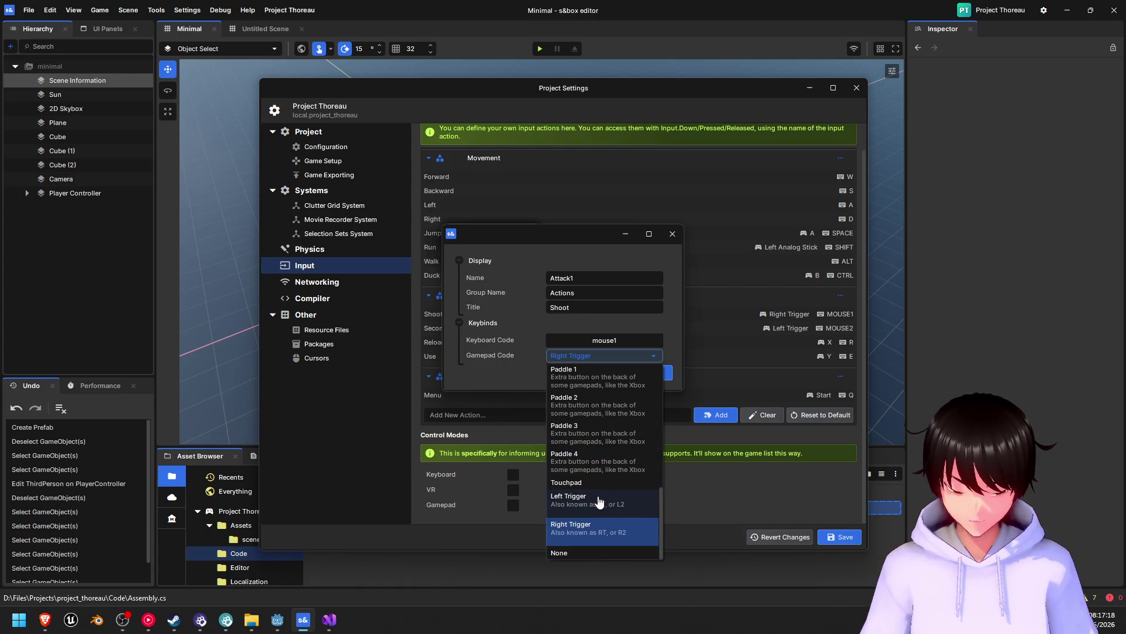
pyautogui.click(515, 262)
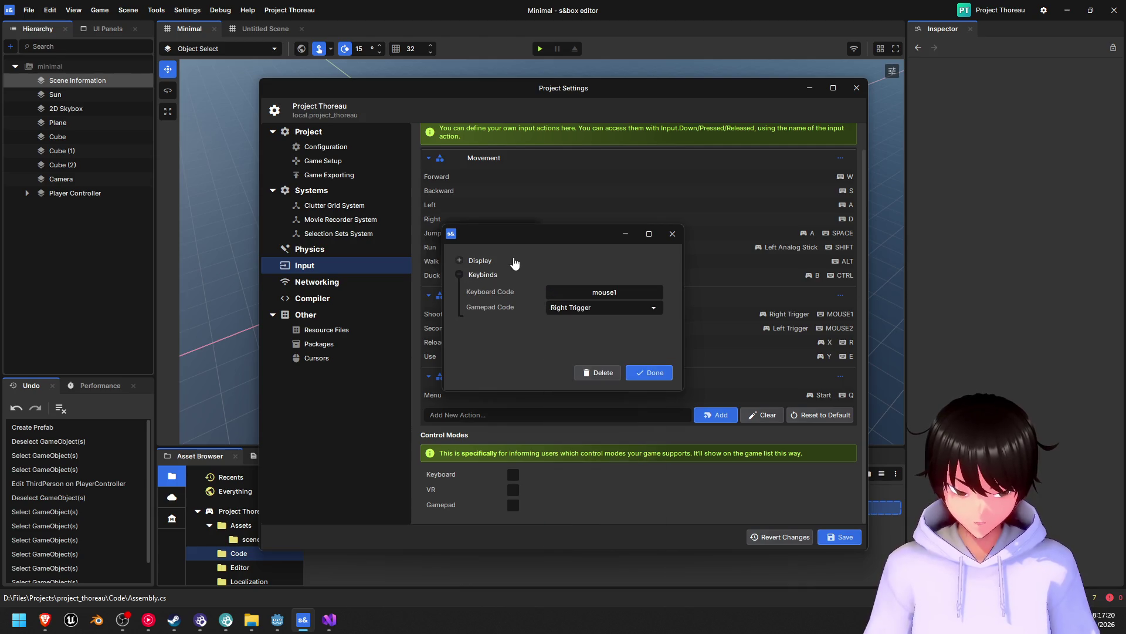
pyautogui.click(515, 261)
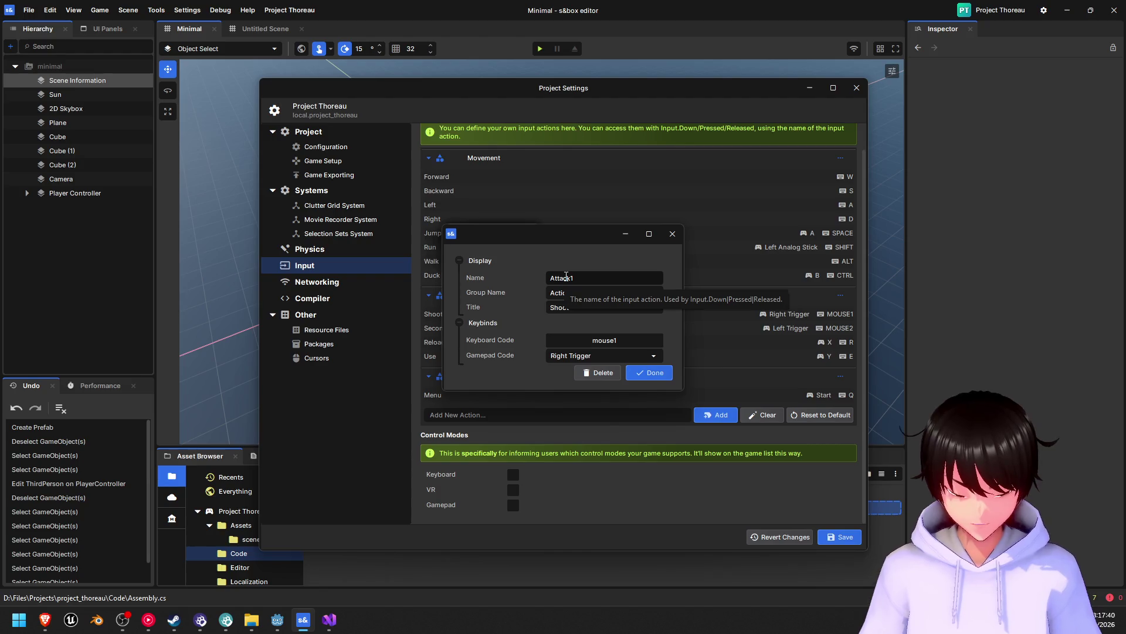
# - Replace the name Attack1 with Shooot and close the action editor
pyautogui.click(566, 277)
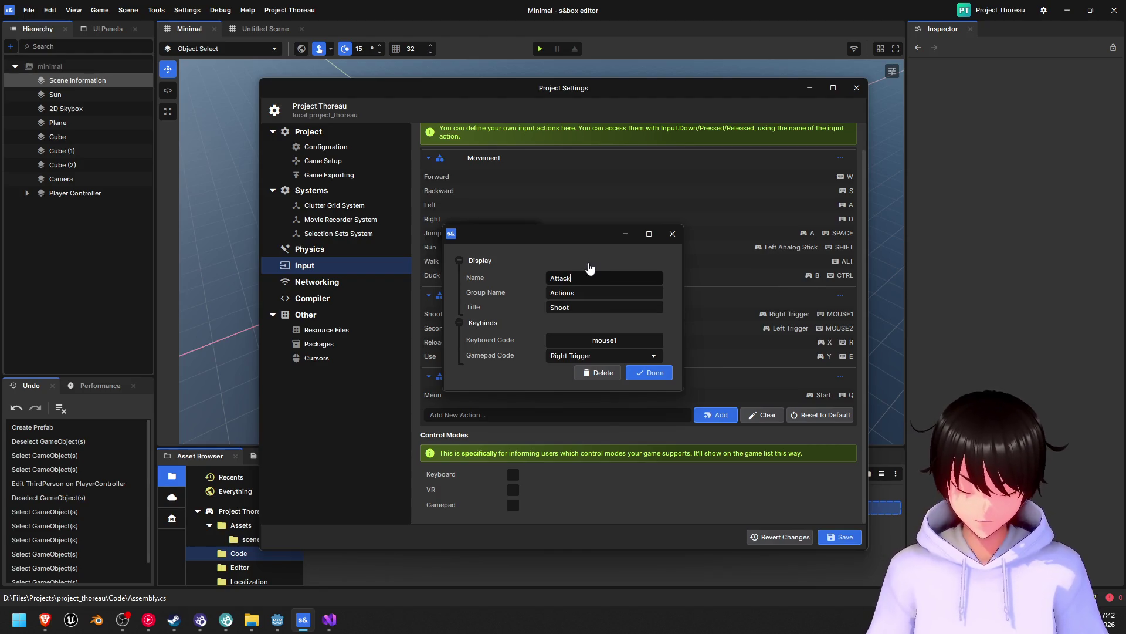
pyautogui.press('Delete')
pyautogui.press('Delete')
pyautogui.press('Delete')
pyautogui.press('BackSpace')
pyautogui.press('BackSpace')
pyautogui.press('BackSpace')
pyautogui.write('S')
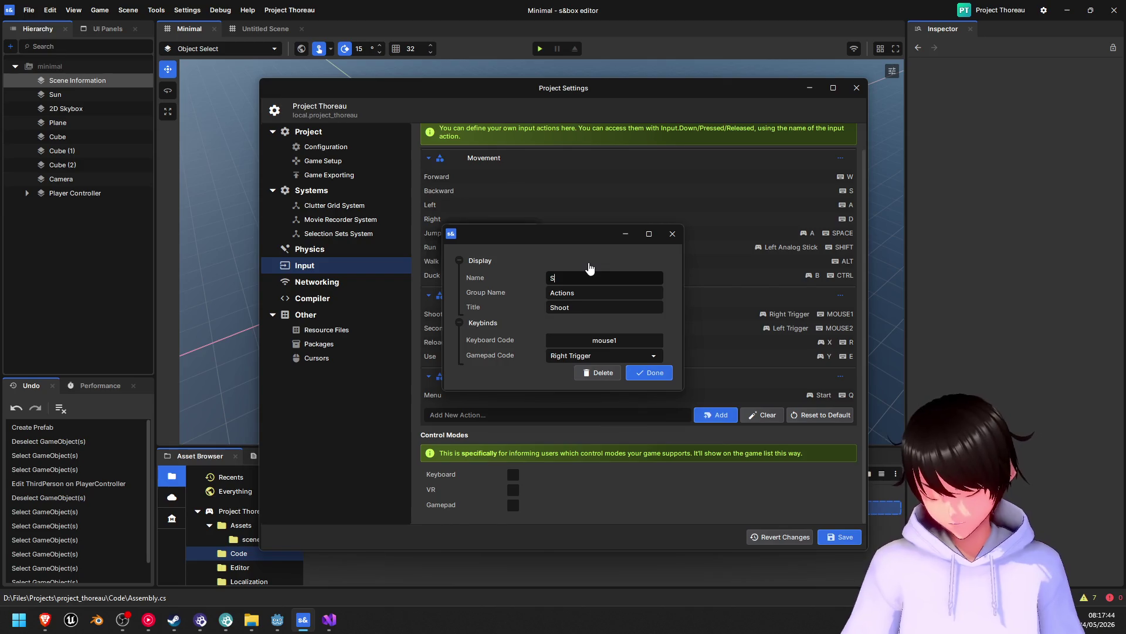
pyautogui.write('hooot')
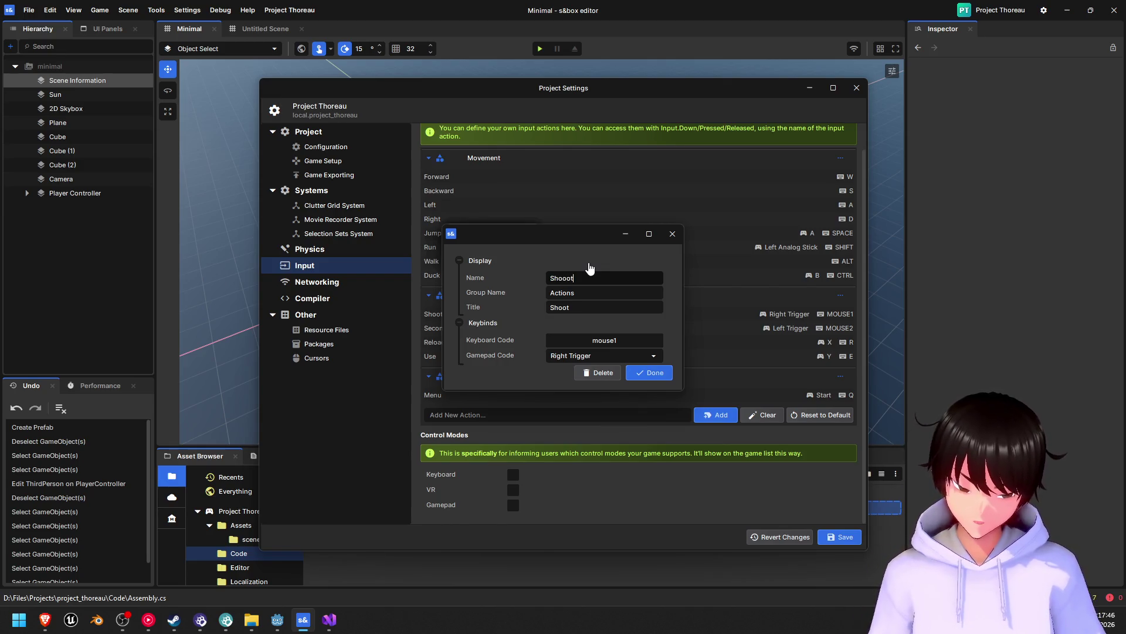
pyautogui.click(577, 308)
pyautogui.click(643, 371)
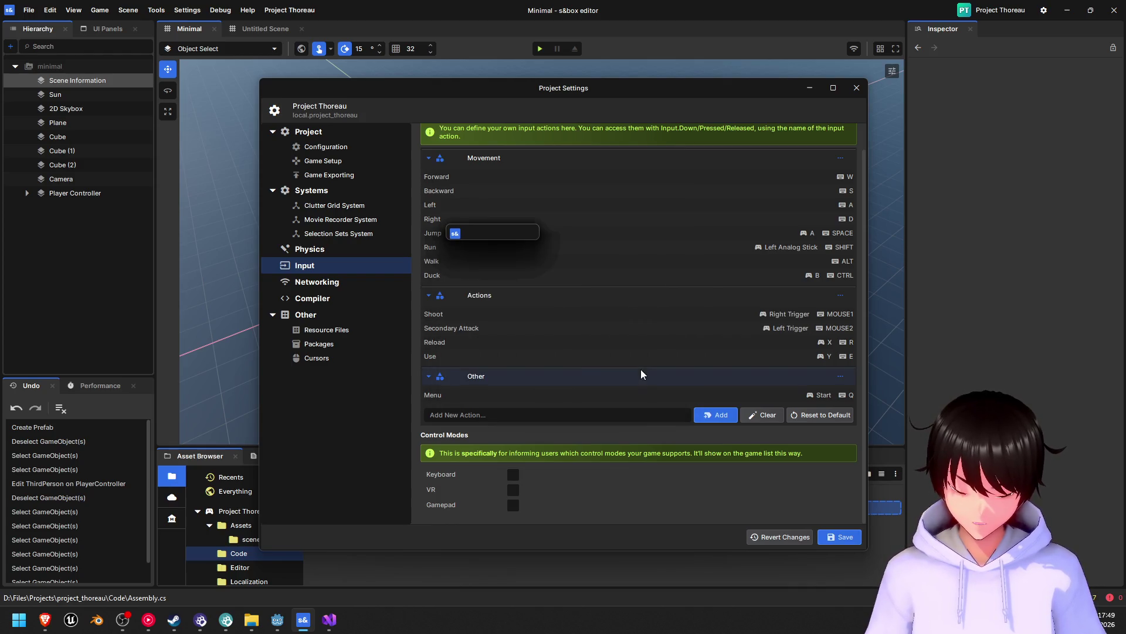
# - Edit Secondary Attack so its Name and Title both read Skill, then confirm
pyautogui.rightClick(470, 330)
pyautogui.click(492, 340)
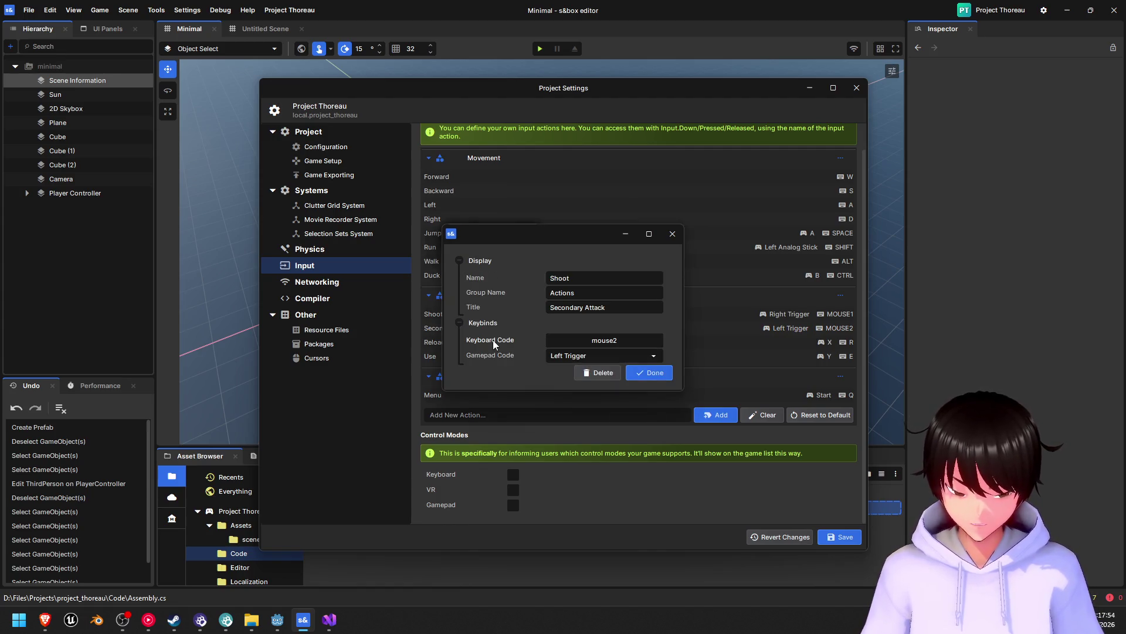
pyautogui.click(590, 274)
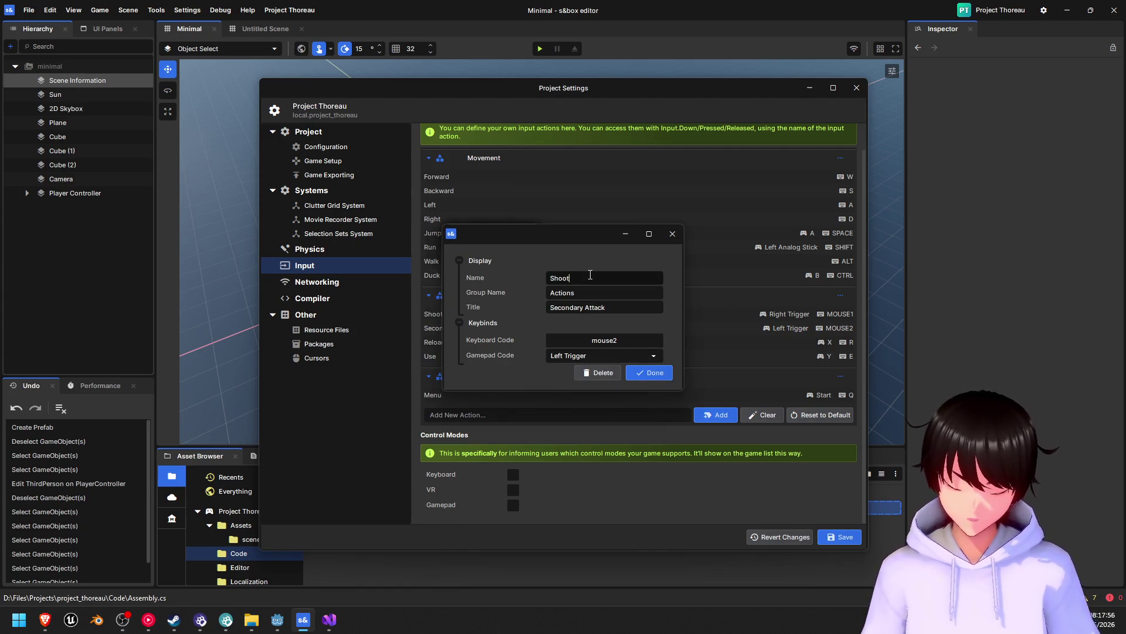
pyautogui.press('BackSpace')
pyautogui.press('BackSpace')
pyautogui.press('BackSpace')
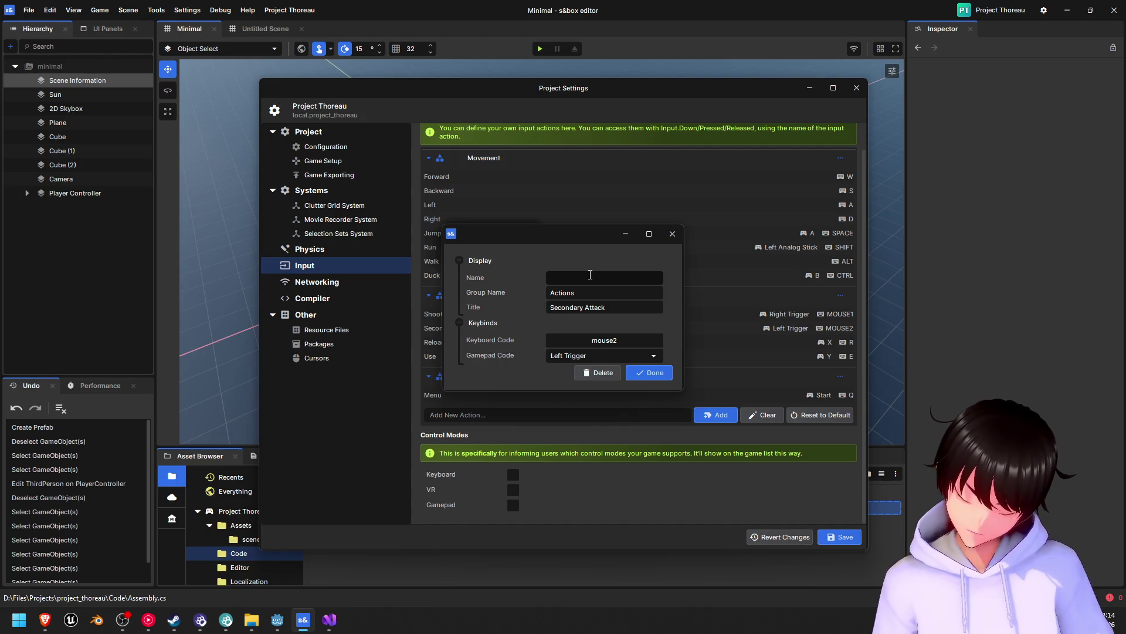
pyautogui.write('A')
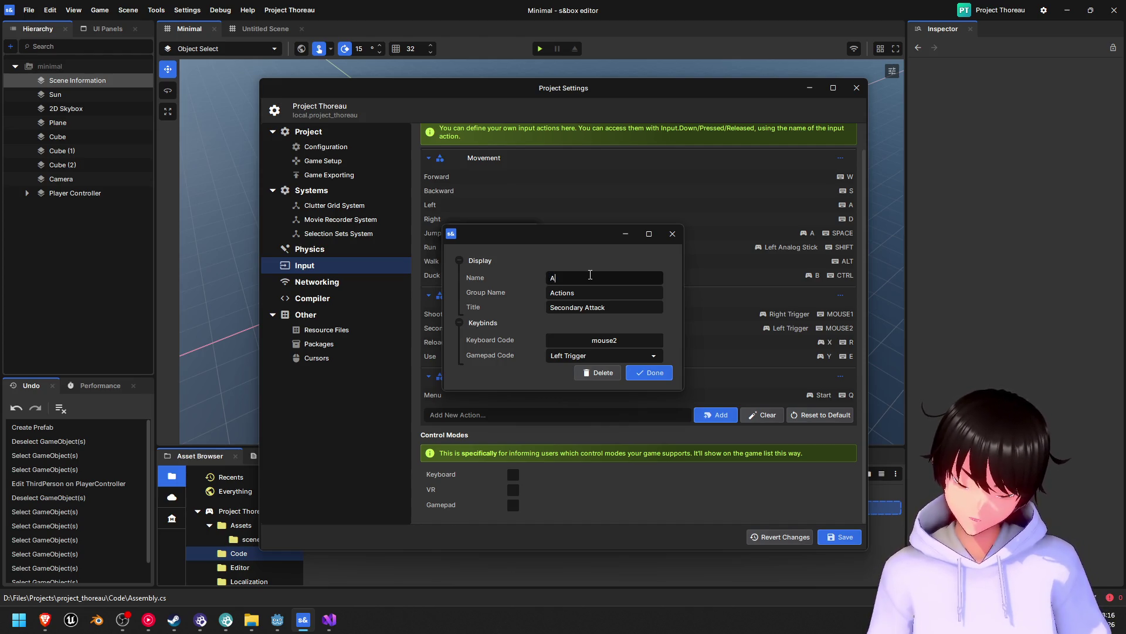
pyautogui.press('BackSpace')
pyautogui.write('Skill')
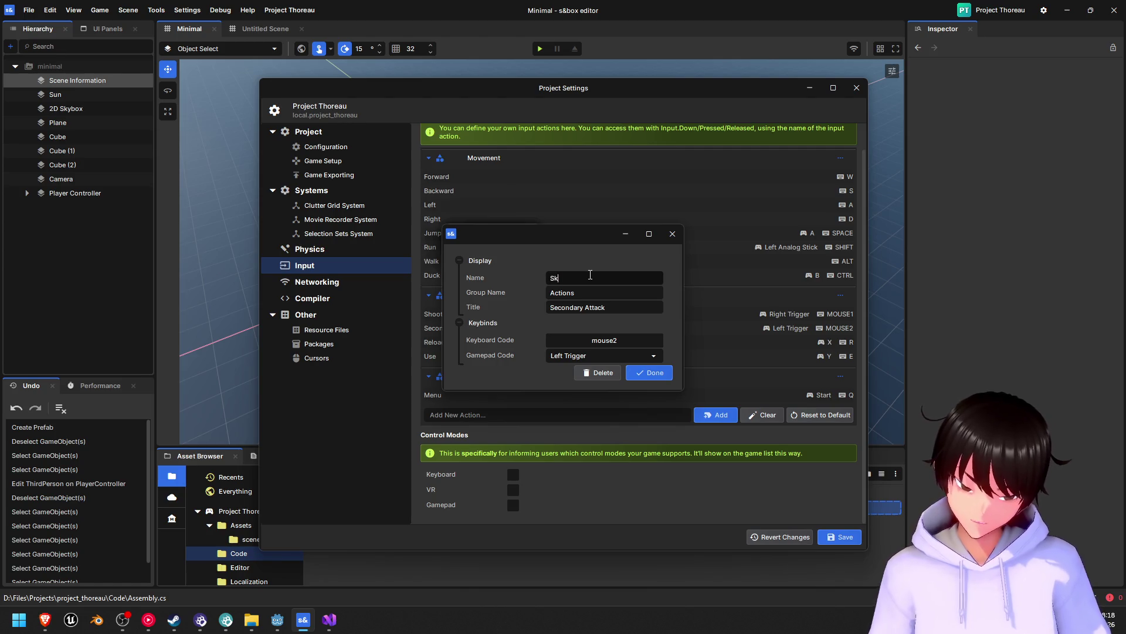
pyautogui.click(623, 309)
pyautogui.press('BackSpace')
pyautogui.press('BackSpace')
pyautogui.press('BackSpace')
pyautogui.press('BackSpace')
pyautogui.press('BackSpace')
pyautogui.press('BackSpace')
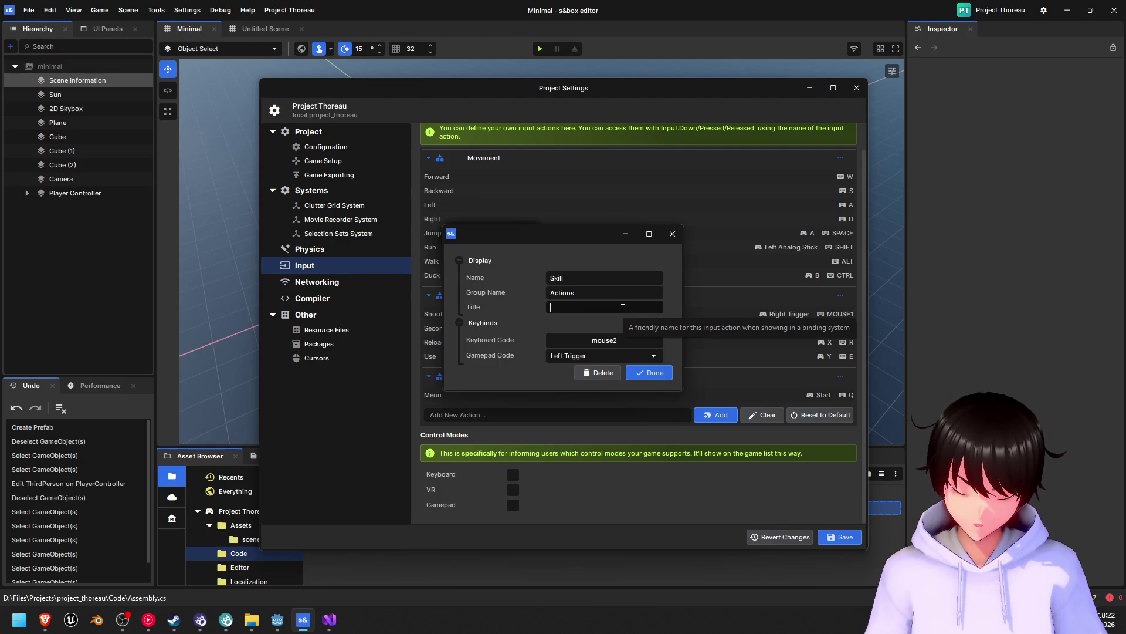
pyautogui.write('Skill')
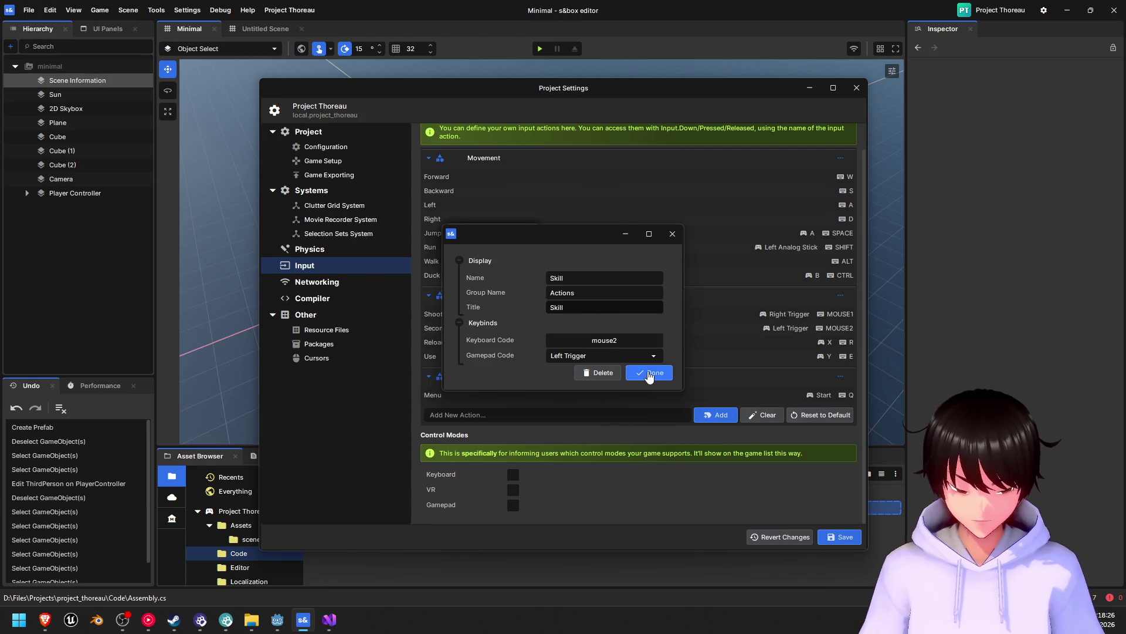
pyautogui.click(648, 372)
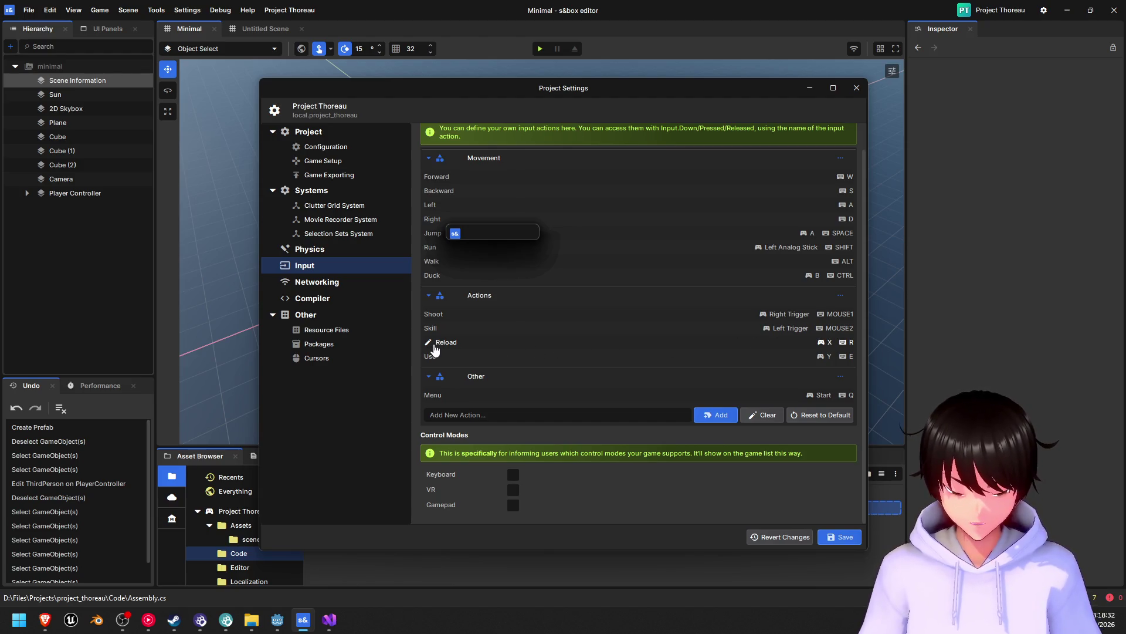
# - Delete the Reload and Use actions, then save the input settings and close Project Settings
pyautogui.click(430, 345)
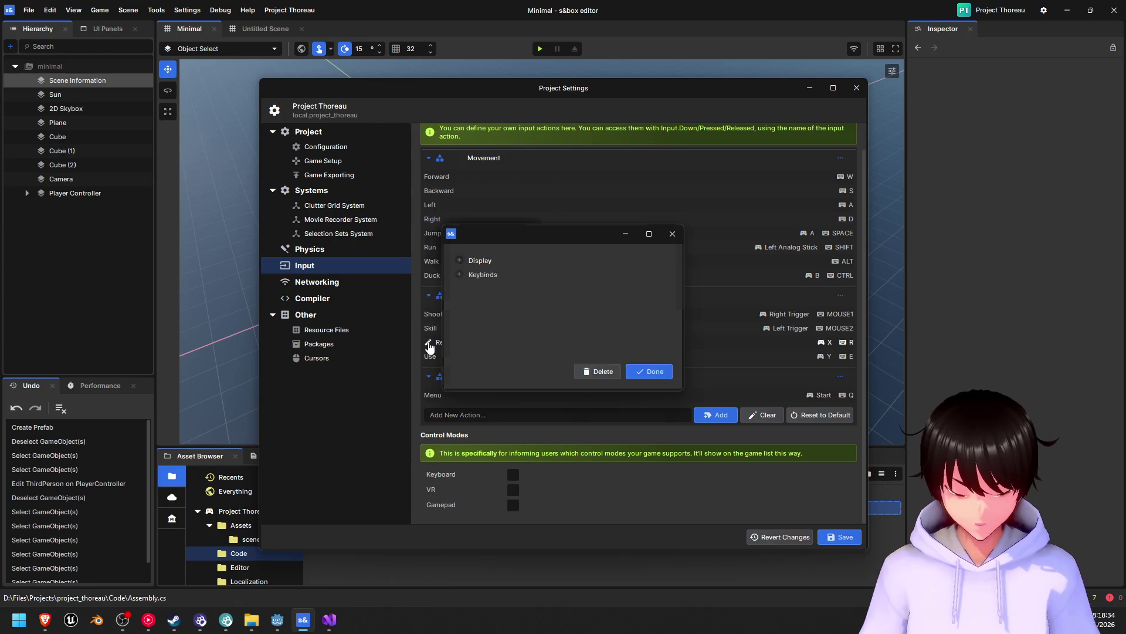
pyautogui.click(616, 377)
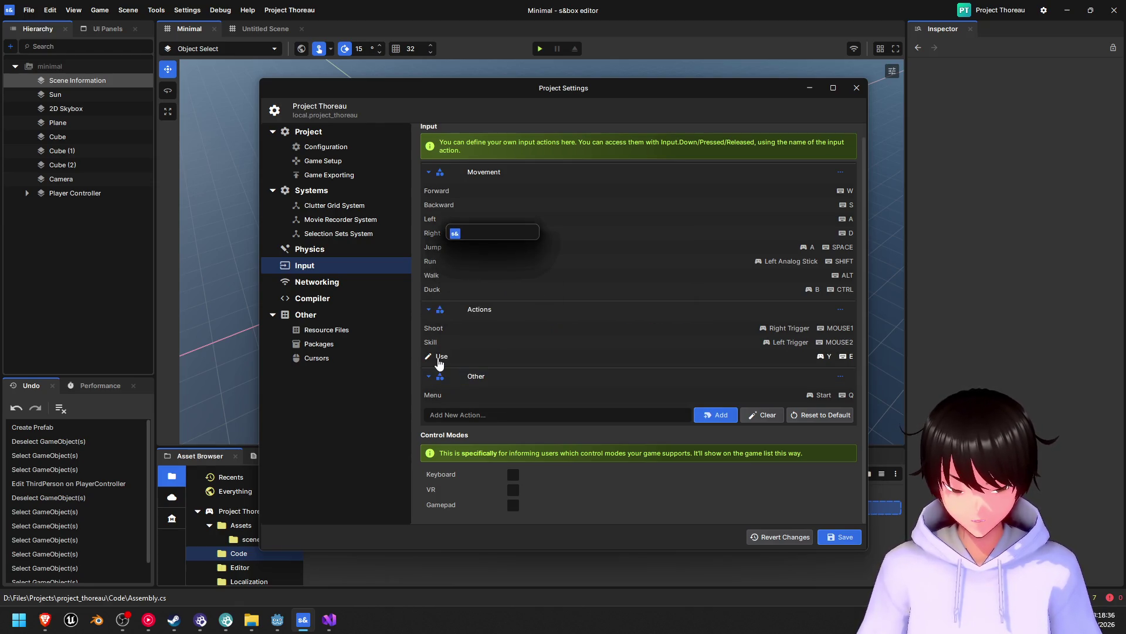
pyautogui.click(434, 357)
pyautogui.click(599, 373)
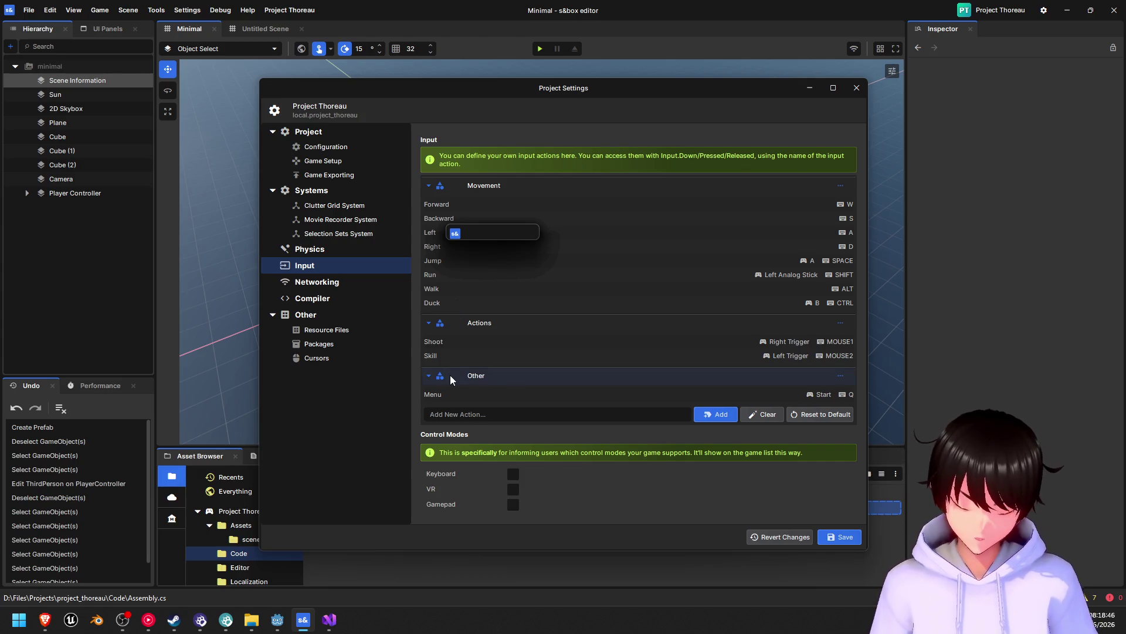
pyautogui.click(845, 539)
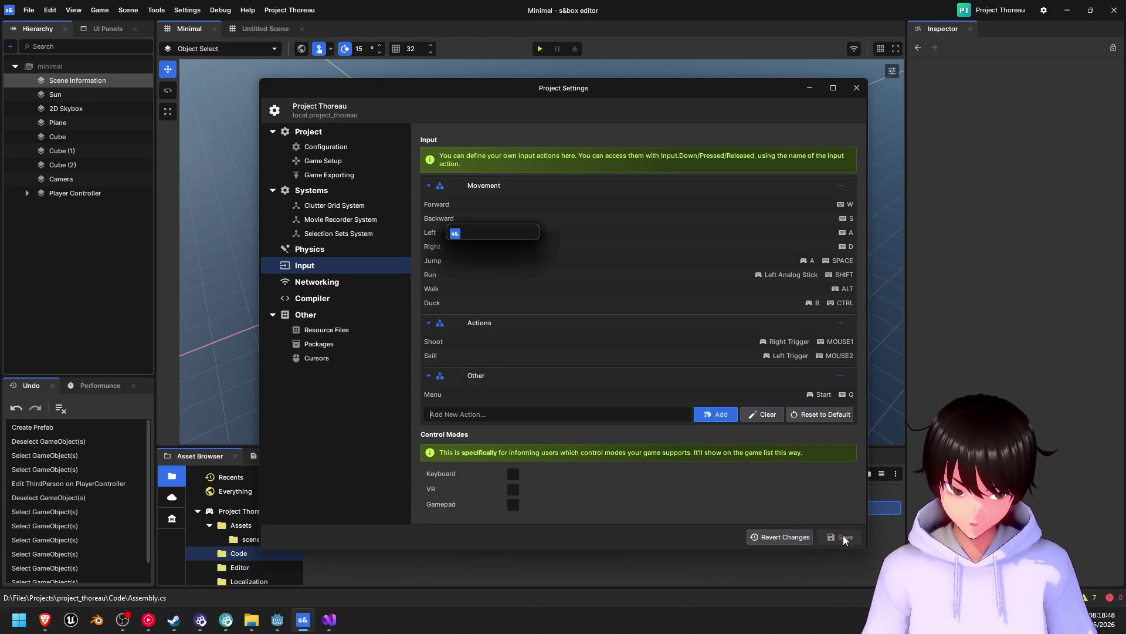
pyautogui.click(856, 88)
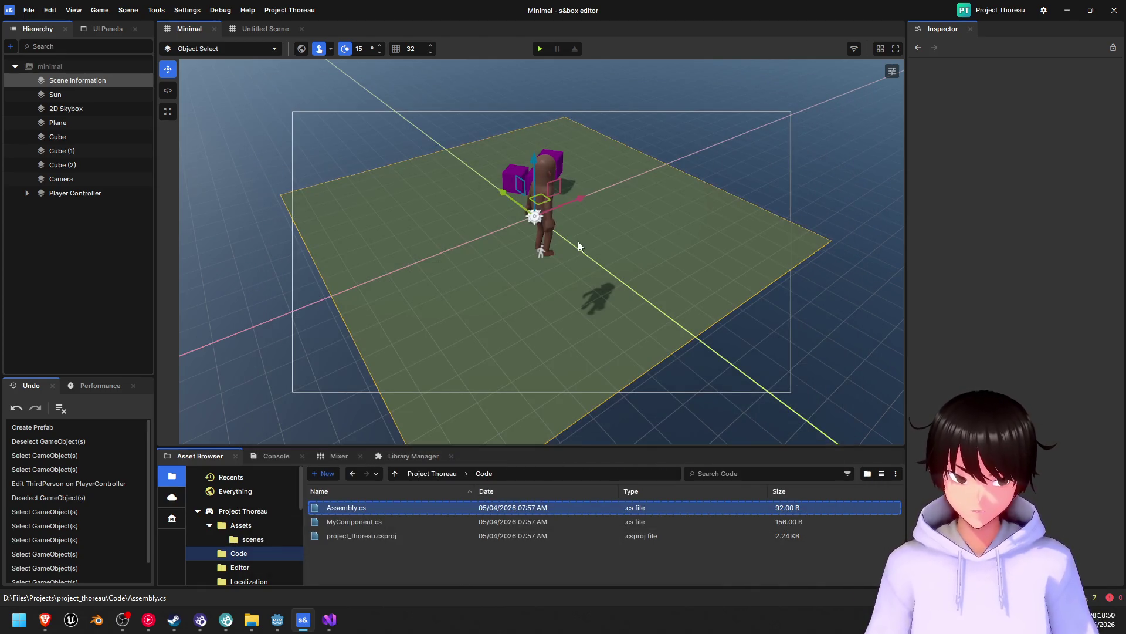
# - Play the scene and walk the player around the three purple cubes
pyautogui.click(540, 48)
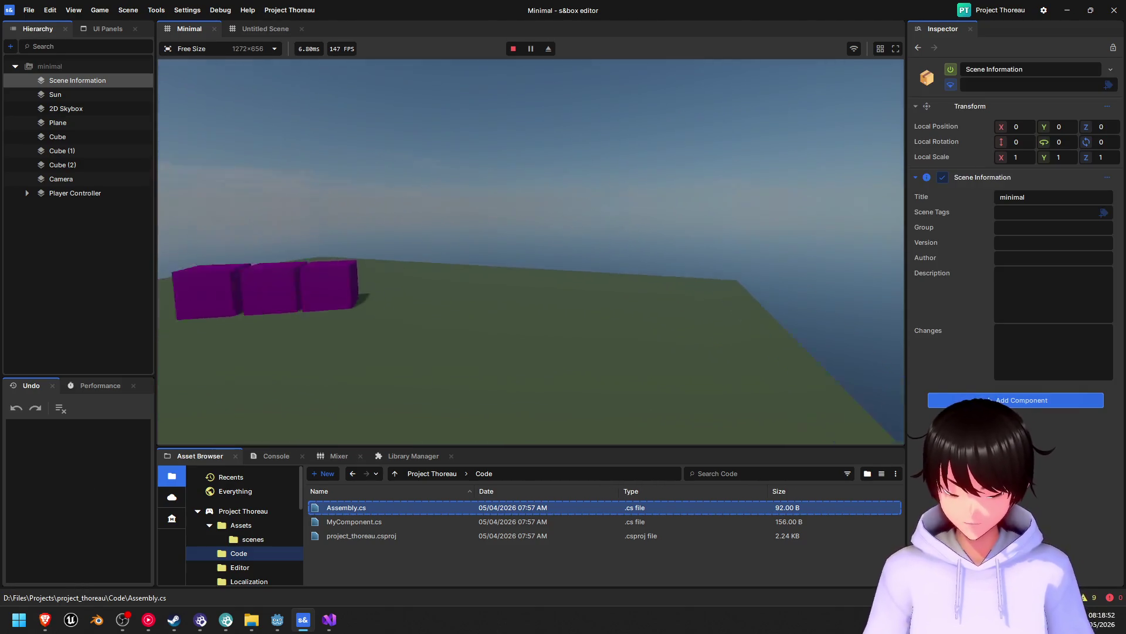
pyautogui.press('w')
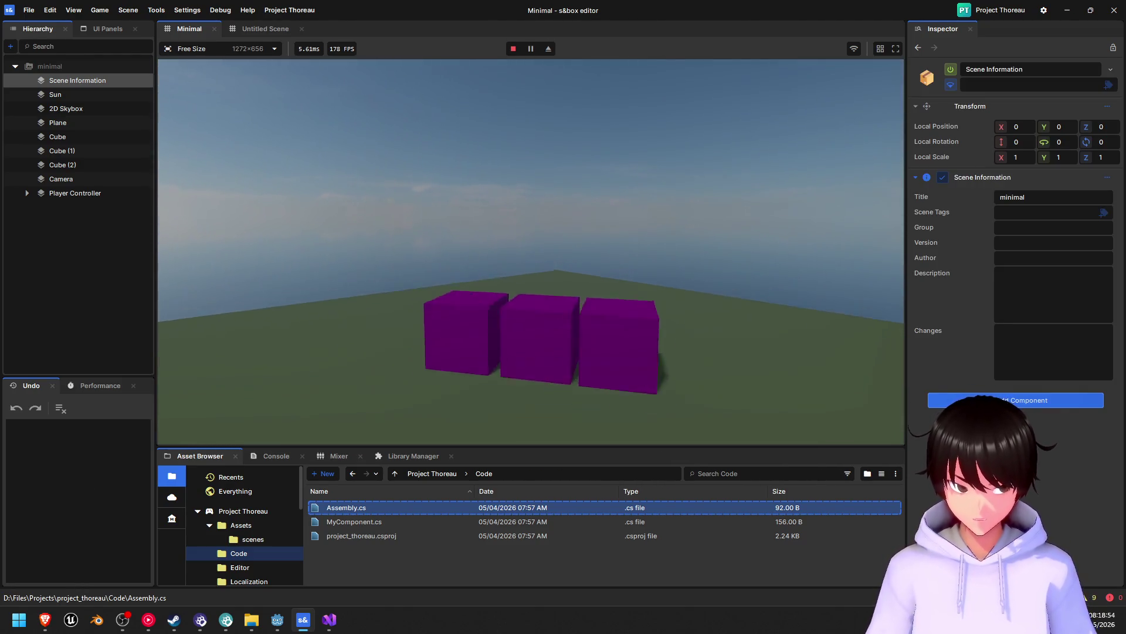
pyautogui.press('w')
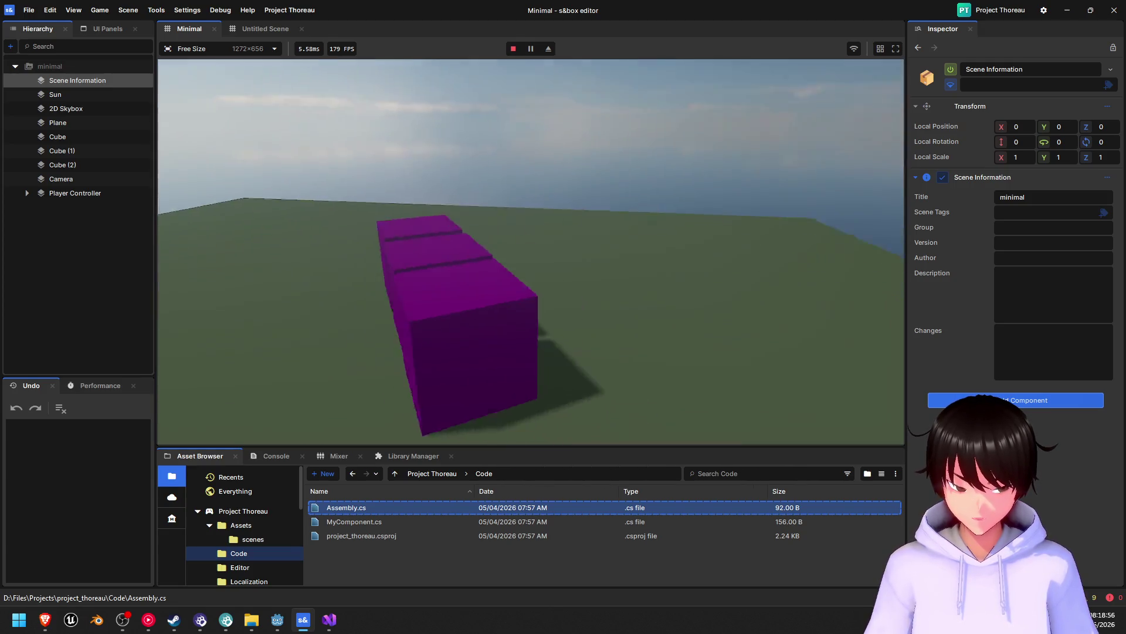
pyautogui.press('w')
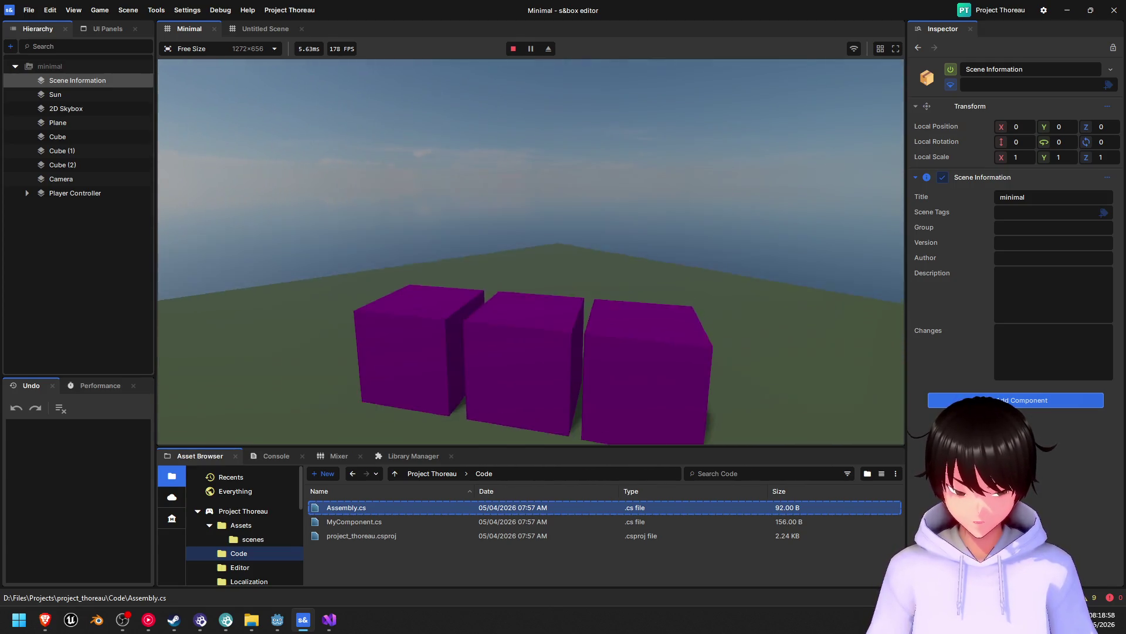
pyautogui.press('s')
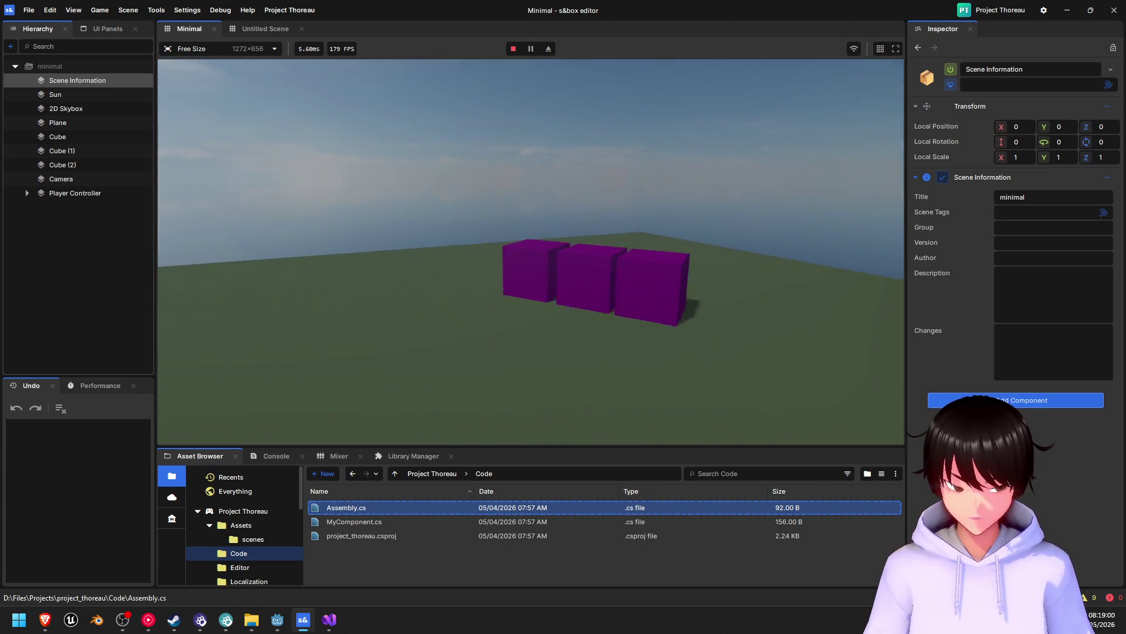
pyautogui.press('w')
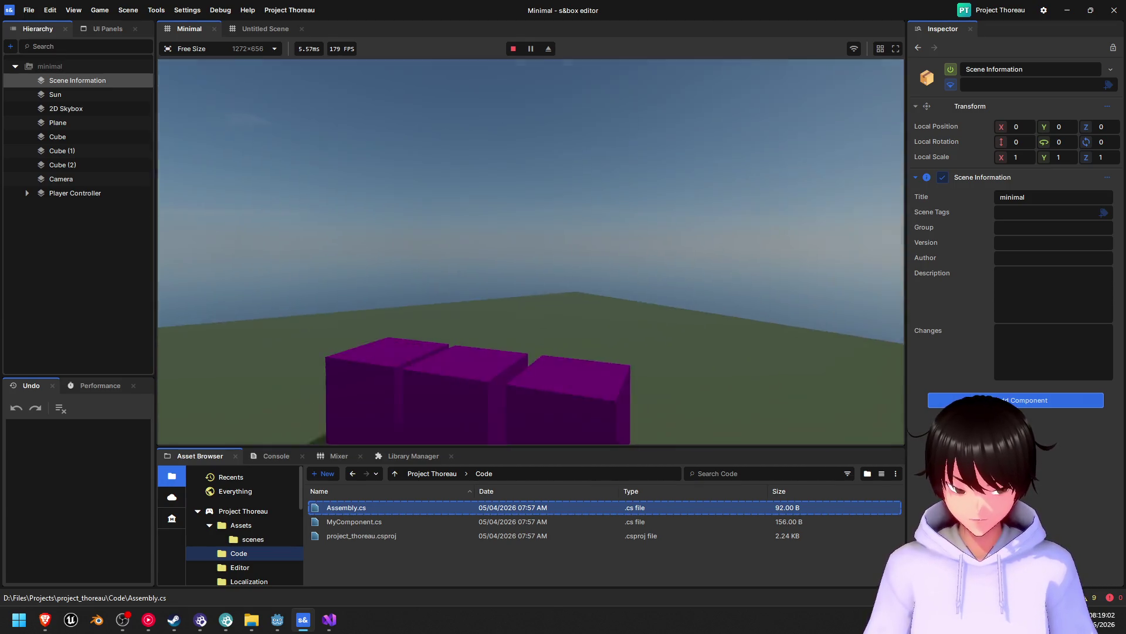
pyautogui.press('s')
pyautogui.press('w')
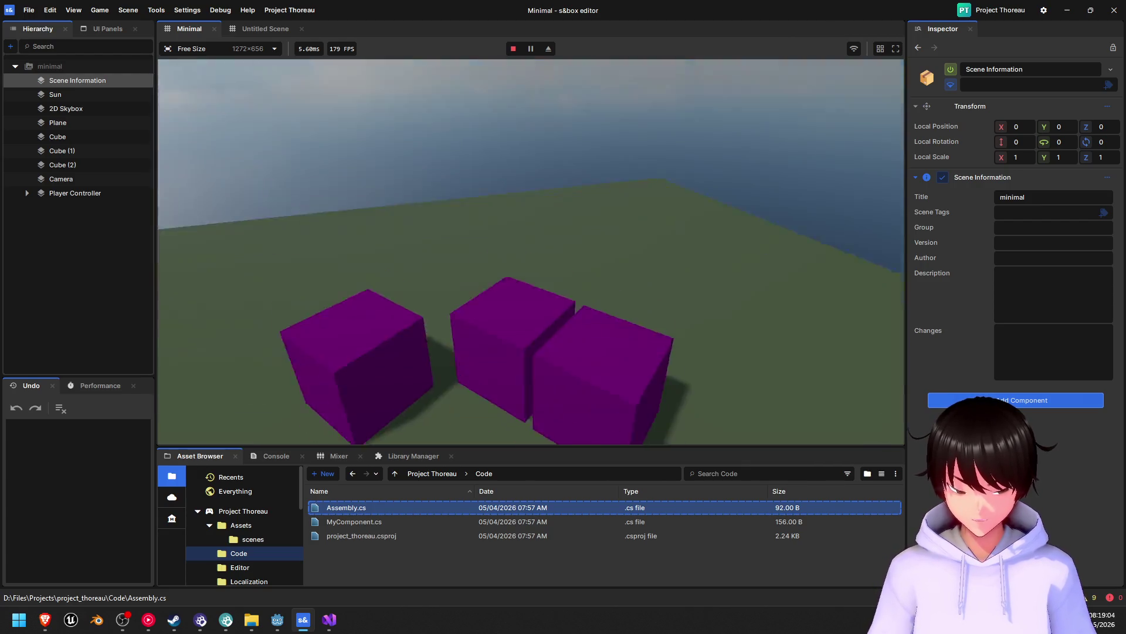
pyautogui.press('s')
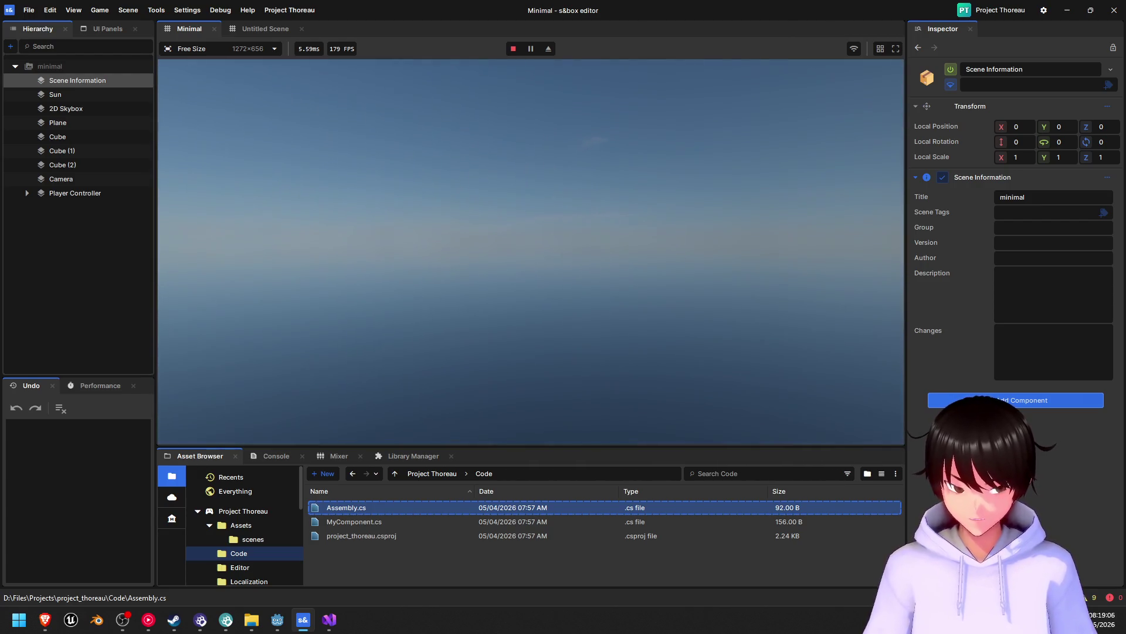
# - Stop and restart the preview, then bring up the pause menu's settings panel
pyautogui.press('Escape')
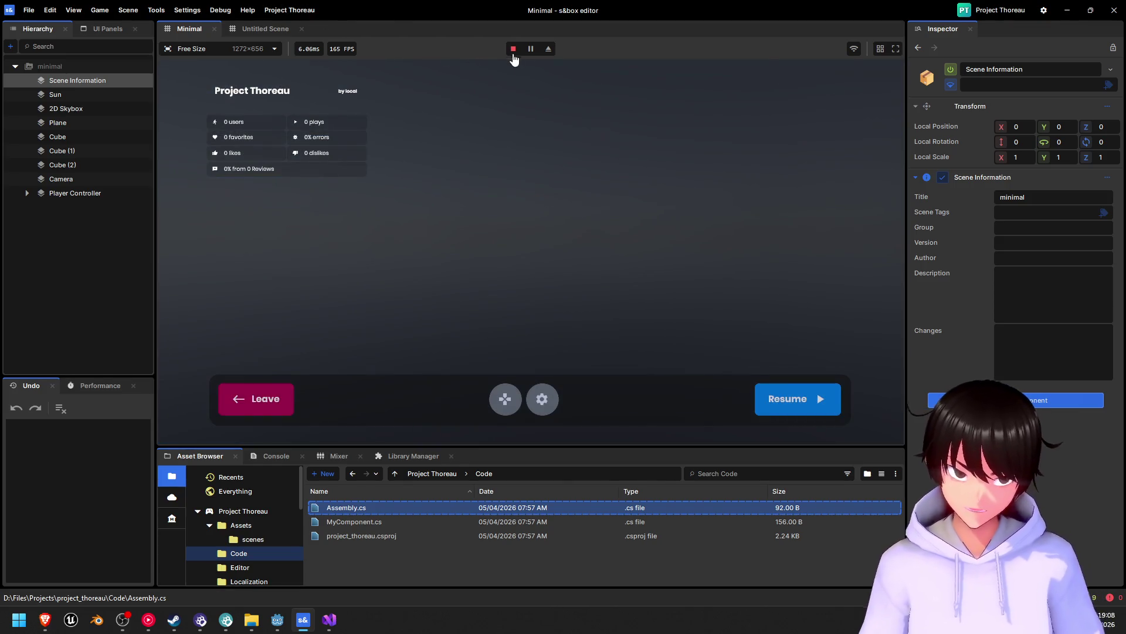
pyautogui.click(513, 49)
pyautogui.click(539, 49)
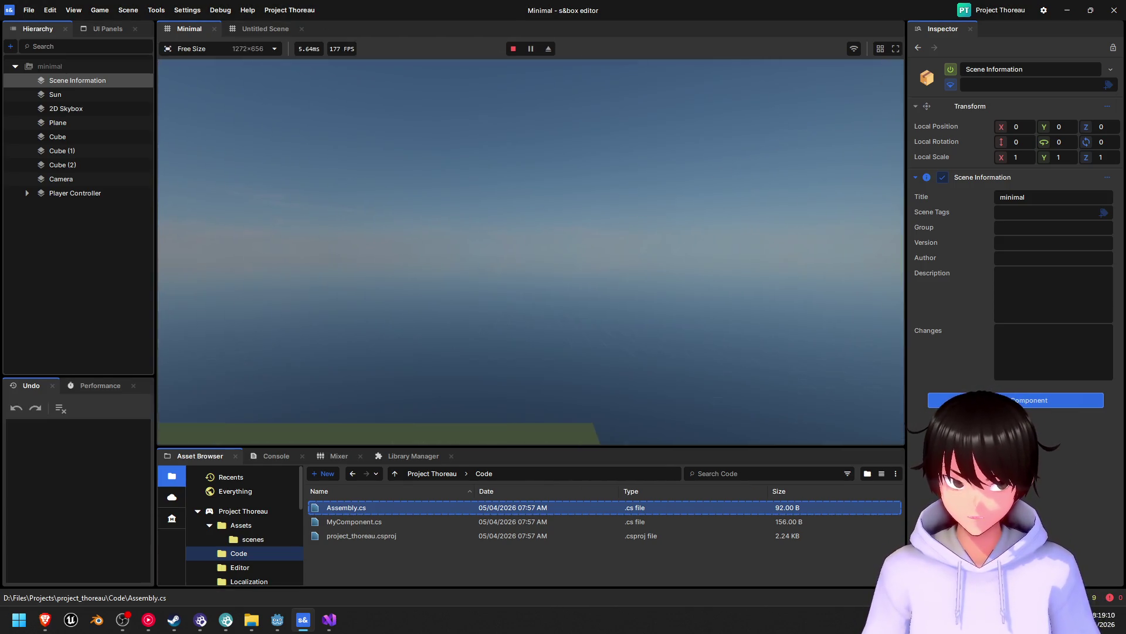
pyautogui.press('Escape')
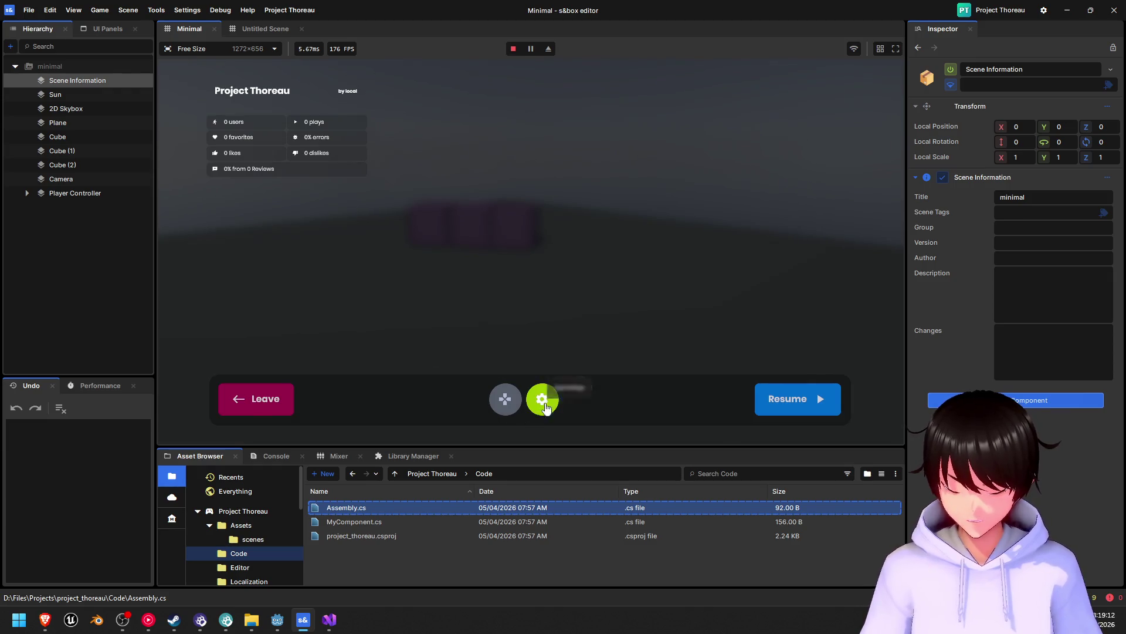
pyautogui.click(539, 393)
pyautogui.click(460, 127)
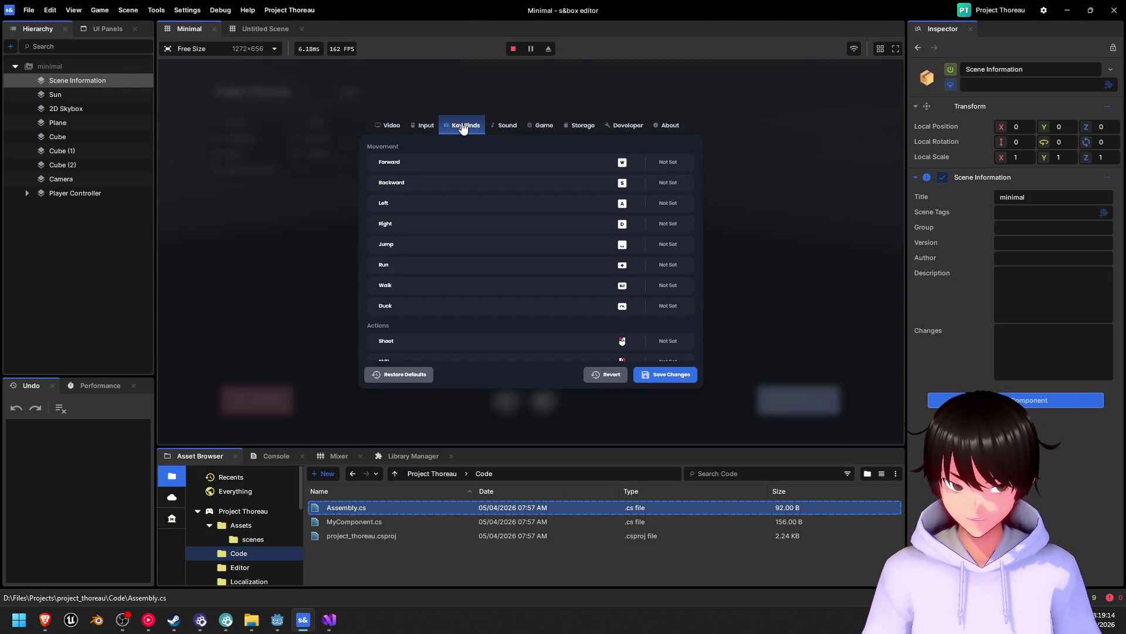
pyautogui.scroll(-2, 453, 324)
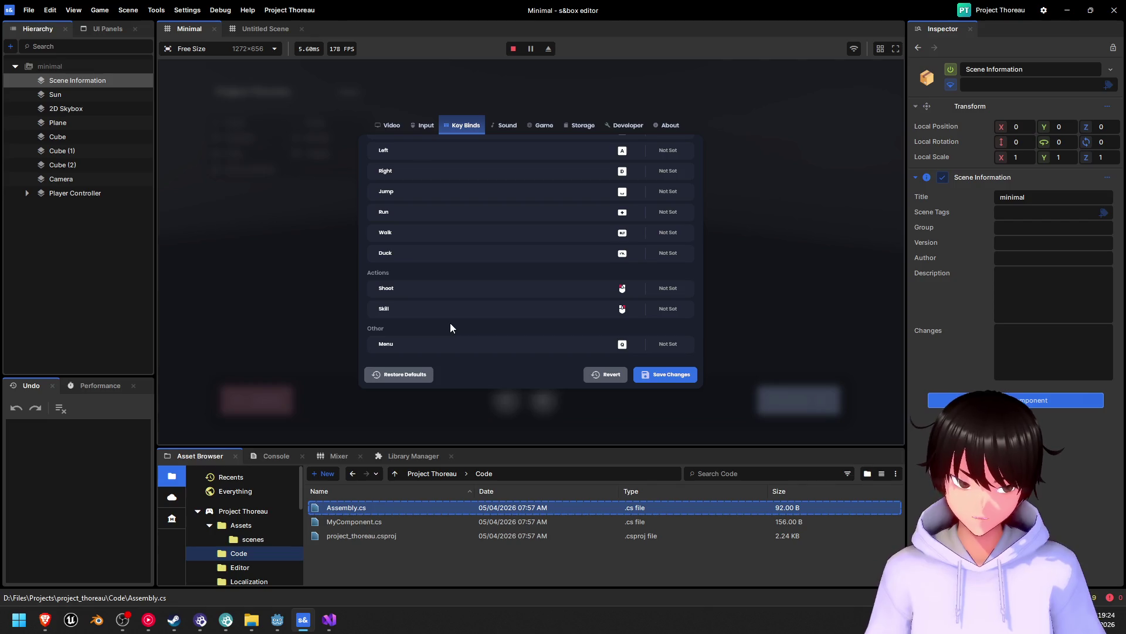
pyautogui.scroll(2, 450, 324)
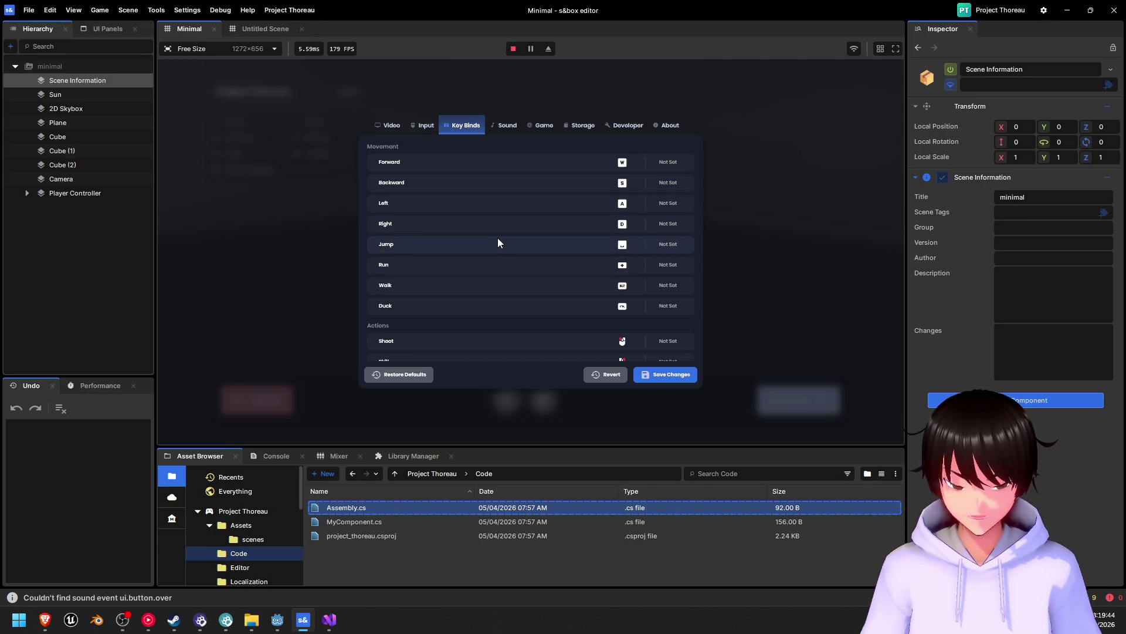
pyautogui.click(752, 225)
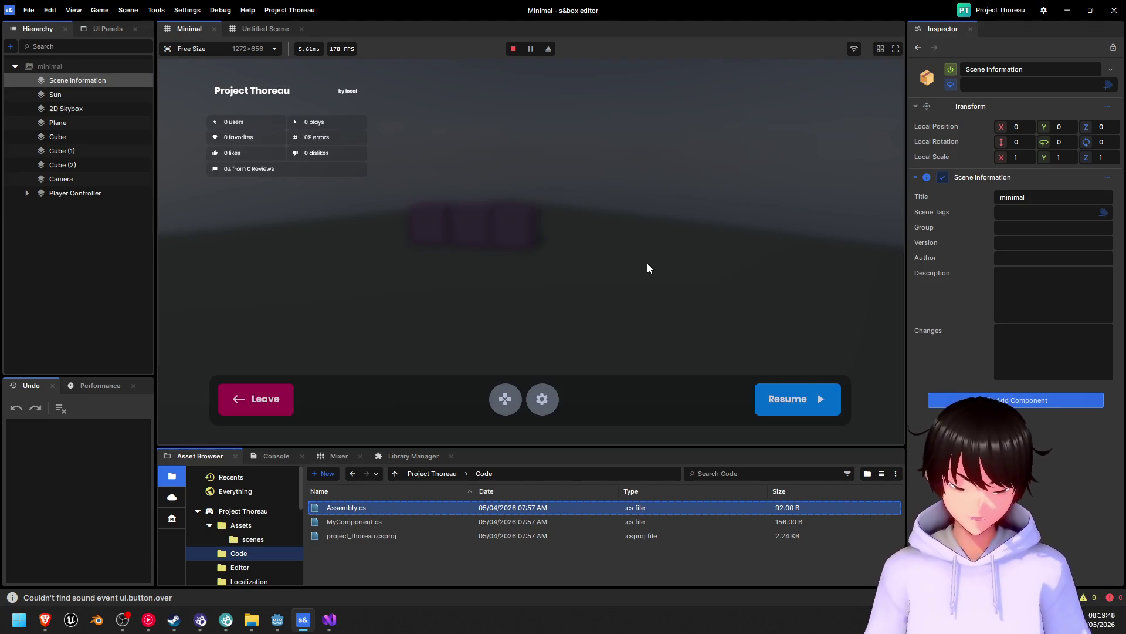
# - Resume play, walk around the purple cubes toward the ground's far corner, then pause and stop the preview
pyautogui.click(818, 410)
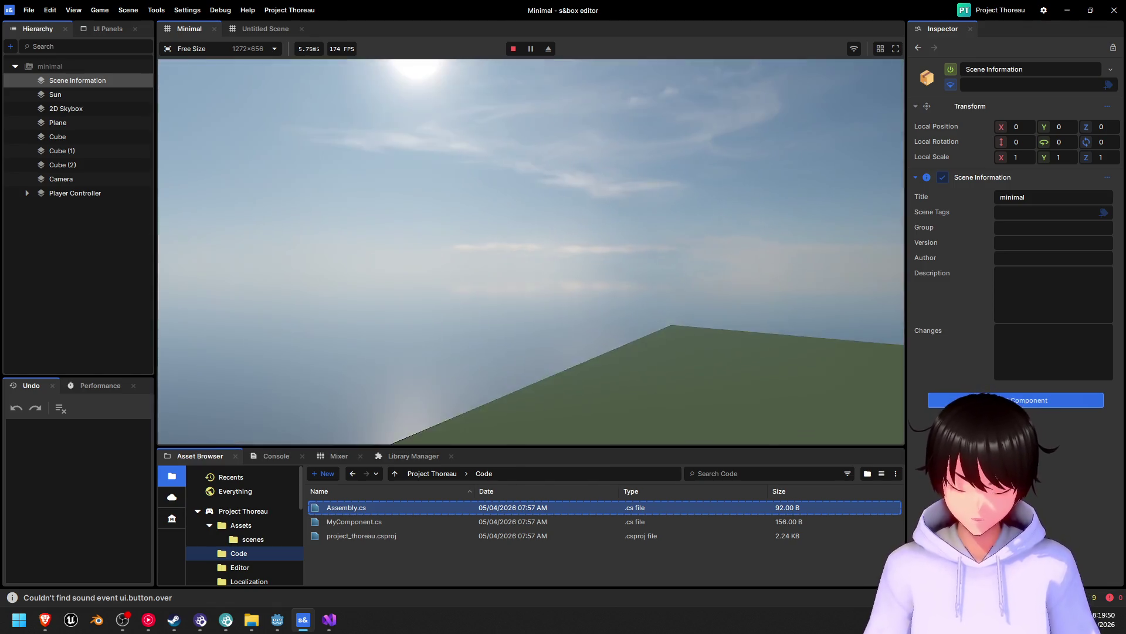
pyautogui.press('w')
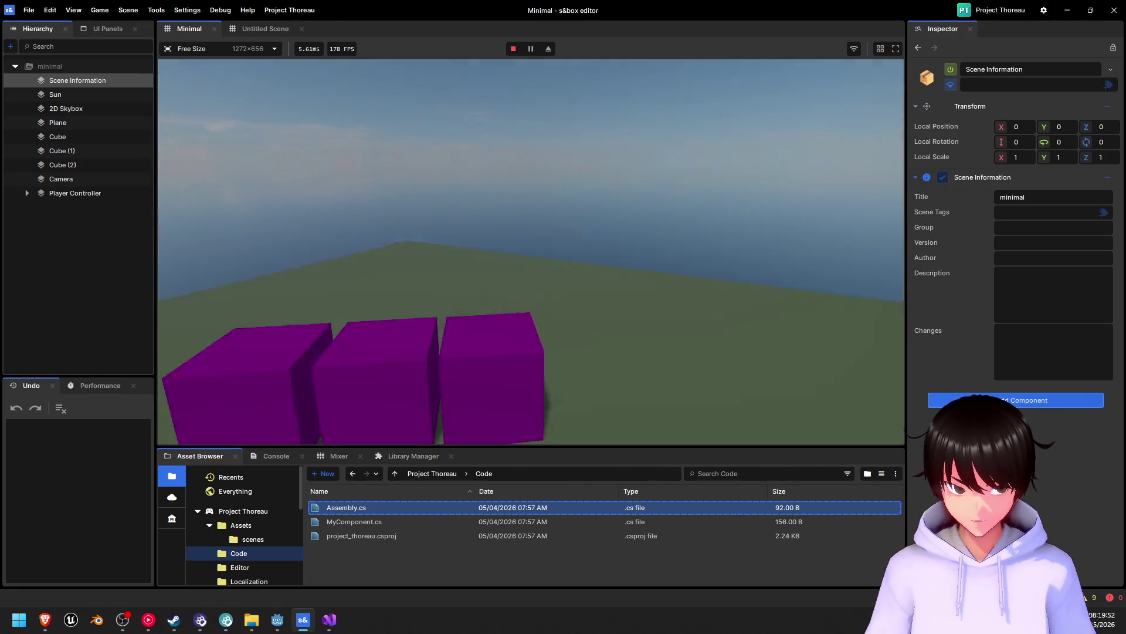
pyautogui.press('w')
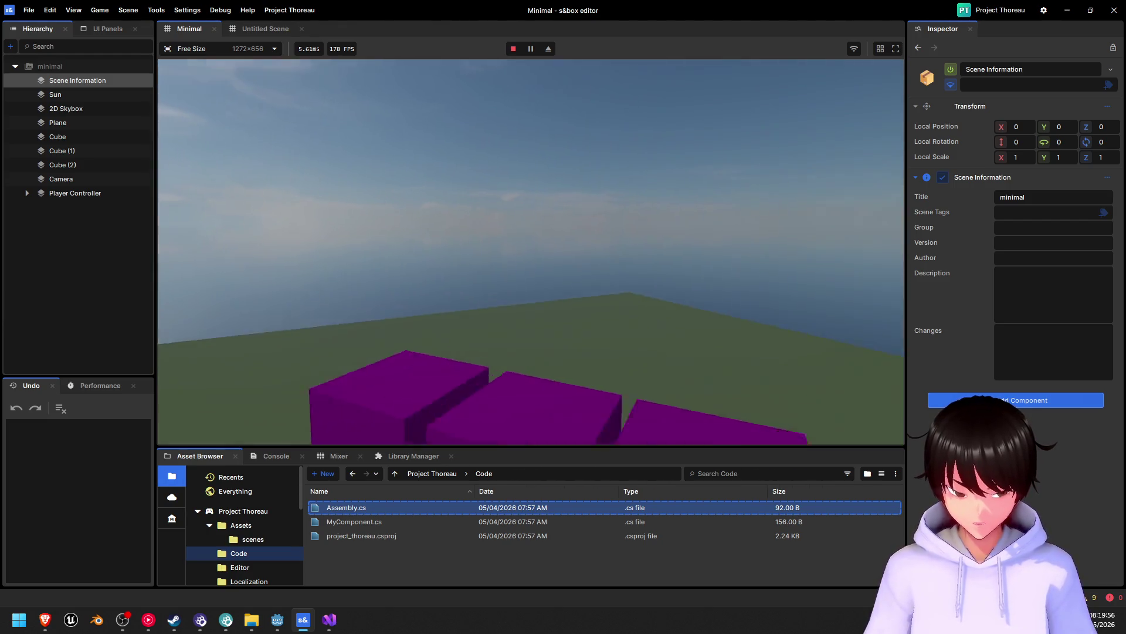
pyautogui.press('s')
pyautogui.press('a')
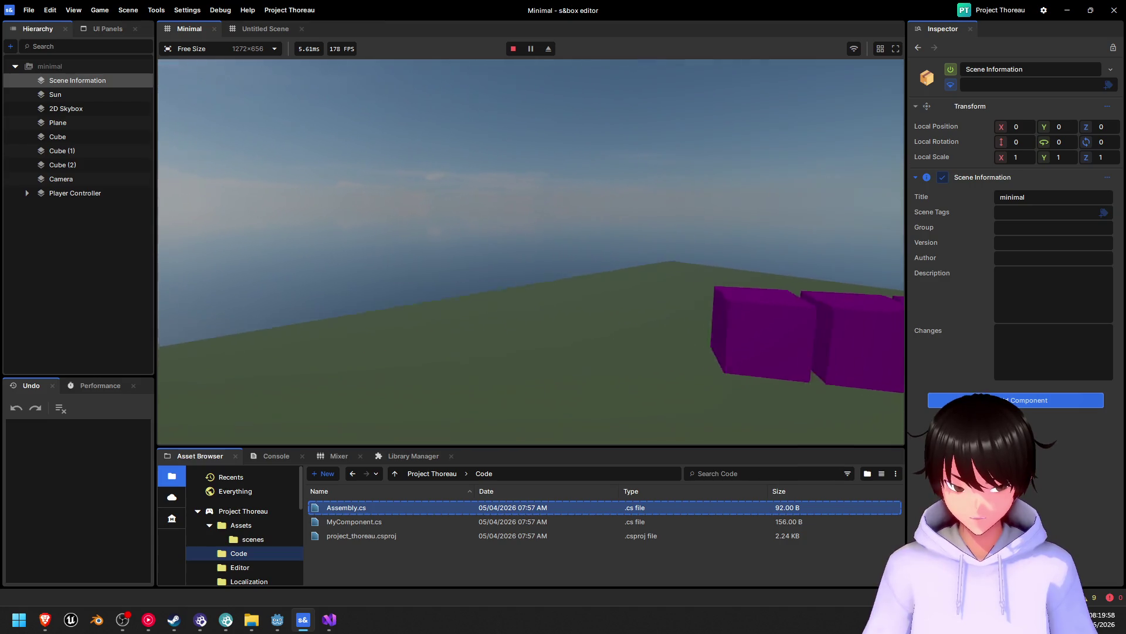
pyautogui.press('s')
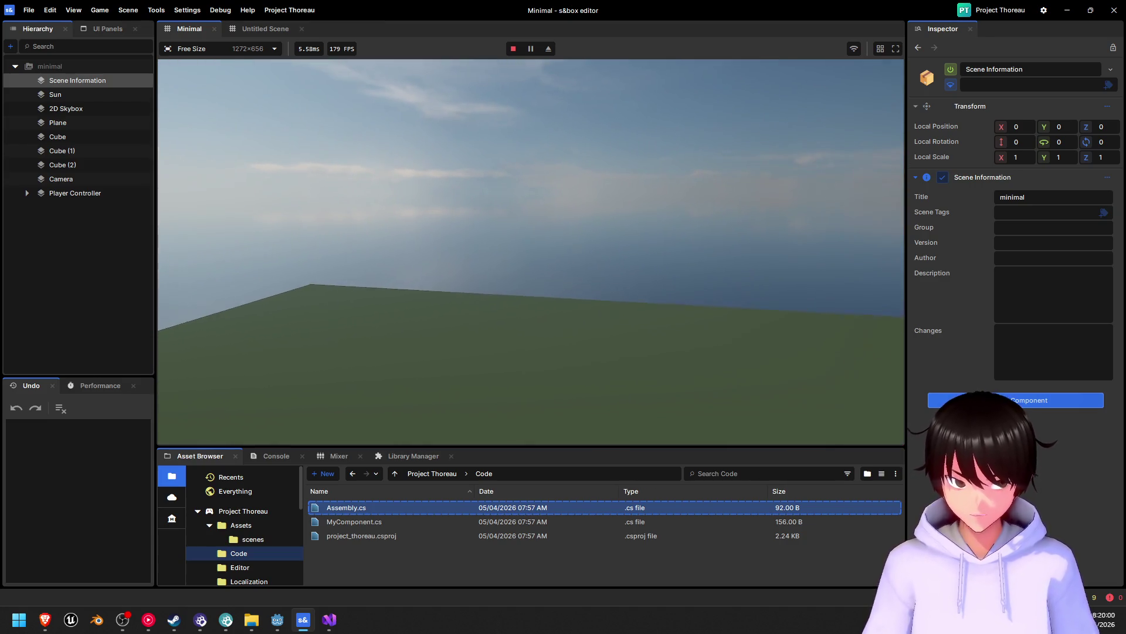
pyautogui.press('w')
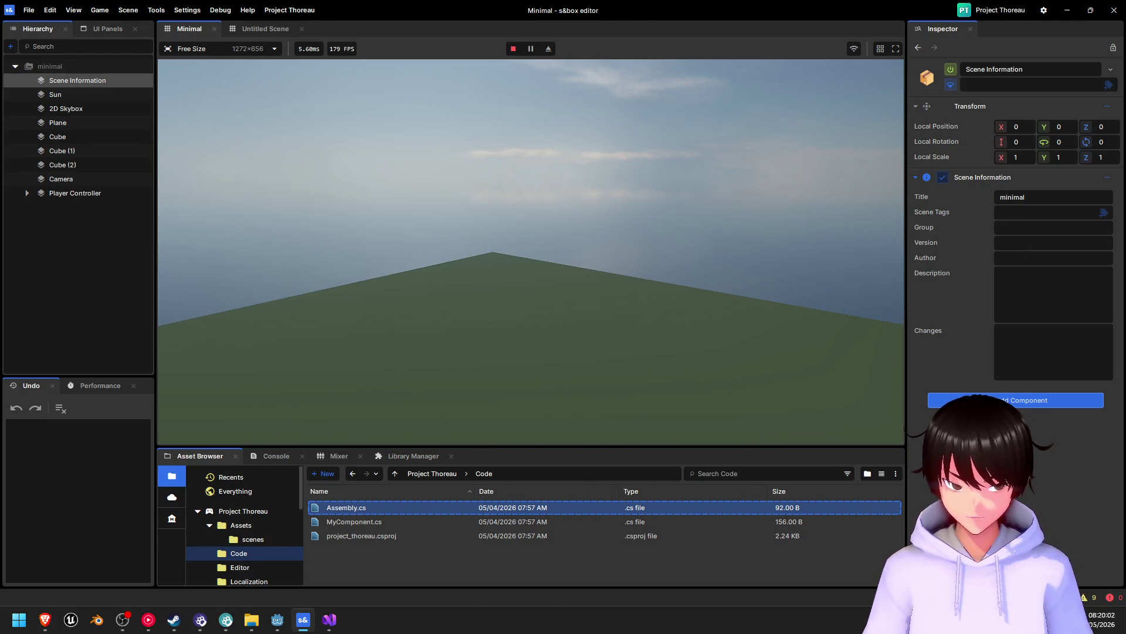
pyautogui.press('Escape')
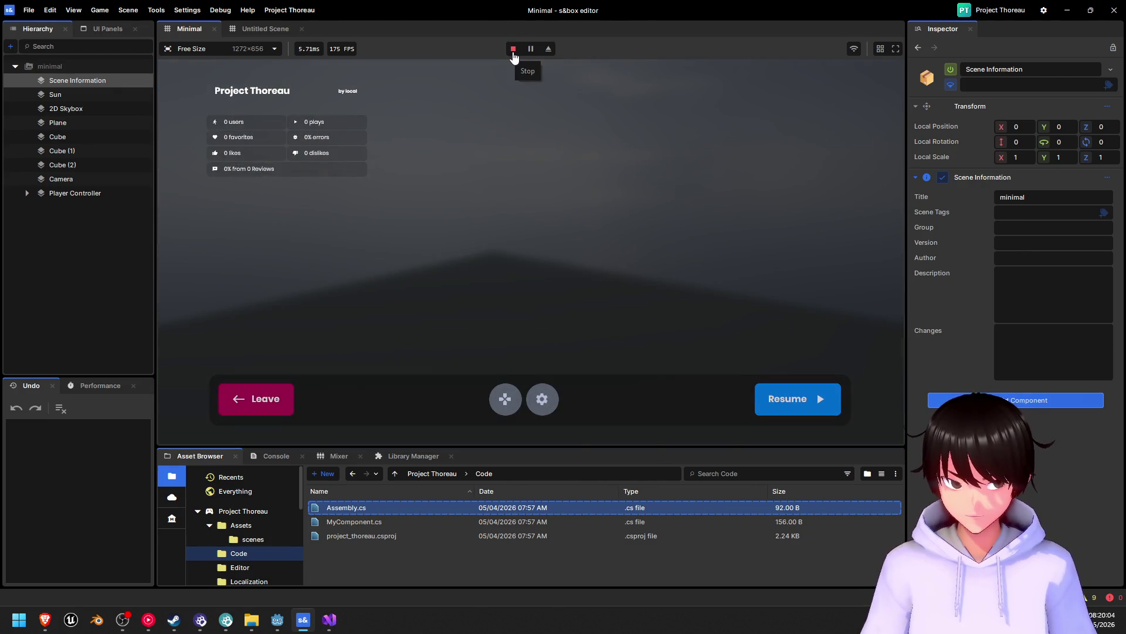
pyautogui.click(512, 49)
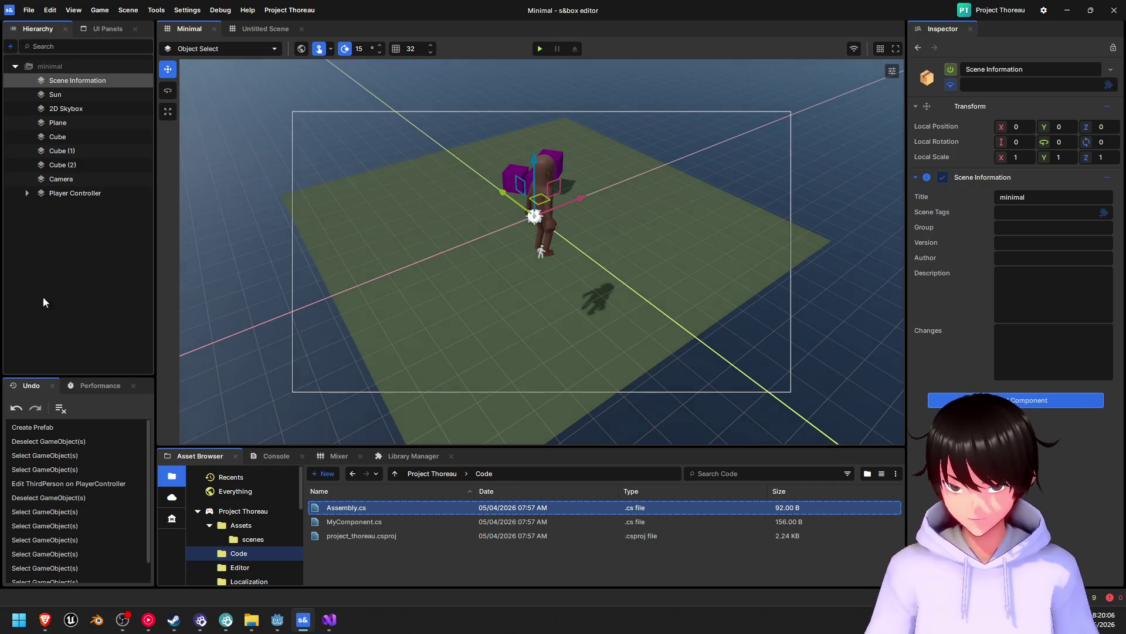
# - Type 50 into the Plane's Local Scale fields and save the scene with Ctrl+S
pyautogui.click(69, 124)
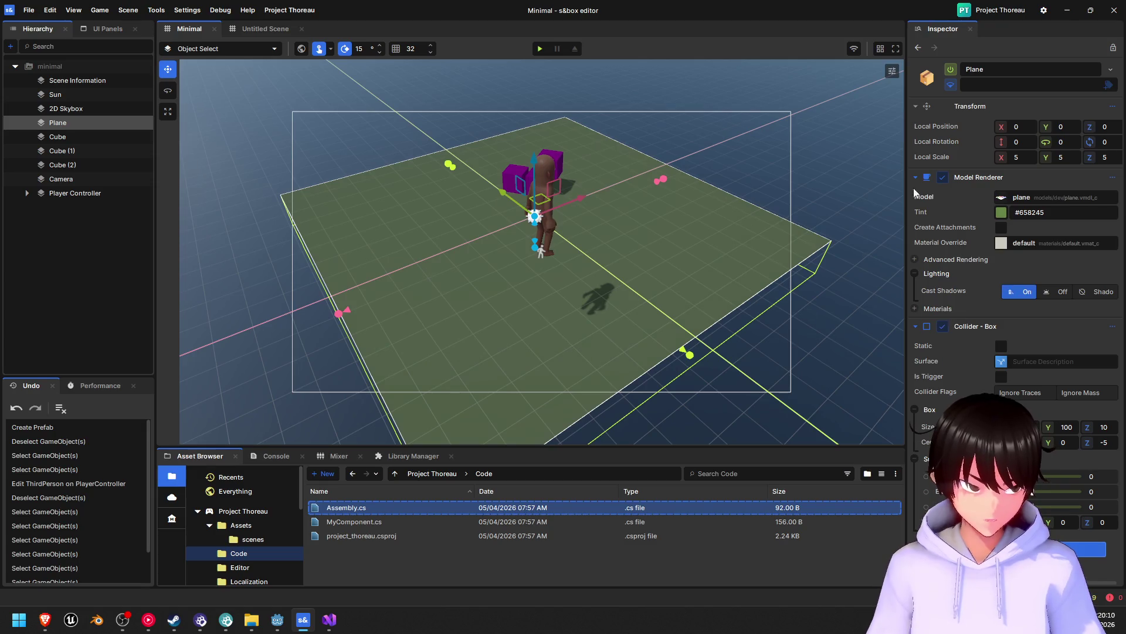
pyautogui.click(1027, 158)
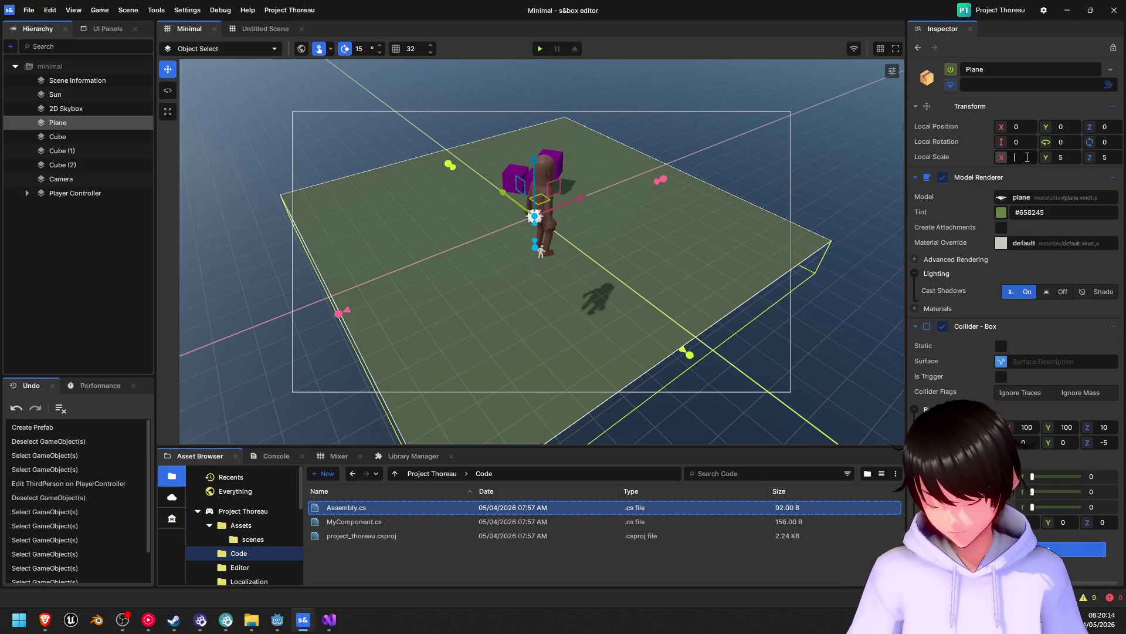
pyautogui.write('50')
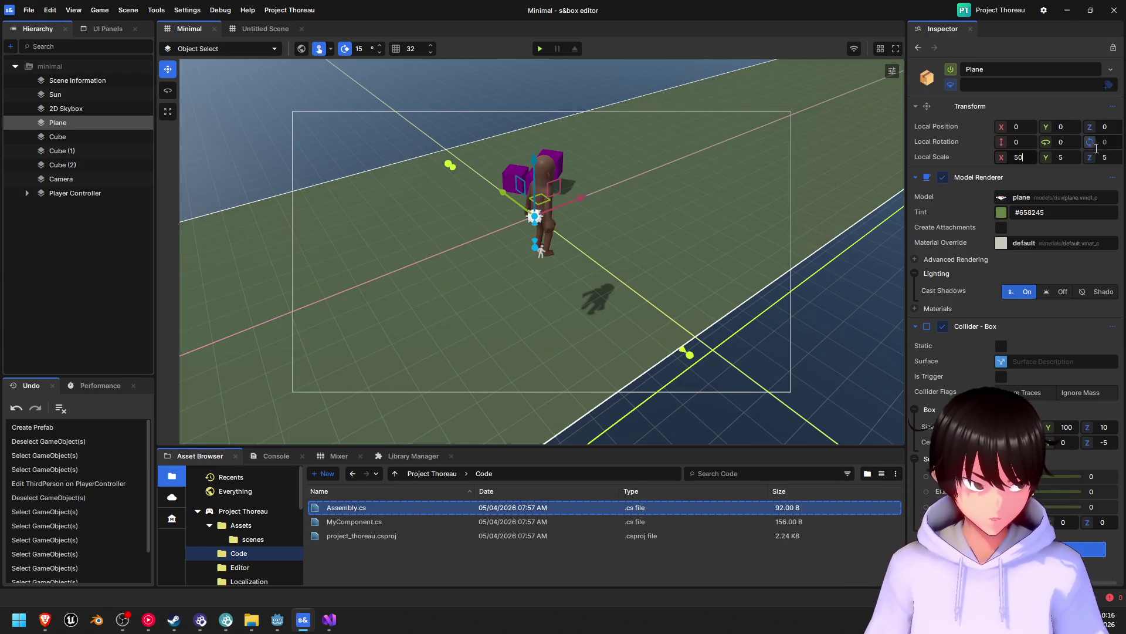
pyautogui.click(1066, 159)
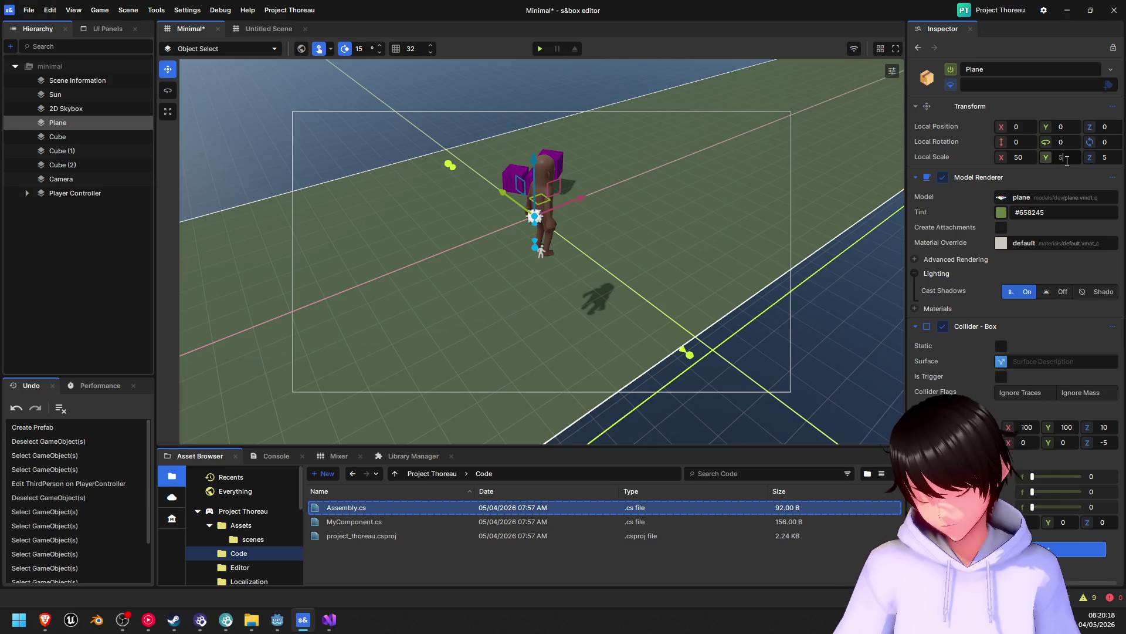
pyautogui.write('50')
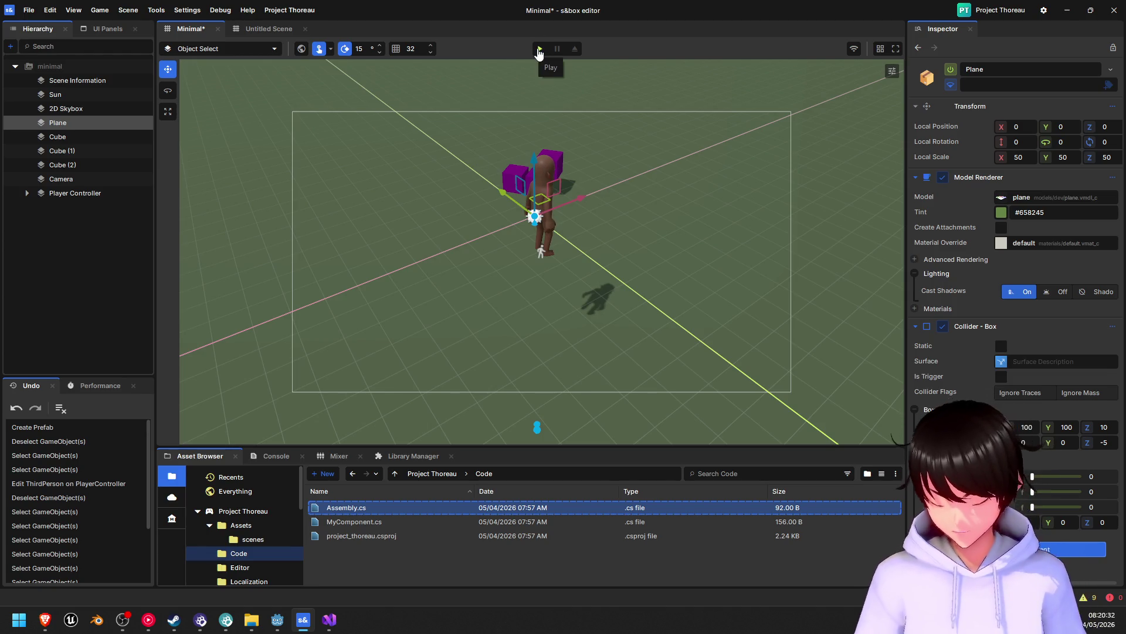
pyautogui.hotkey('ctrl', 's')
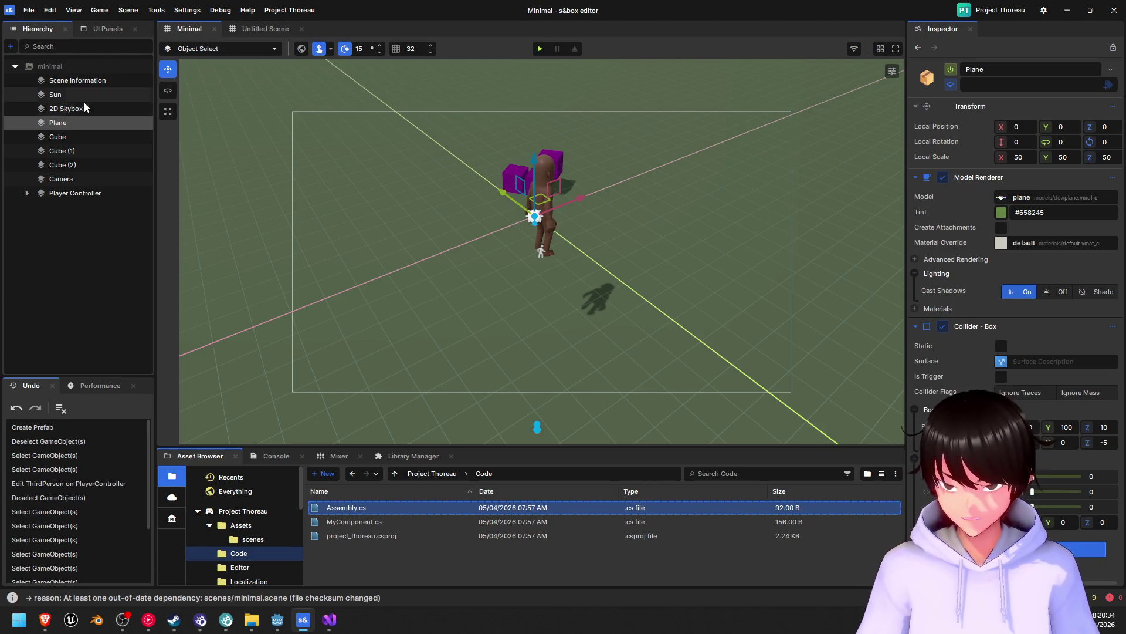
pyautogui.click(69, 136)
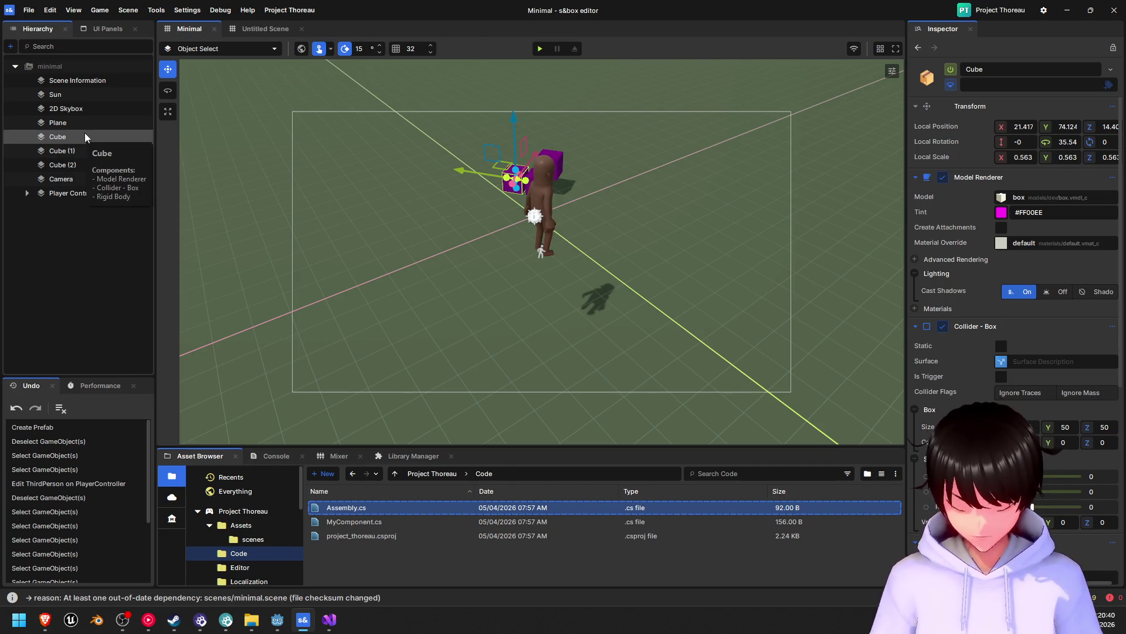
# - Delete the Cube and Cube (1) objects, then select the player's Body to inspect it
pyautogui.press('Delete')
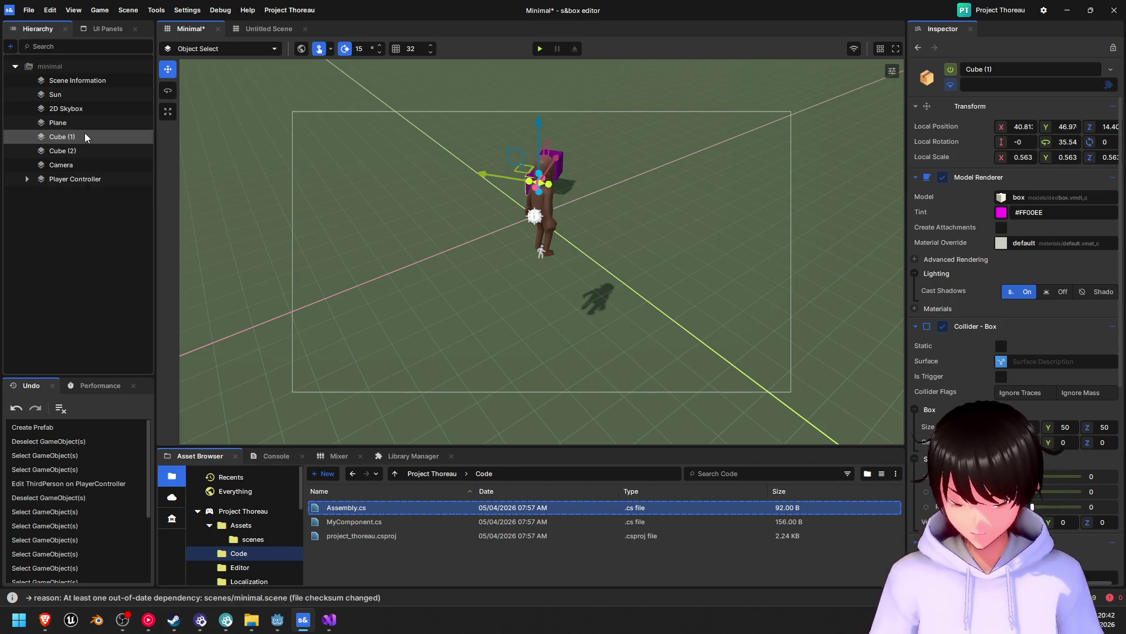
pyautogui.press('Delete')
pyautogui.press('Delete')
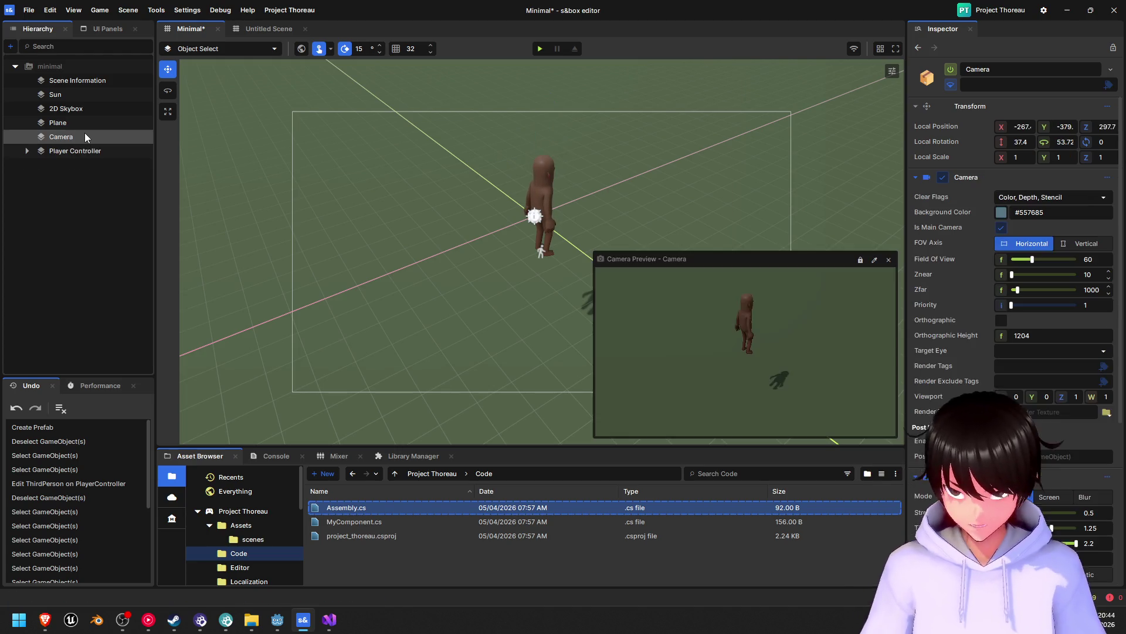
pyautogui.click(356, 142)
pyautogui.moveTo(356, 142)
pyautogui.mouseDown()
pyautogui.moveTo(442, 158)
pyautogui.moveTo(455, 185)
pyautogui.moveTo(697, 87)
pyautogui.moveTo(469, 117)
pyautogui.moveTo(176, 100)
pyautogui.moveTo(485, 142)
pyautogui.moveTo(475, 170)
pyautogui.moveTo(522, 183)
pyautogui.moveTo(424, 153)
pyautogui.moveTo(407, 203)
pyautogui.moveTo(416, 265)
pyautogui.moveTo(416, 255)
pyautogui.mouseUp()
pyautogui.click(427, 155)
pyautogui.moveTo(455, 301)
pyautogui.mouseDown()
pyautogui.moveTo(500, 327)
pyautogui.moveTo(505, 294)
pyautogui.moveTo(458, 297)
pyautogui.mouseUp()
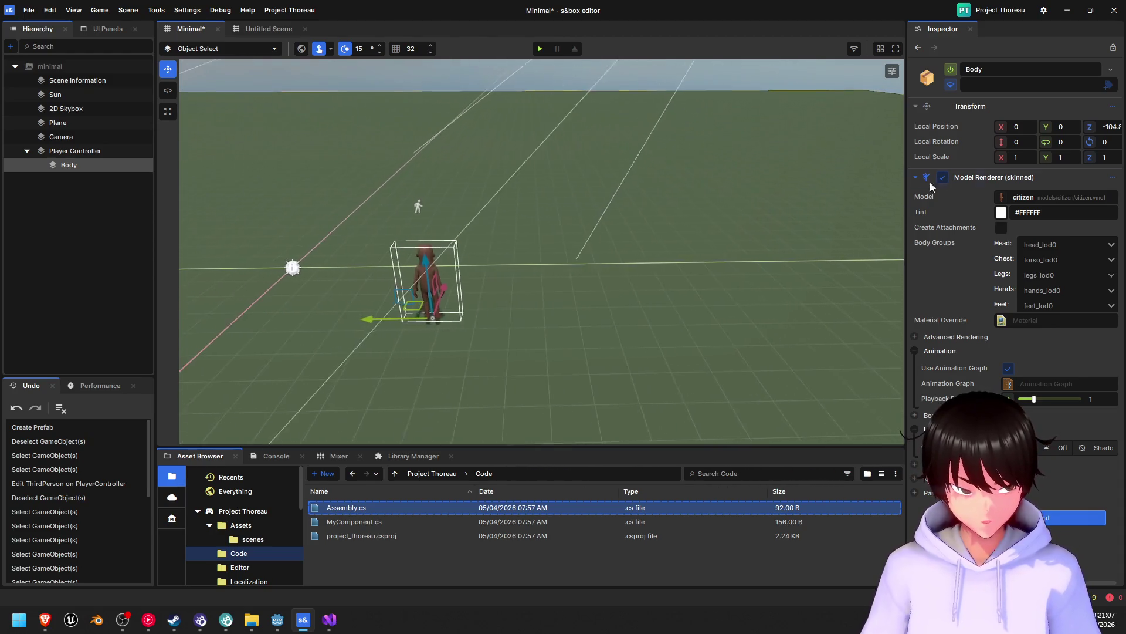
# - Set the Body's Z position to 0 and frame the character in the viewport
pyautogui.click(1106, 129)
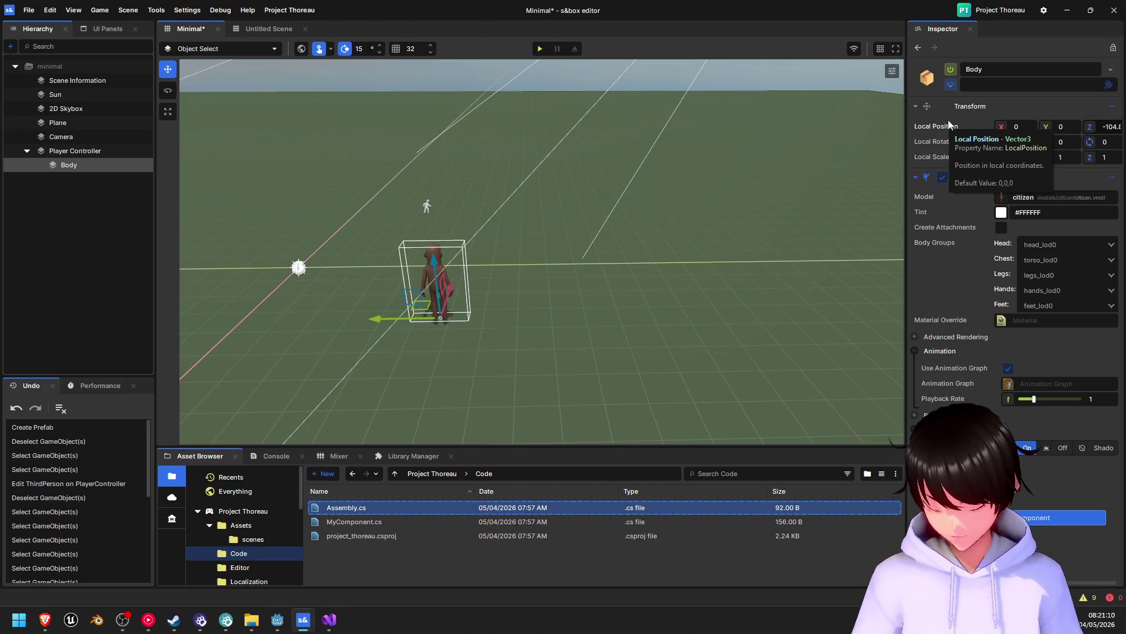
pyautogui.write('0')
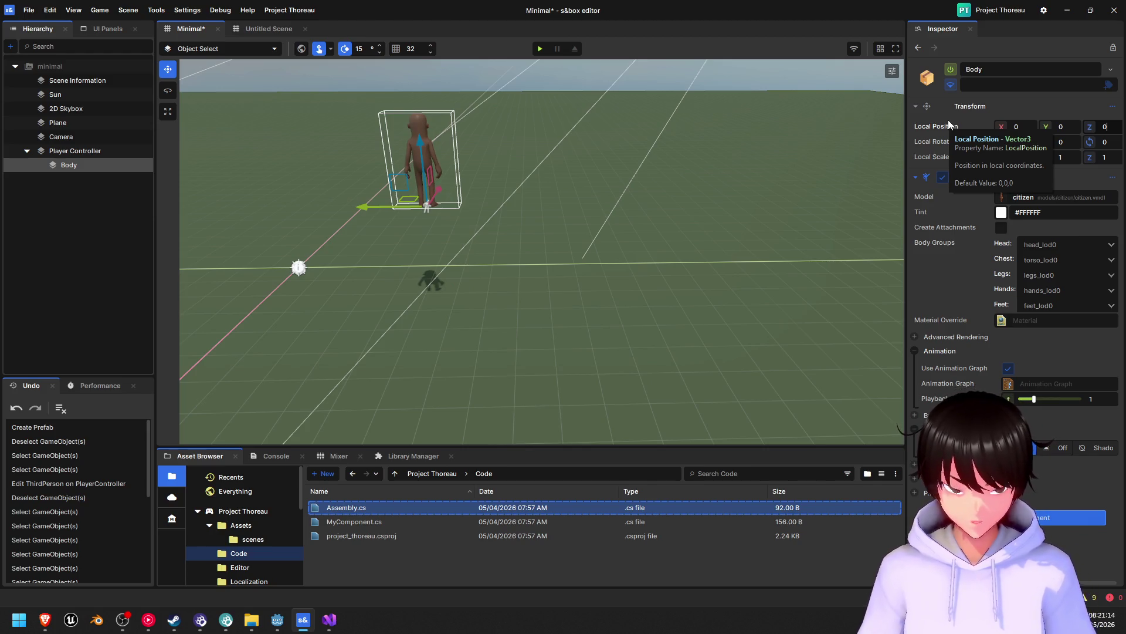
pyautogui.click(299, 270)
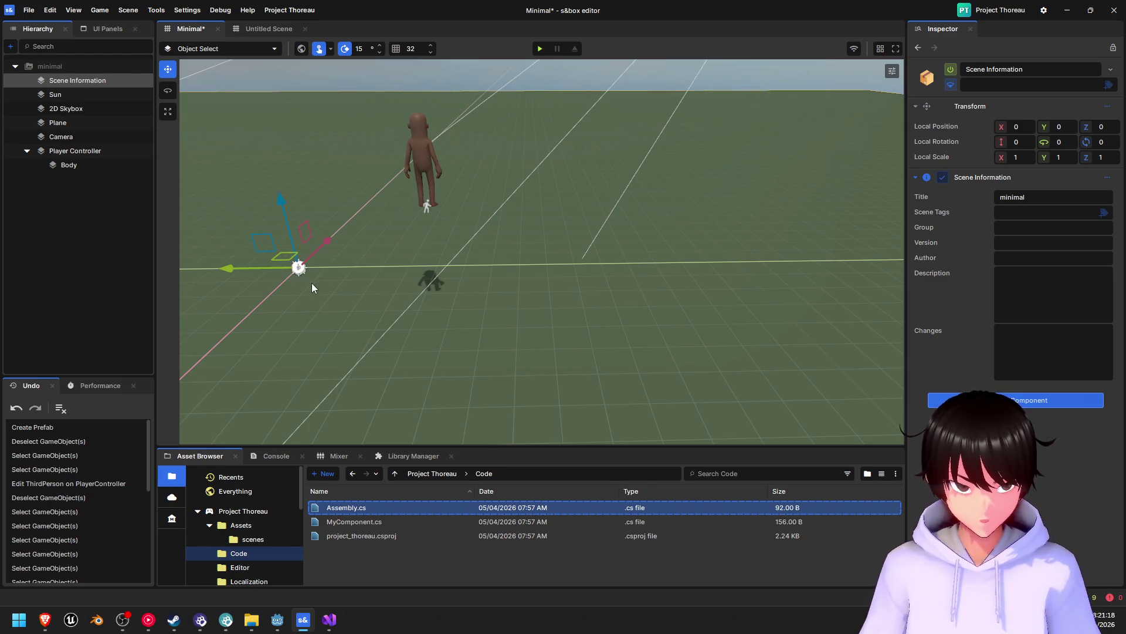
pyautogui.moveTo(318, 283); pyautogui.dragTo(583, 254)
pyautogui.click(642, 148)
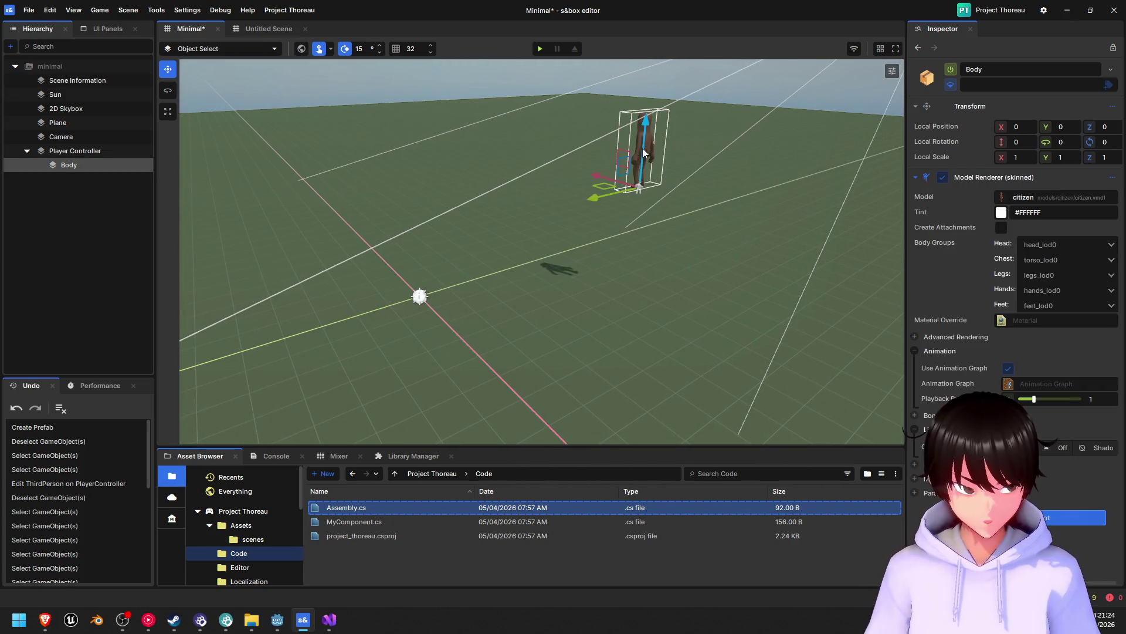
pyautogui.moveTo(643, 148)
pyautogui.mouseDown()
pyautogui.moveTo(517, 247)
pyautogui.moveTo(573, 179)
pyautogui.moveTo(794, 214)
pyautogui.moveTo(595, 165)
pyautogui.mouseUp()
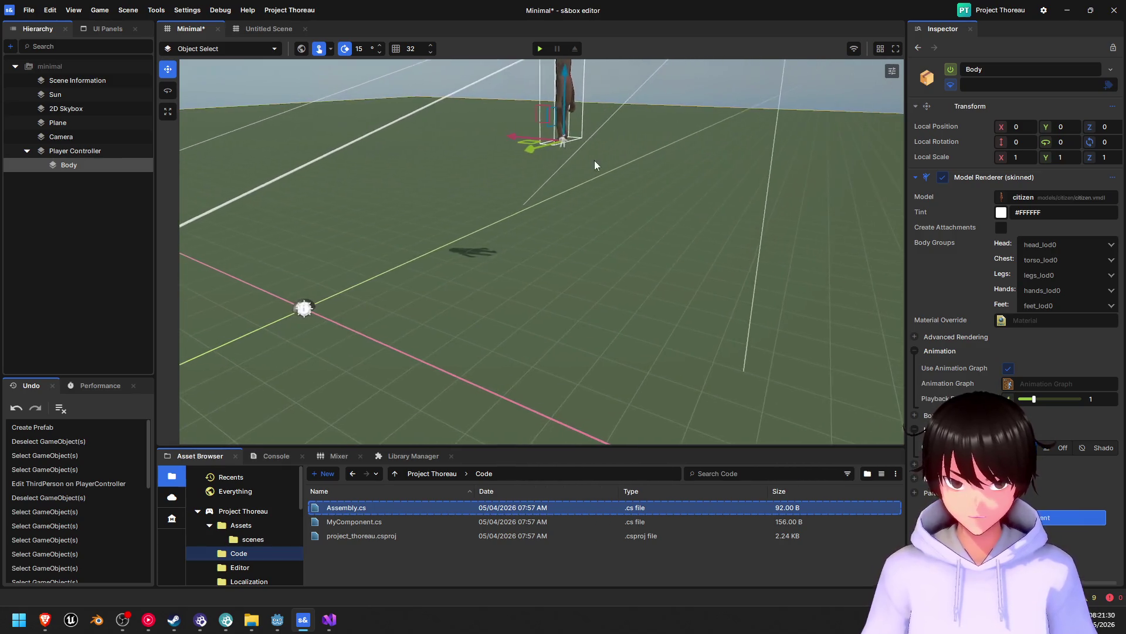
# - Switch the move gizmo to global space with the Body selected
pyautogui.click(299, 51)
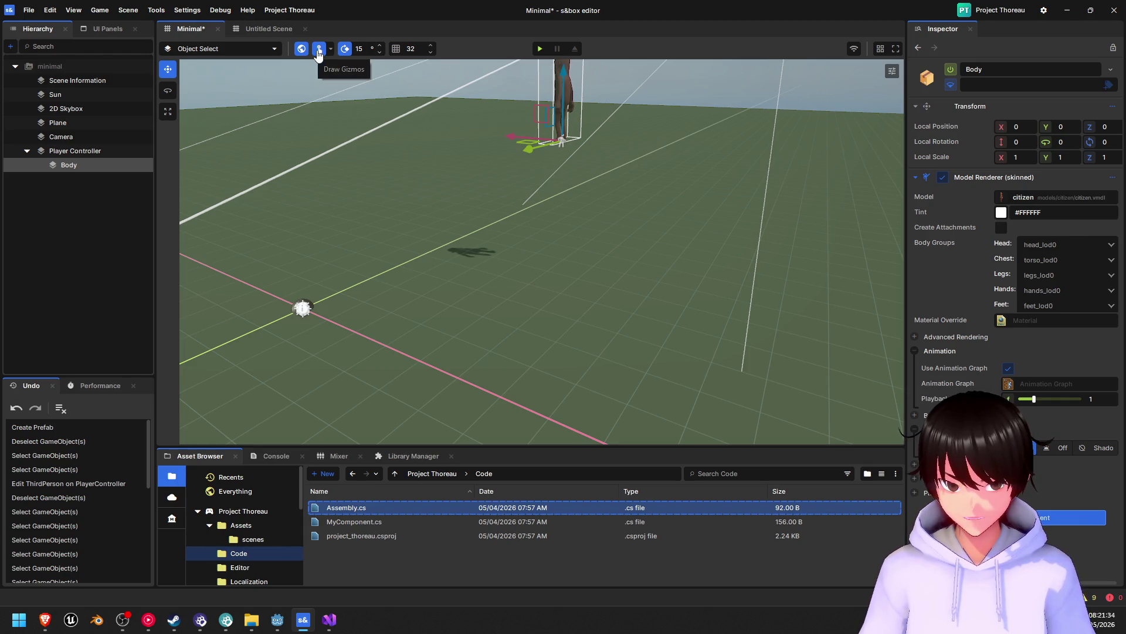
pyautogui.click(304, 52)
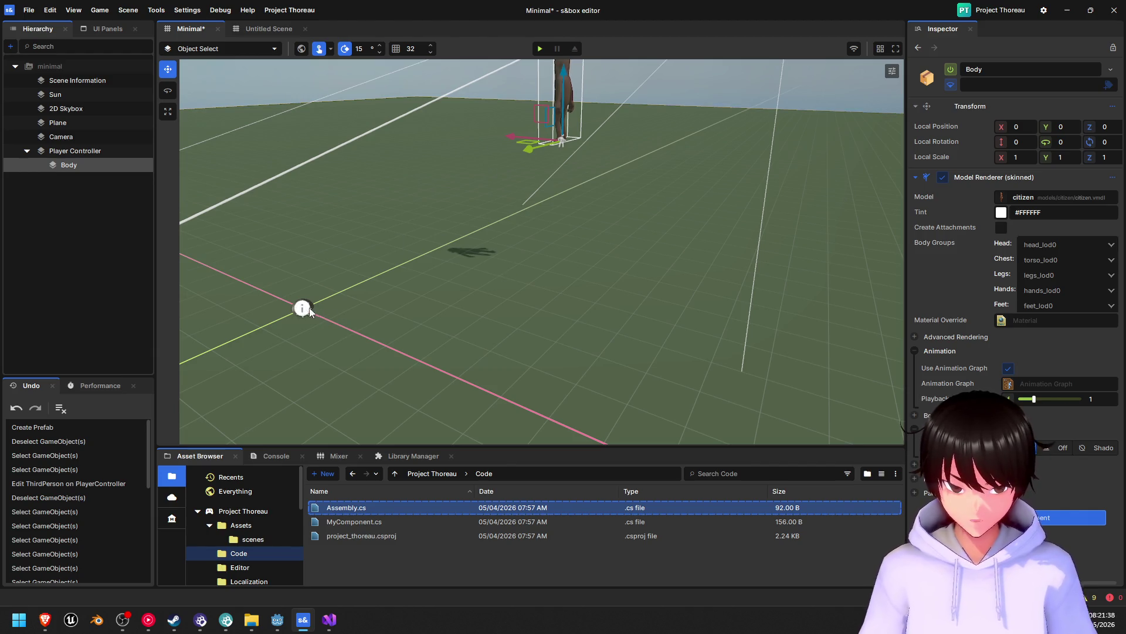
pyautogui.click(302, 308)
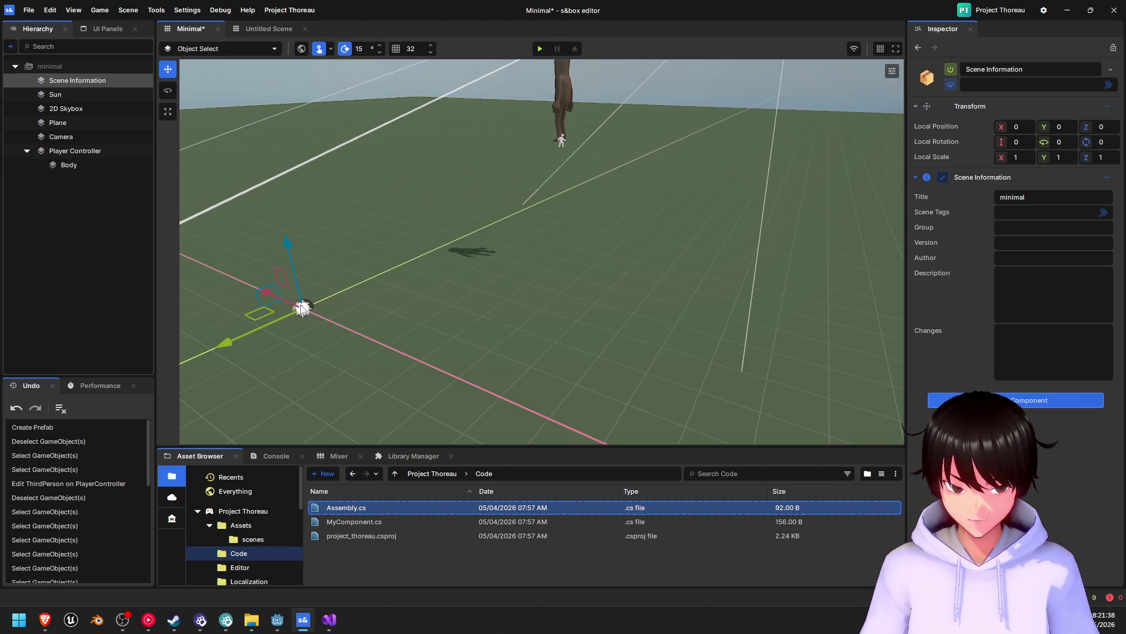
pyautogui.click(561, 93)
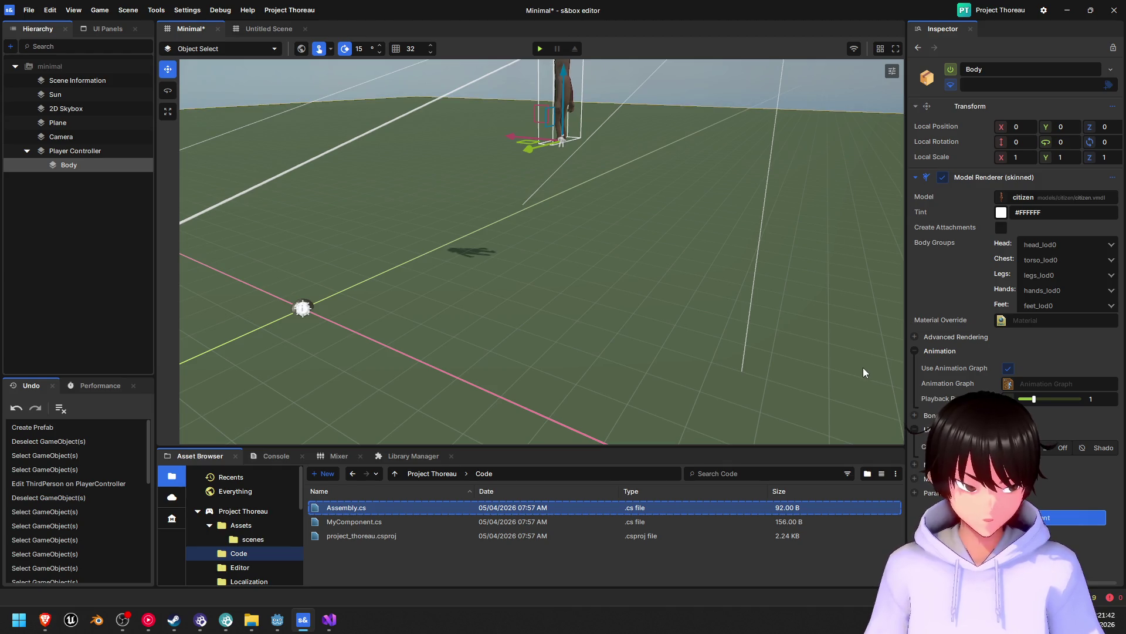
pyautogui.click(301, 51)
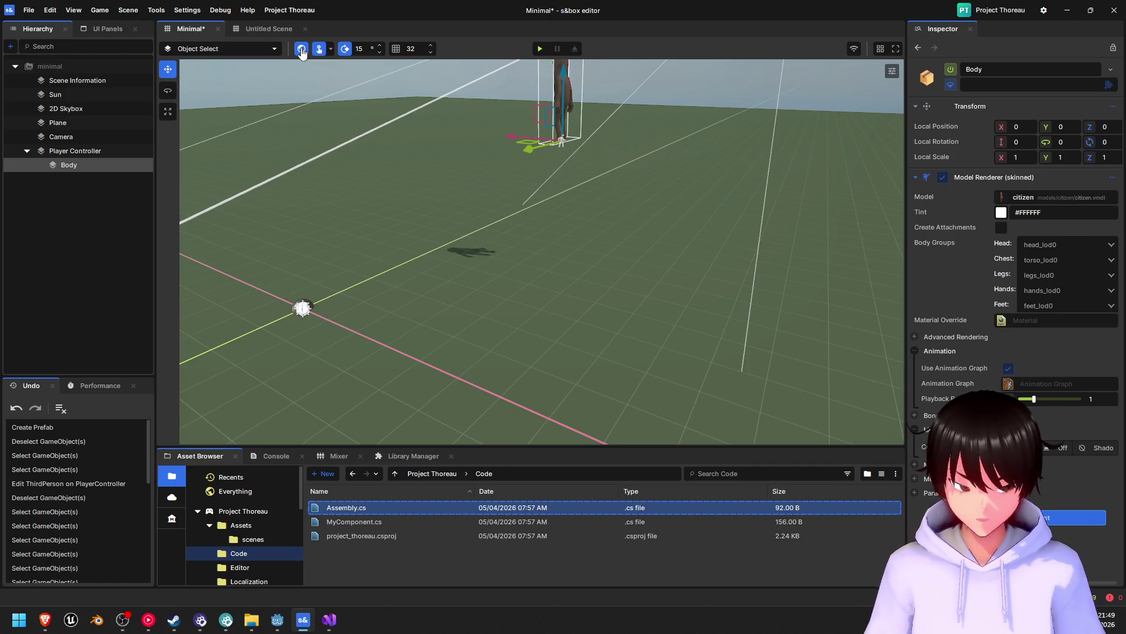
pyautogui.click(303, 307)
pyautogui.click(559, 93)
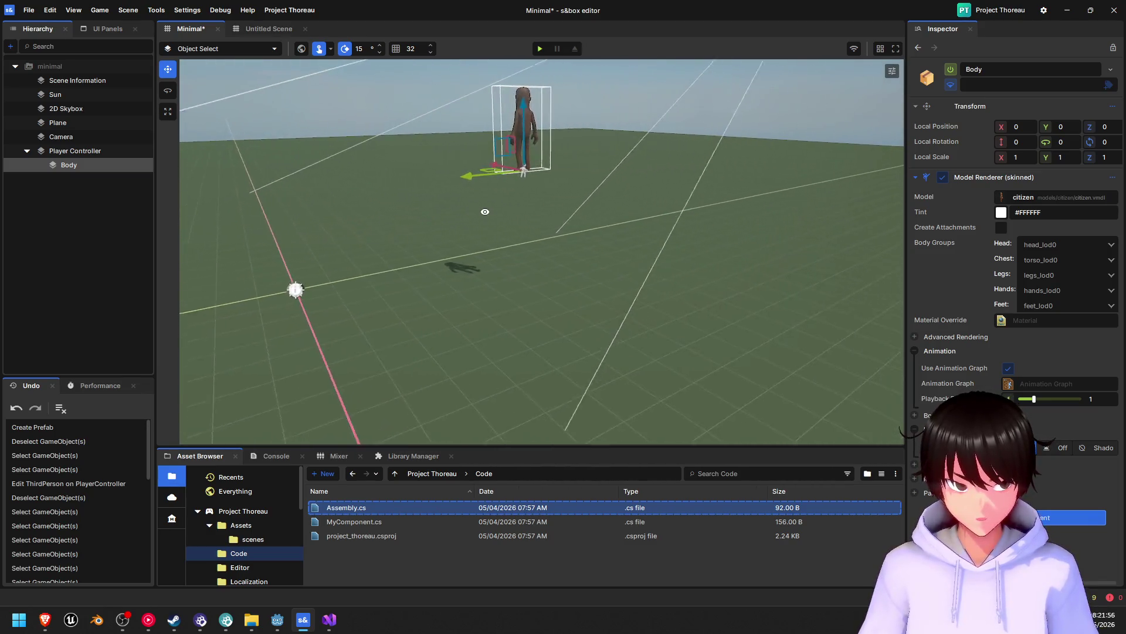
# - Drag the Body along Y, X and Z to about 94, 192, -100, then save the scene
pyautogui.moveTo(427, 173)
pyautogui.mouseDown()
pyautogui.moveTo(277, 199)
pyautogui.moveTo(308, 238)
pyautogui.mouseUp()
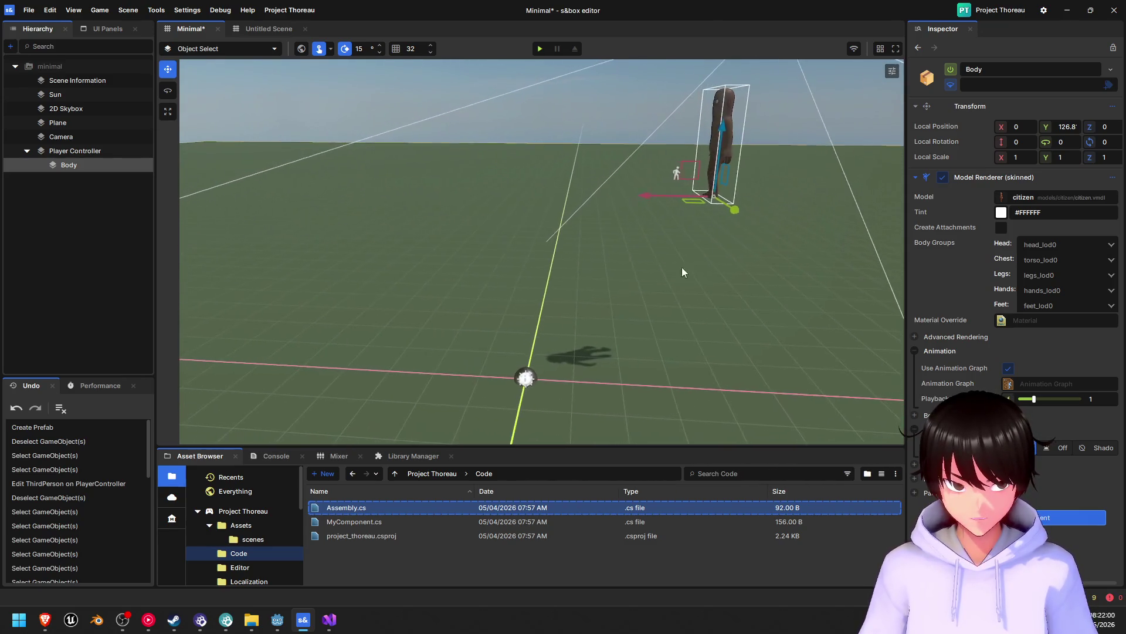
pyautogui.moveTo(675, 194)
pyautogui.mouseDown()
pyautogui.moveTo(548, 211)
pyautogui.moveTo(574, 210)
pyautogui.mouseUp()
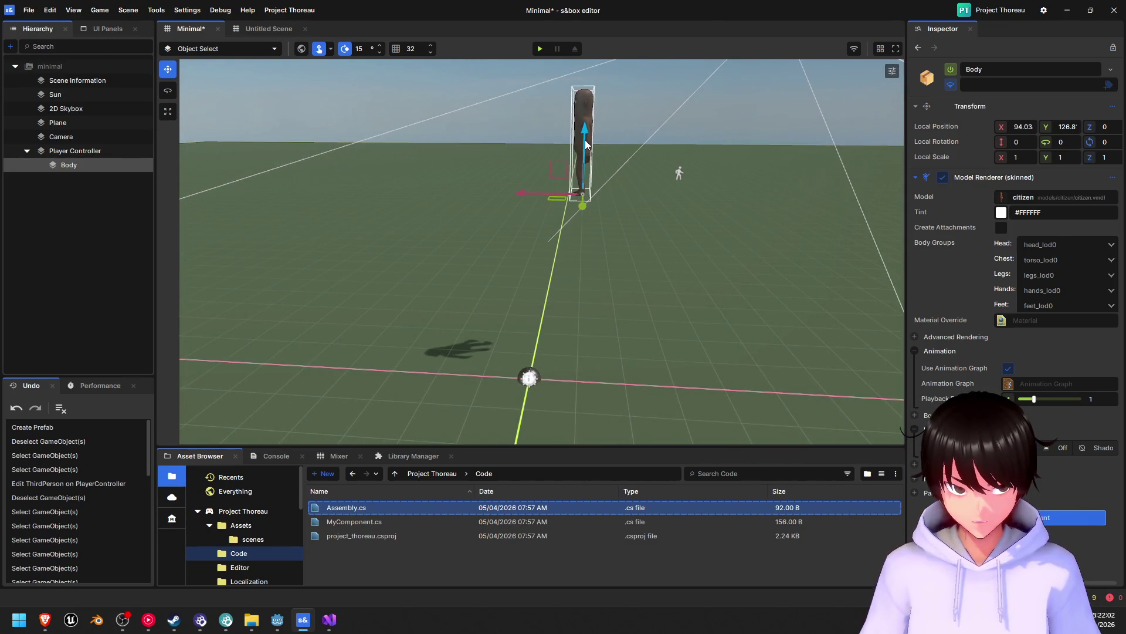
pyautogui.moveTo(585, 140)
pyautogui.mouseDown()
pyautogui.moveTo(579, 326)
pyautogui.moveTo(584, 273)
pyautogui.mouseUp()
pyautogui.moveTo(566, 335)
pyautogui.mouseDown()
pyautogui.moveTo(579, 358)
pyautogui.moveTo(576, 410)
pyautogui.mouseUp()
pyautogui.hotkey('ctrl', 's')
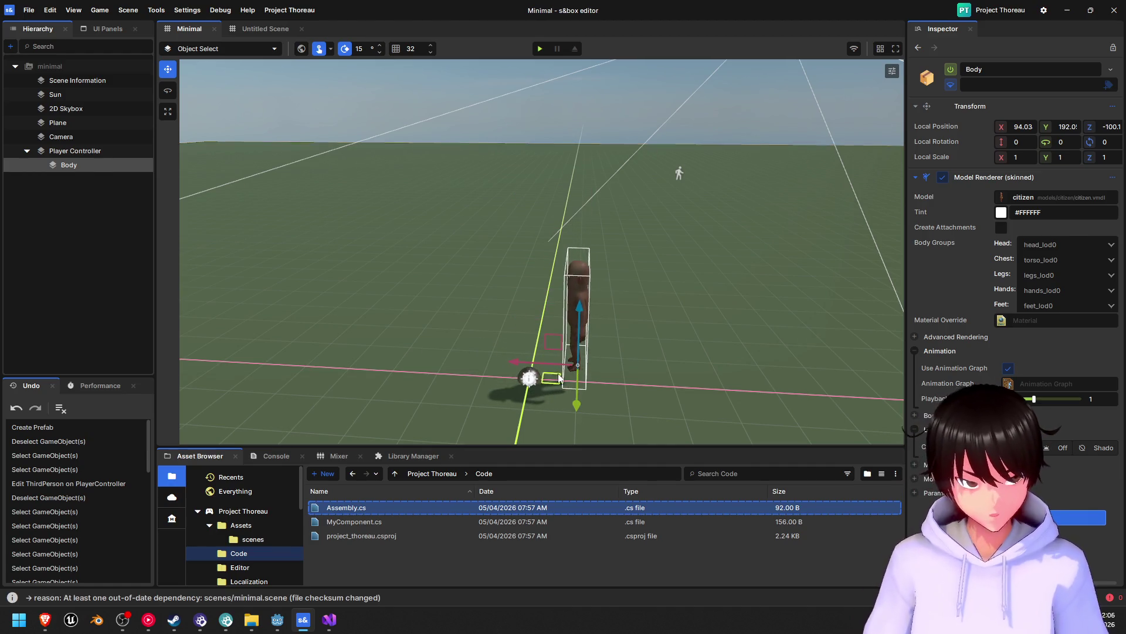
# - Display the Transform in world space and focus the view on the character's Body
pyautogui.click(1113, 107)
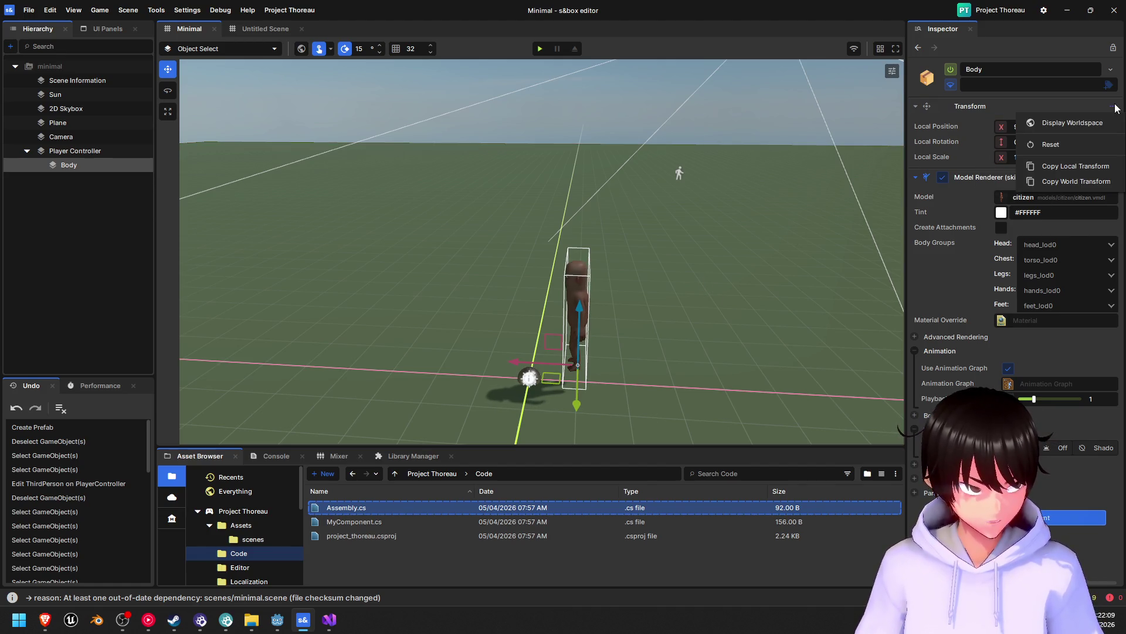
pyautogui.click(1090, 122)
pyautogui.moveTo(648, 322)
pyautogui.mouseDown()
pyautogui.moveTo(464, 335)
pyautogui.moveTo(617, 334)
pyautogui.mouseUp()
pyautogui.click(520, 372)
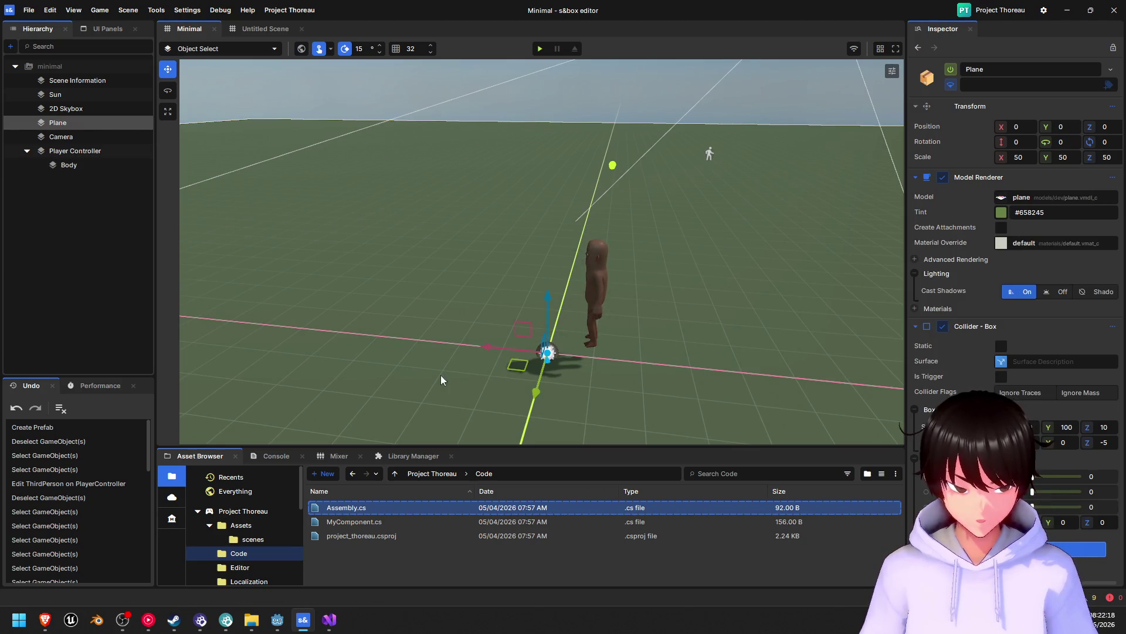
pyautogui.moveTo(441, 374); pyautogui.dragTo(752, 328)
pyautogui.click(782, 301)
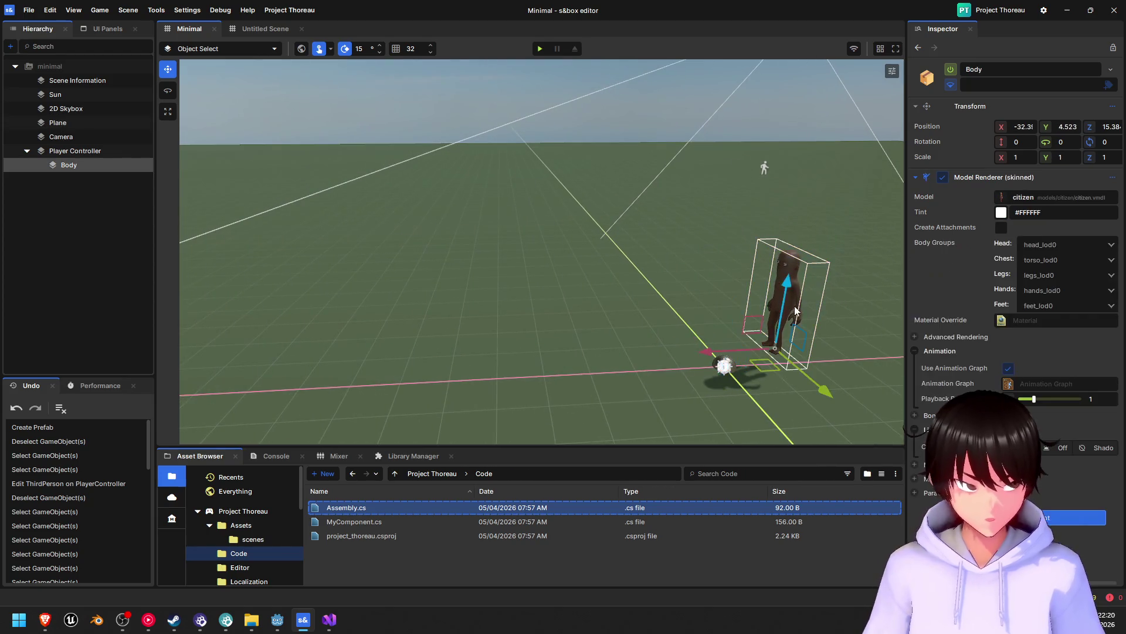
pyautogui.press('f')
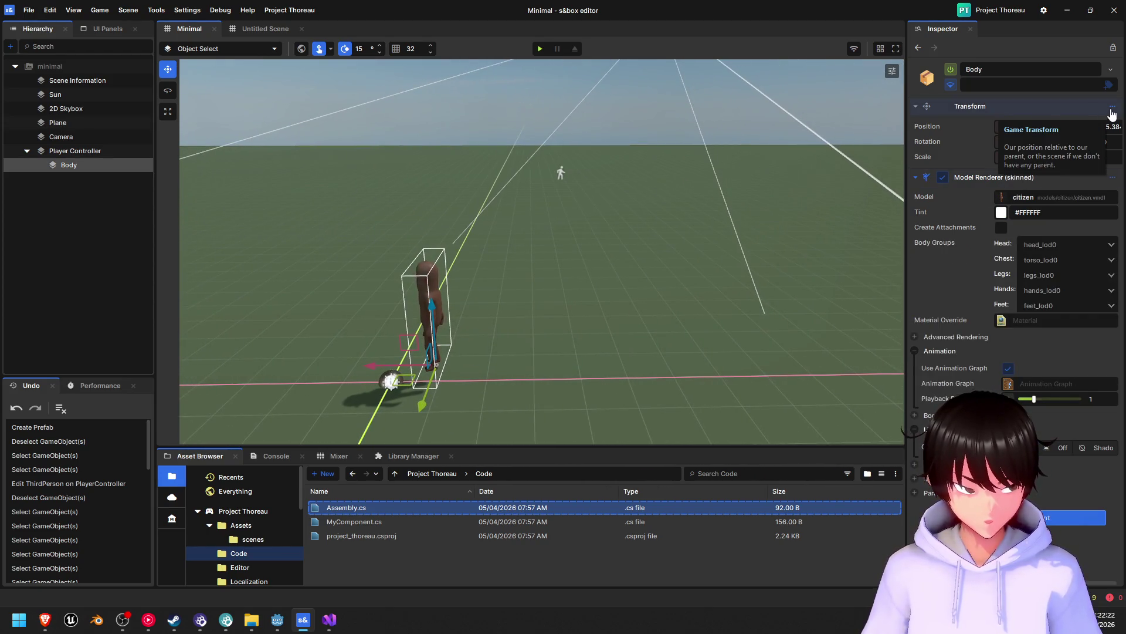
# - Set the Body's world Position X, Y and Z to 0
pyautogui.click(1113, 108)
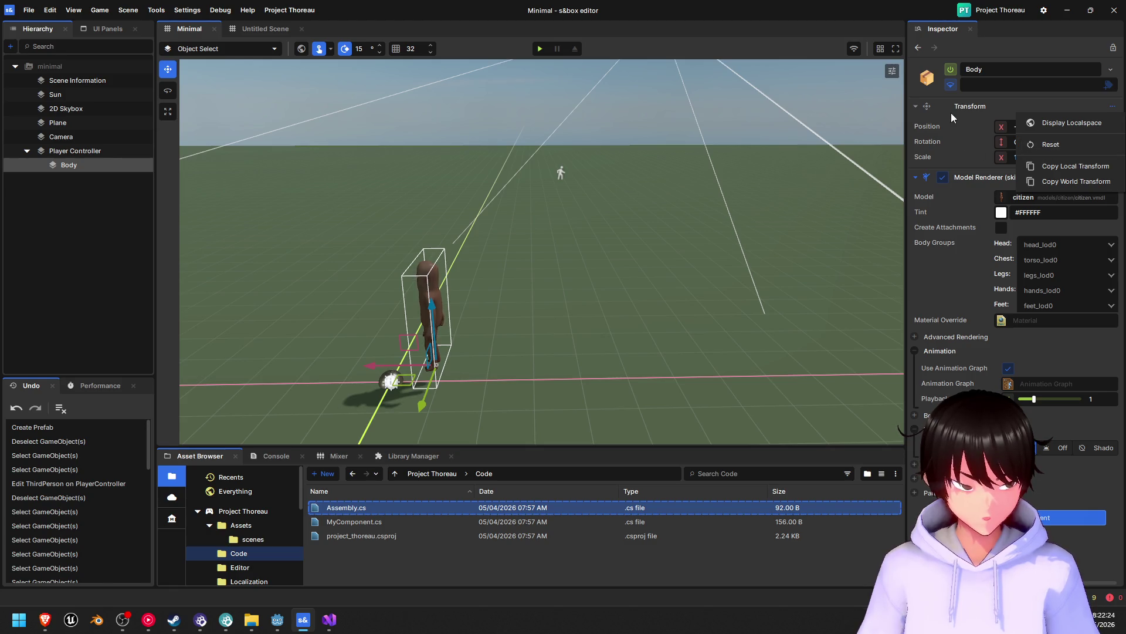
pyautogui.click(962, 126)
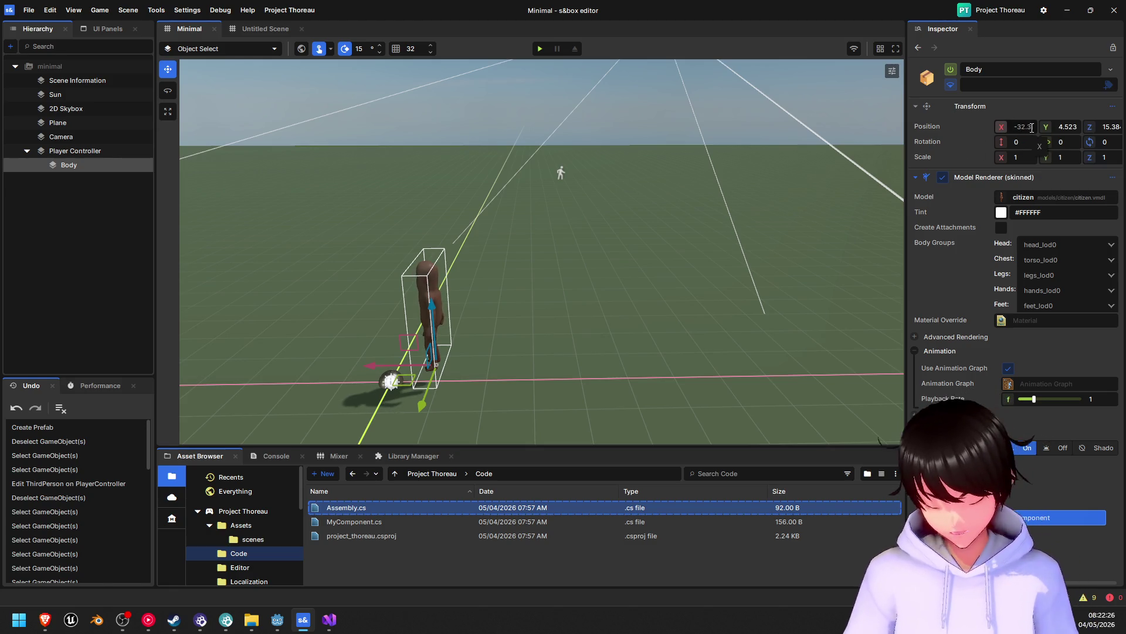
pyautogui.write('0')
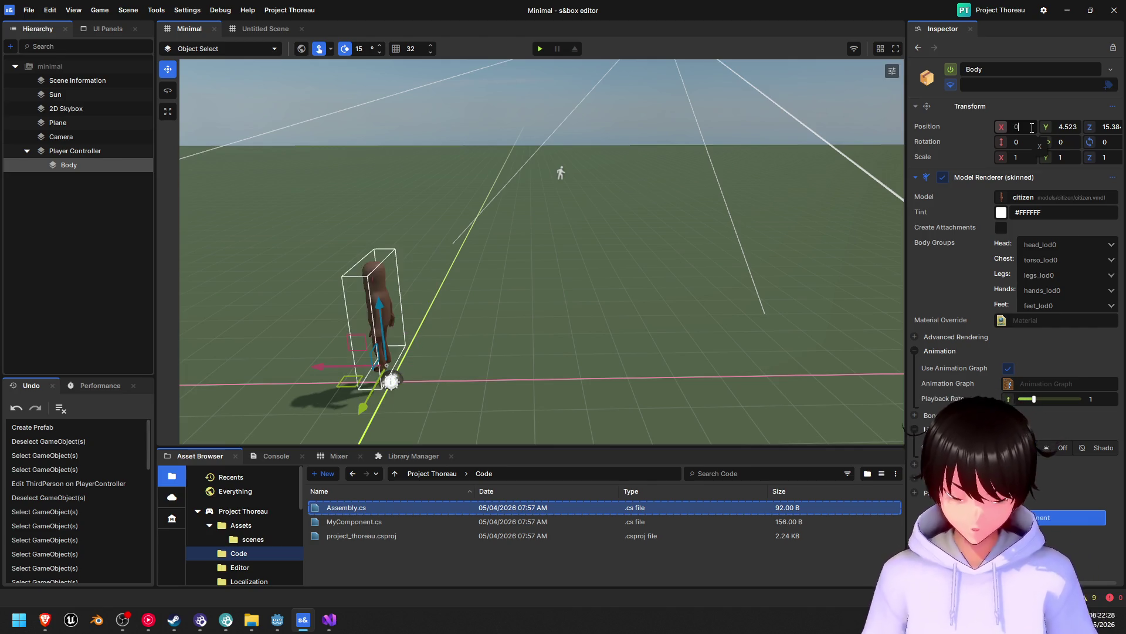
pyautogui.press('Tab')
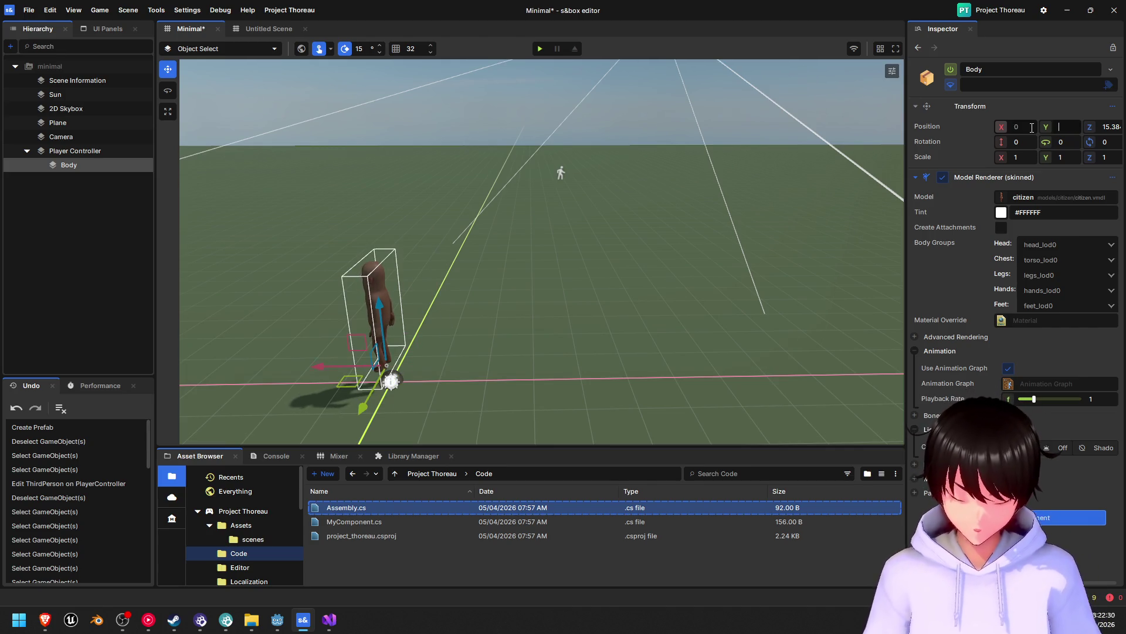
pyautogui.write('0')
pyautogui.press('Tab')
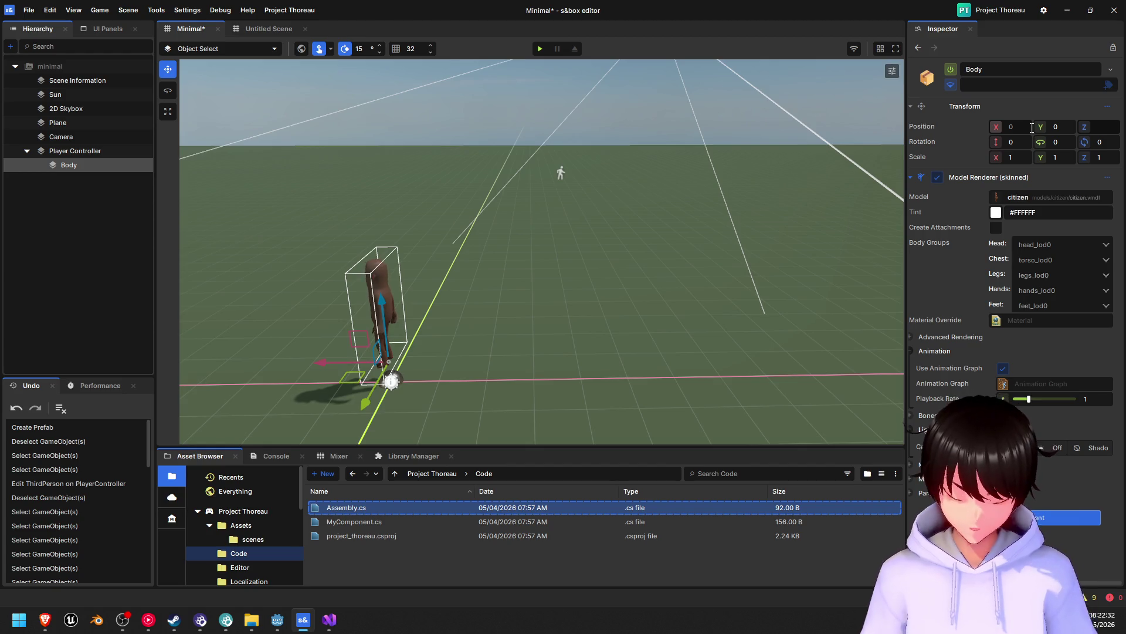
pyautogui.write('0')
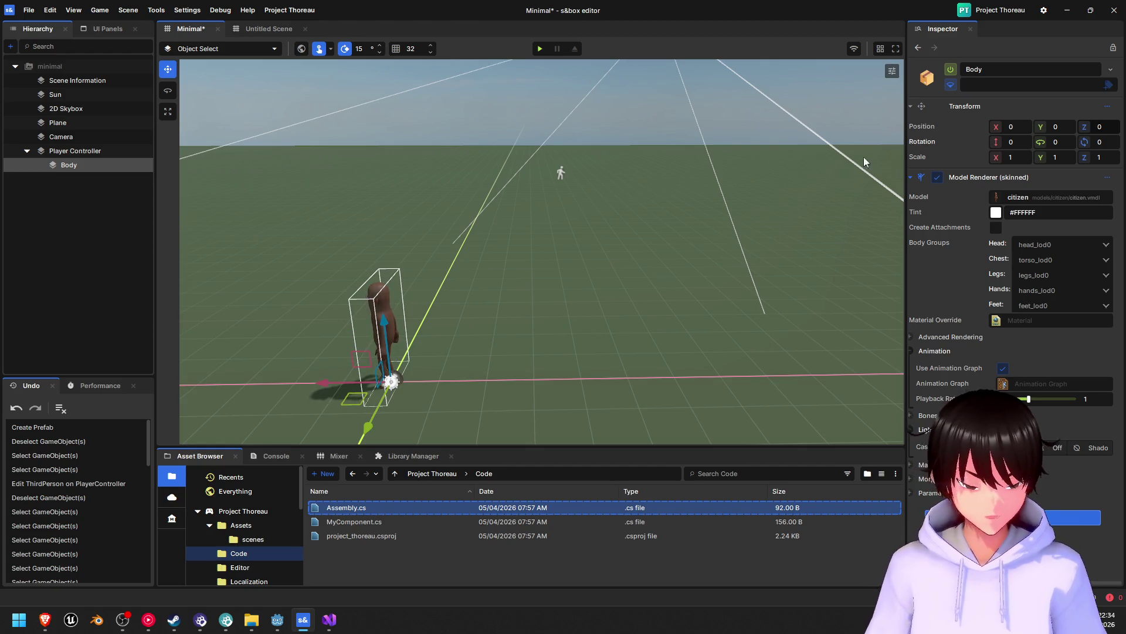
# - Turn the view back to the character and select the Plane
pyautogui.click(1108, 108)
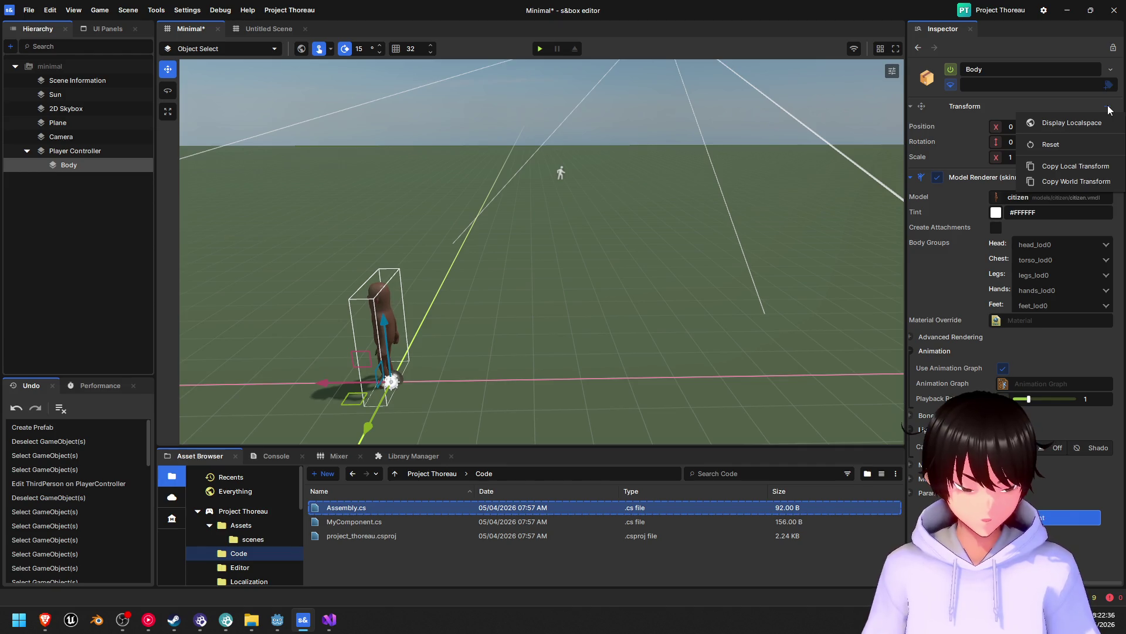
pyautogui.click(620, 283)
pyautogui.moveTo(681, 290)
pyautogui.mouseDown()
pyautogui.moveTo(194, 292)
pyautogui.moveTo(254, 249)
pyautogui.moveTo(807, 274)
pyautogui.moveTo(785, 317)
pyautogui.moveTo(802, 401)
pyautogui.moveTo(590, 307)
pyautogui.moveTo(603, 297)
pyautogui.moveTo(597, 308)
pyautogui.moveTo(437, 234)
pyautogui.moveTo(562, 254)
pyautogui.moveTo(464, 248)
pyautogui.mouseUp()
pyautogui.click(474, 275)
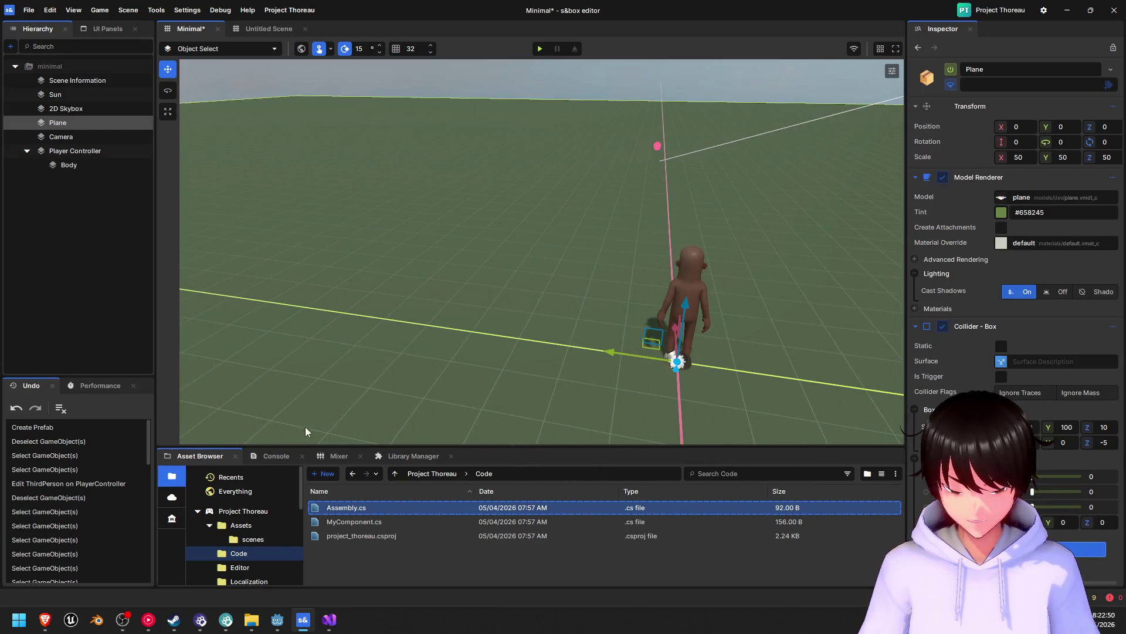
pyautogui.moveTo(47, 621)
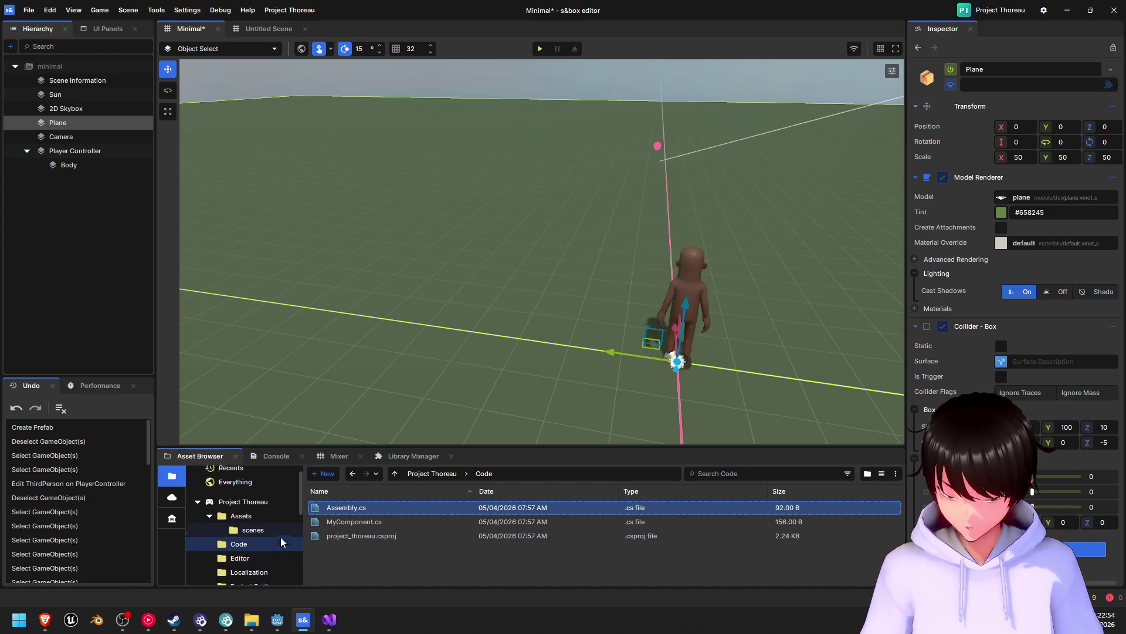
pyautogui.scroll(-2, 280, 537)
pyautogui.scroll(2, 276, 538)
# - In File Explorer, browse to D:\Files\Projects\project_eskathi\assets and select the textures folder
pyautogui.click(253, 621)
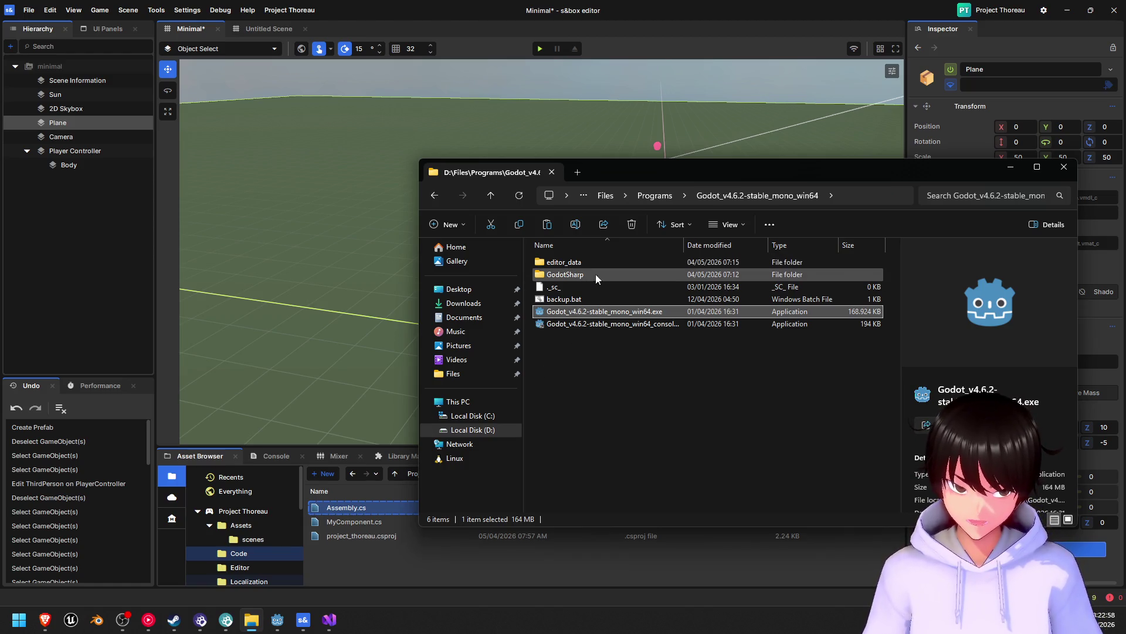
pyautogui.click(608, 200)
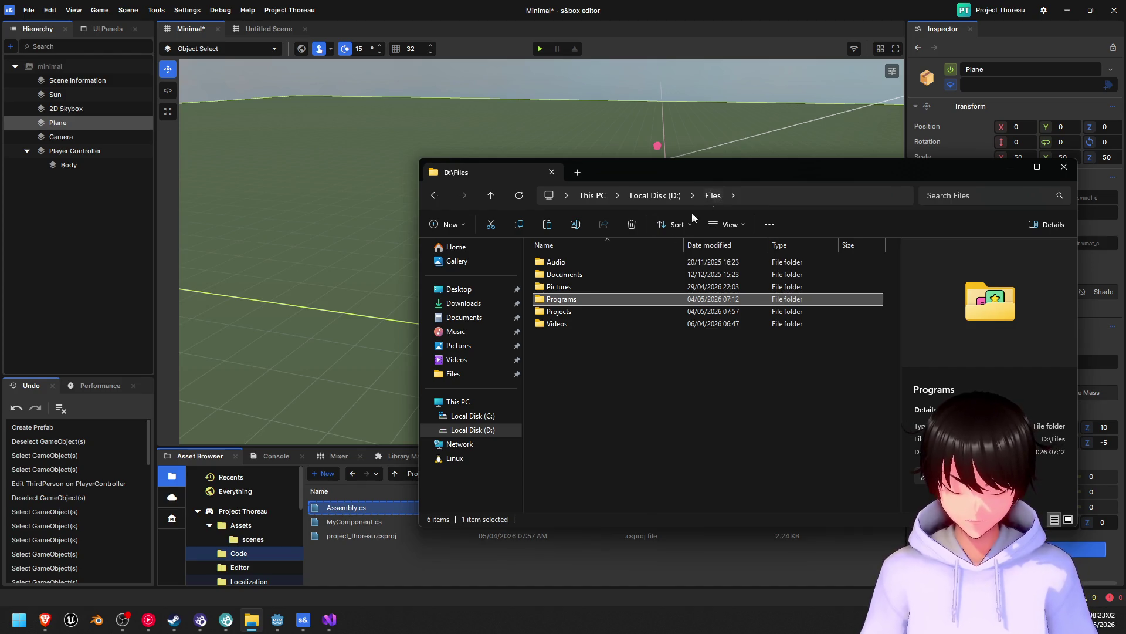
pyautogui.doubleClick(573, 312)
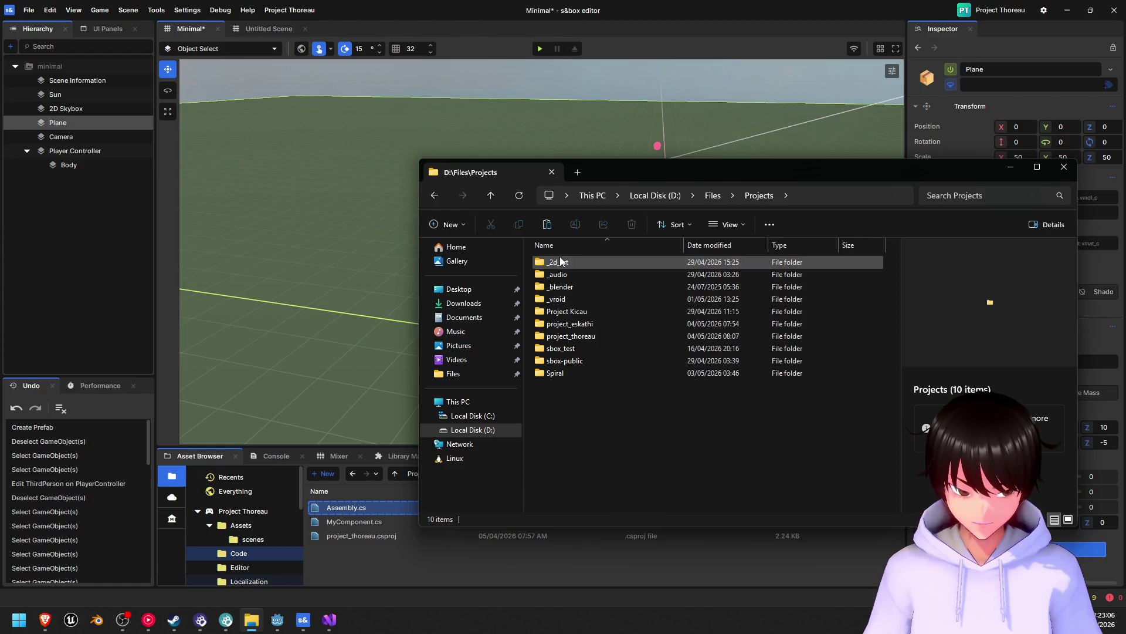
pyautogui.doubleClick(601, 311)
pyautogui.hotkey('alt', 'Left')
pyautogui.doubleClick(580, 322)
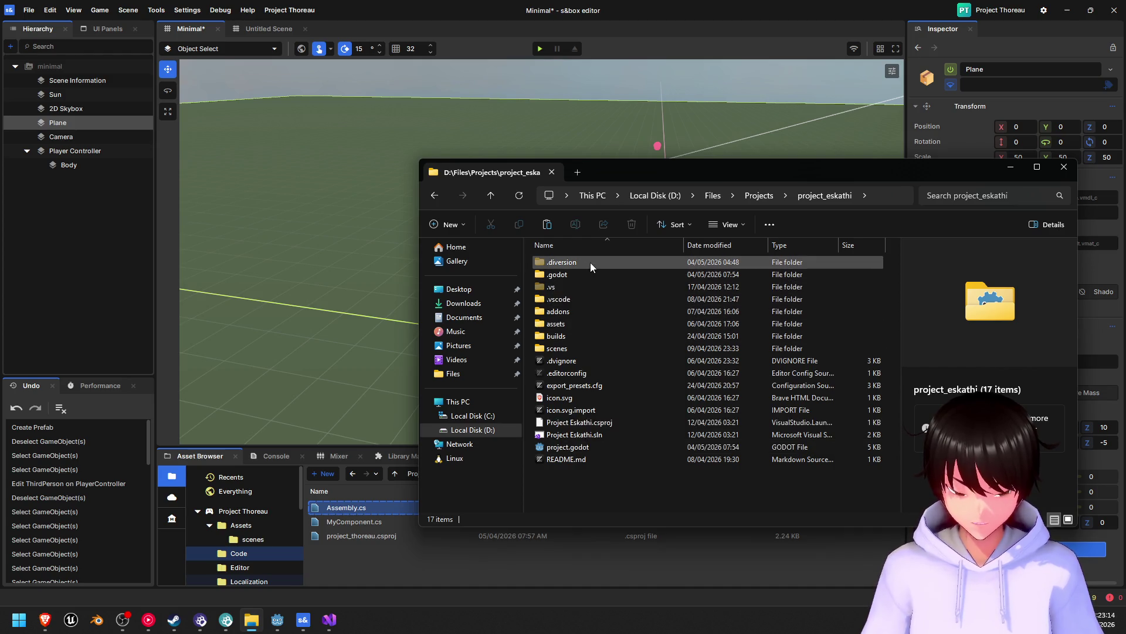
pyautogui.doubleClick(569, 325)
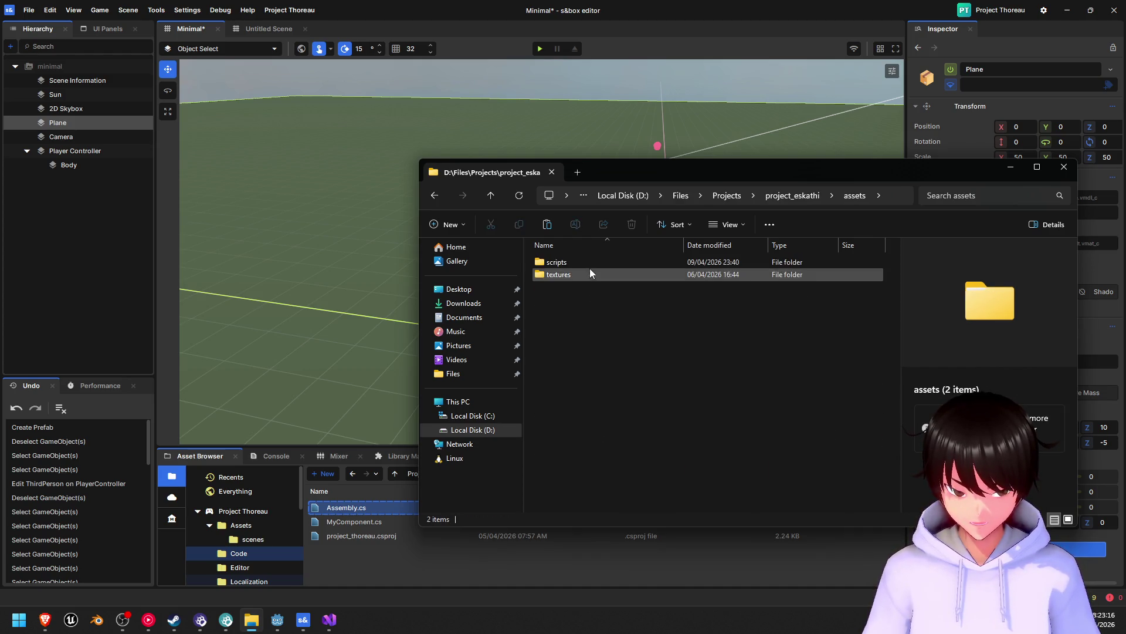
pyautogui.click(587, 273)
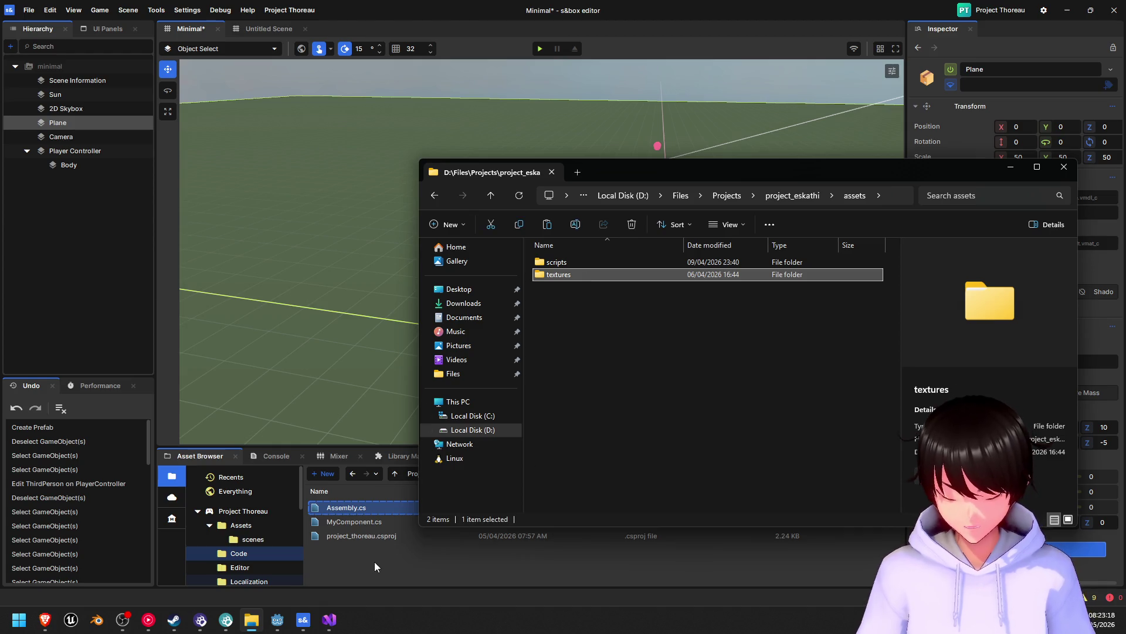
# - Drag the textures folder into project_thoreau's Assets folder in the editor
pyautogui.click(251, 526)
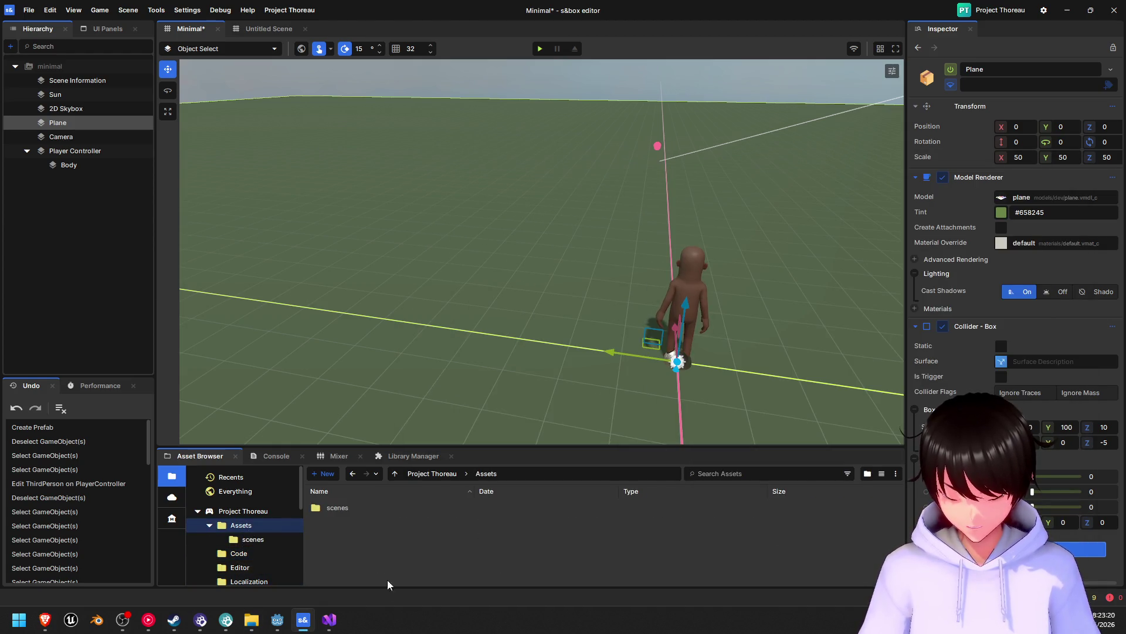
pyautogui.click(251, 619)
pyautogui.moveTo(575, 266); pyautogui.dragTo(373, 554)
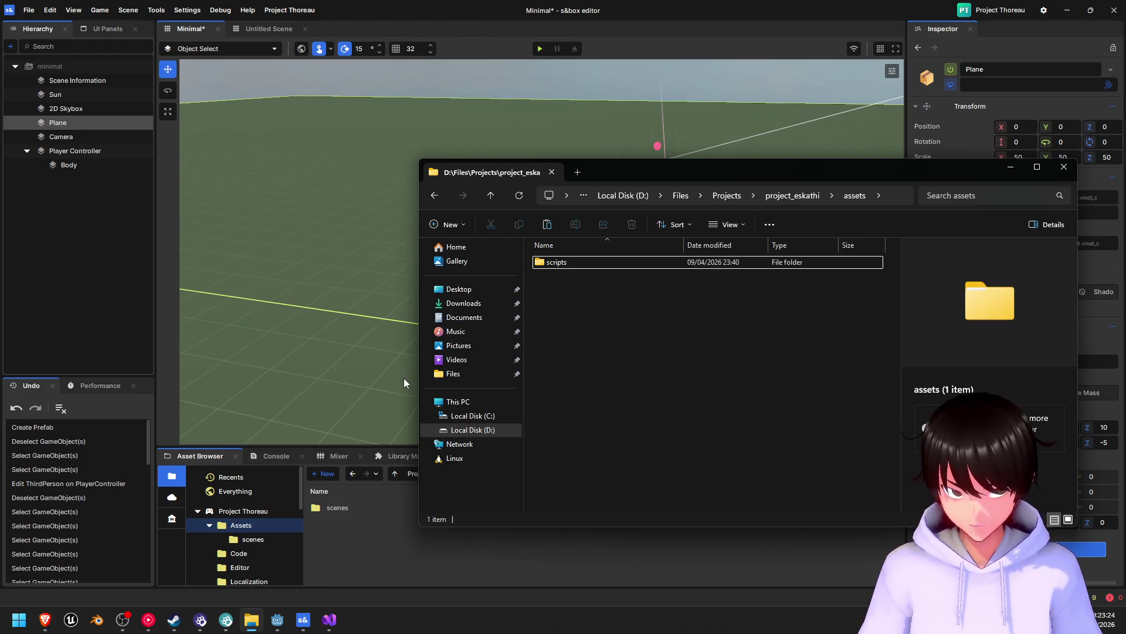
pyautogui.click(375, 551)
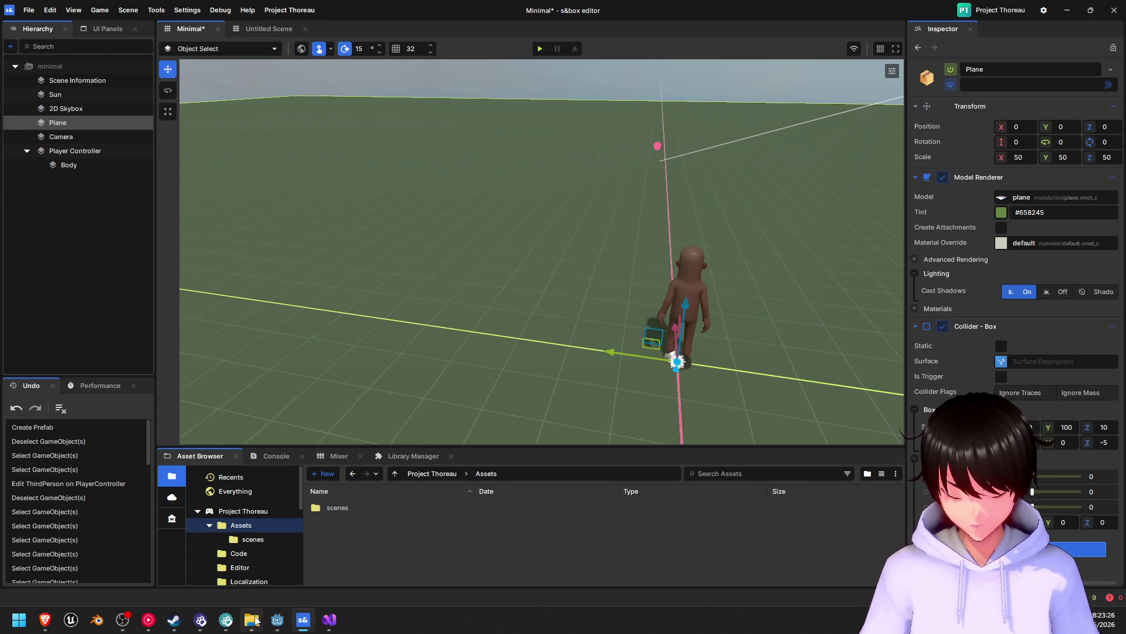
# - Check the editor's Assets listing, browsing into scenes and back up to Assets
pyautogui.click(253, 620)
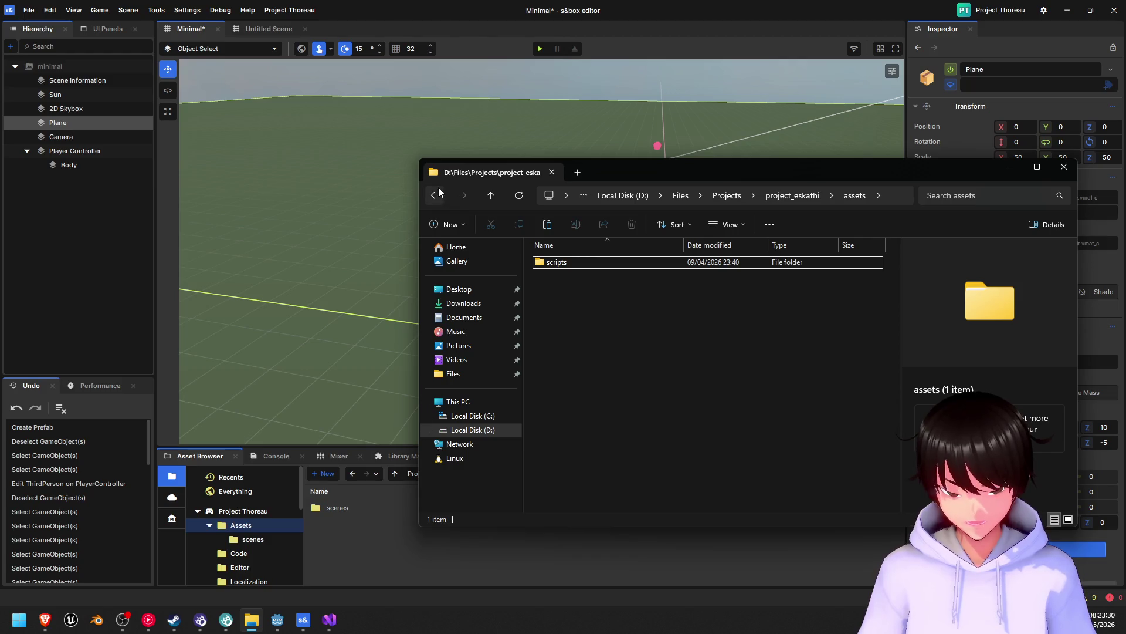
pyautogui.click(261, 541)
pyautogui.click(258, 539)
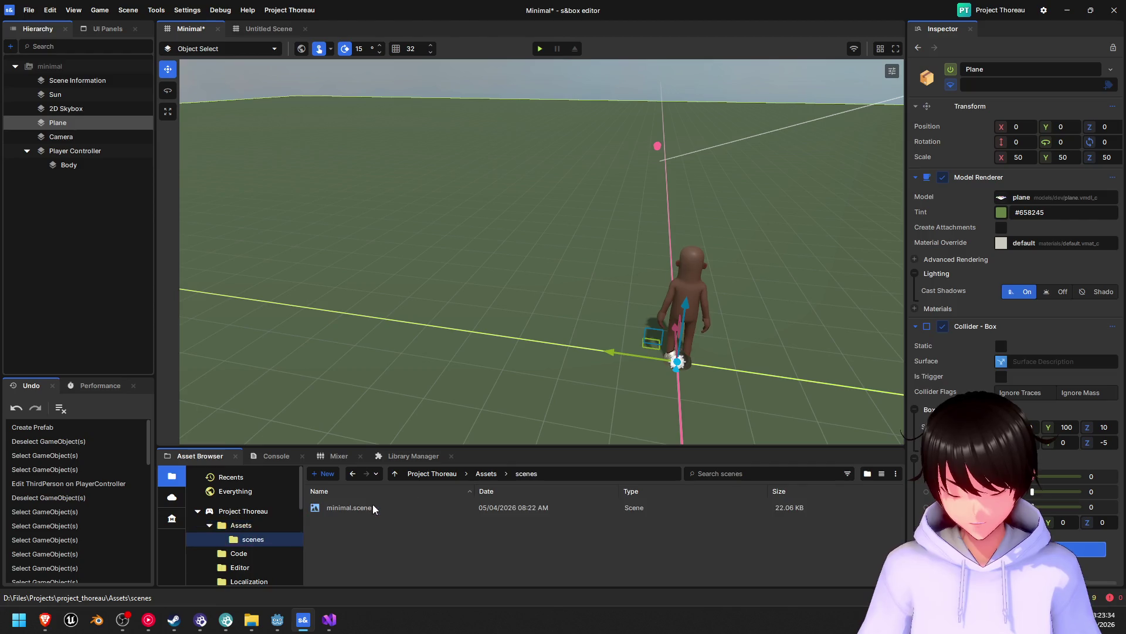
pyautogui.click(232, 528)
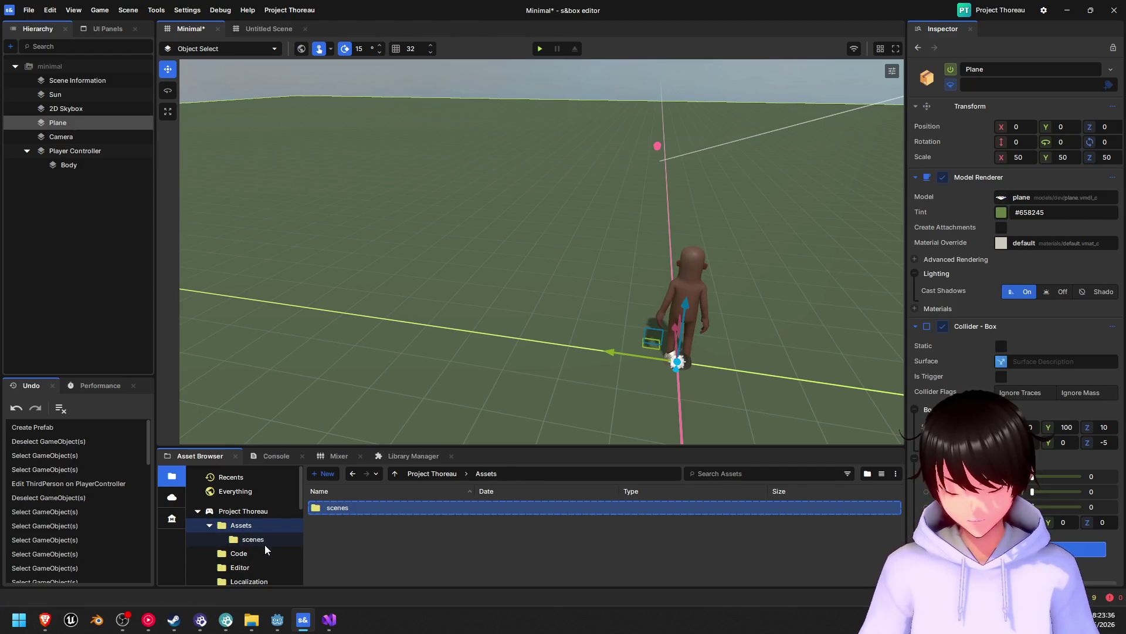
pyautogui.scroll(-5, 259, 541)
pyautogui.scroll(4, 259, 540)
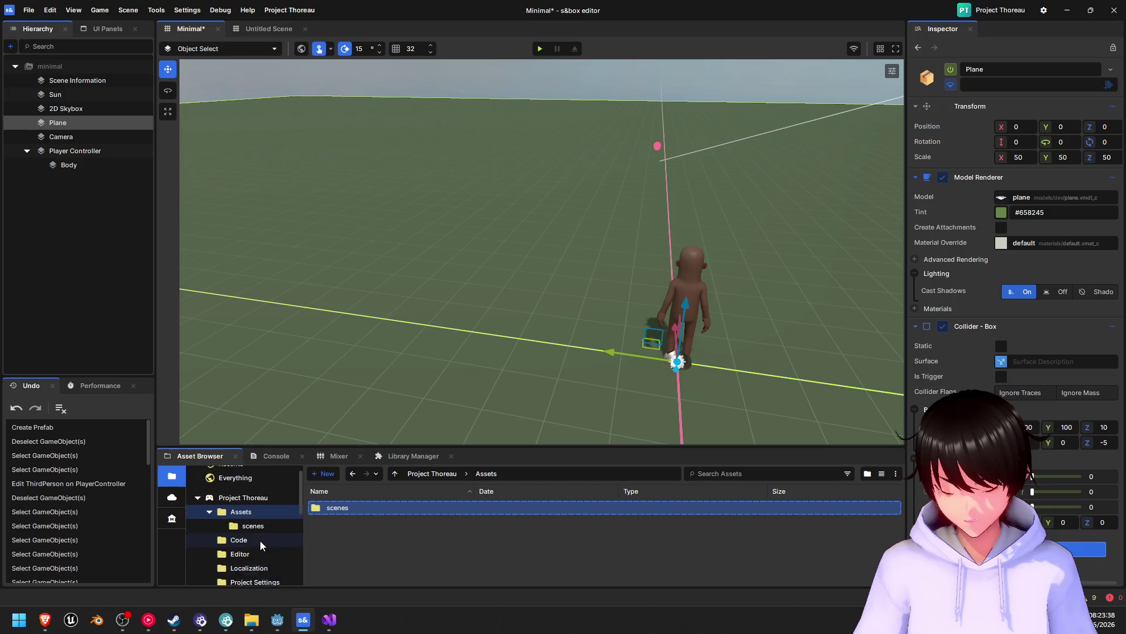
pyautogui.scroll(1, 259, 540)
pyautogui.click(251, 620)
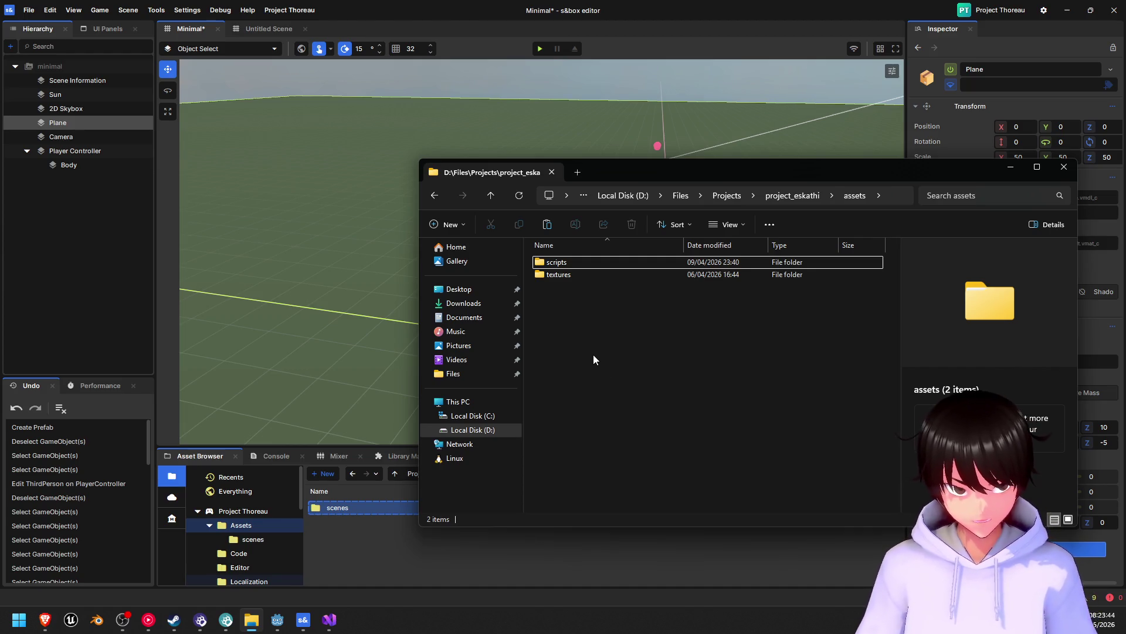
pyautogui.click(356, 559)
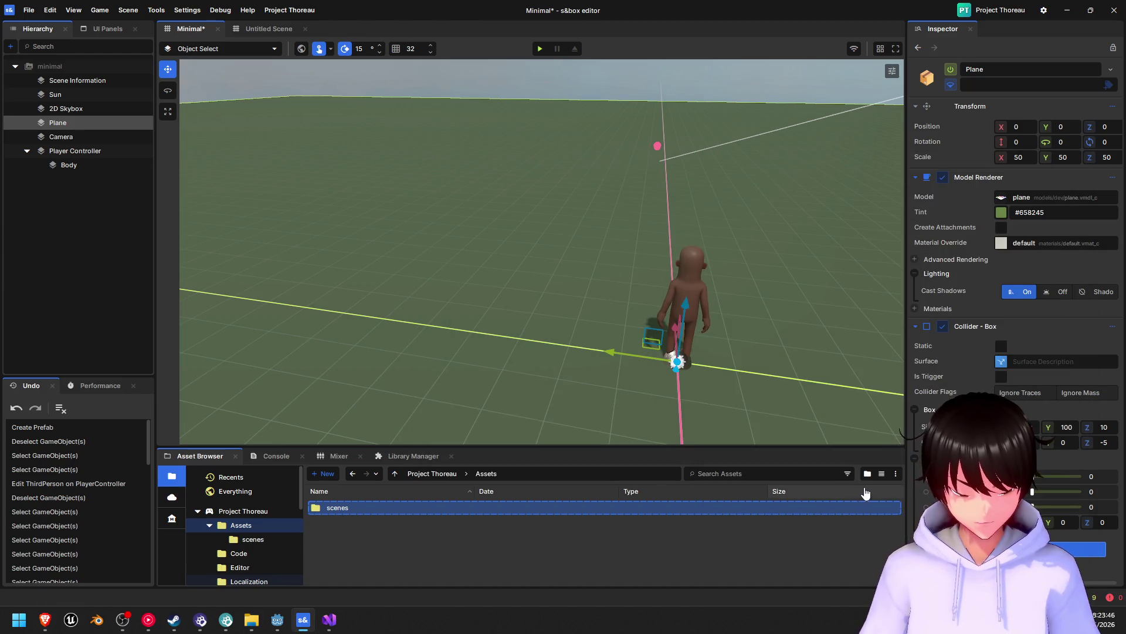
# - Show project_thoreau's Assets in Explorer, then close the eskathi window and extra This PC tab
pyautogui.rightClick(530, 525)
pyautogui.moveTo(595, 567)
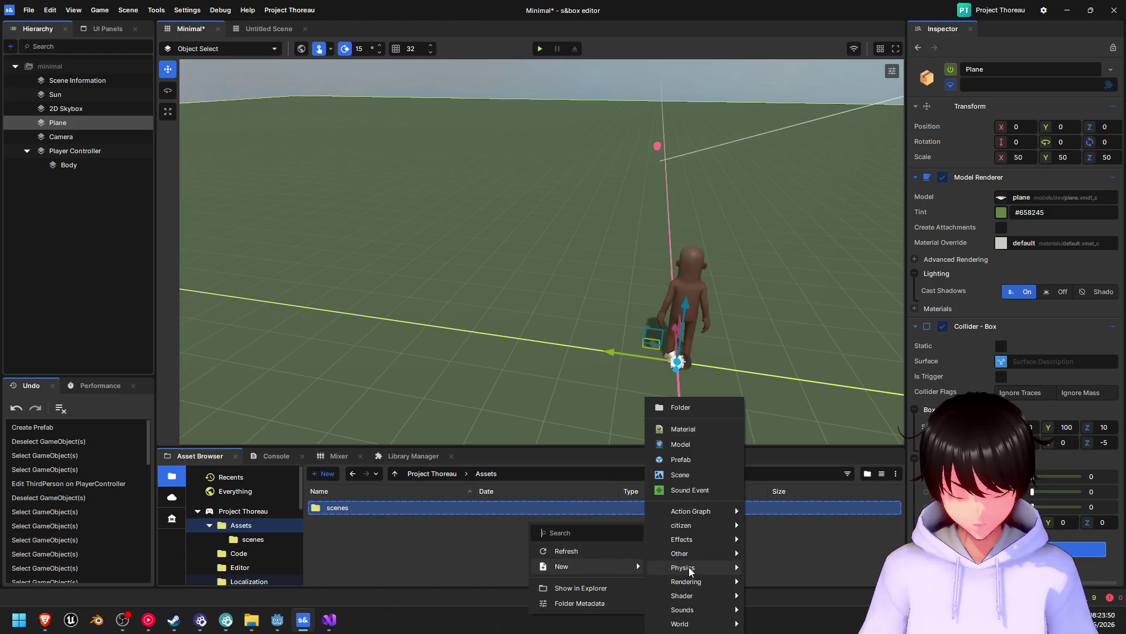
pyautogui.click(582, 589)
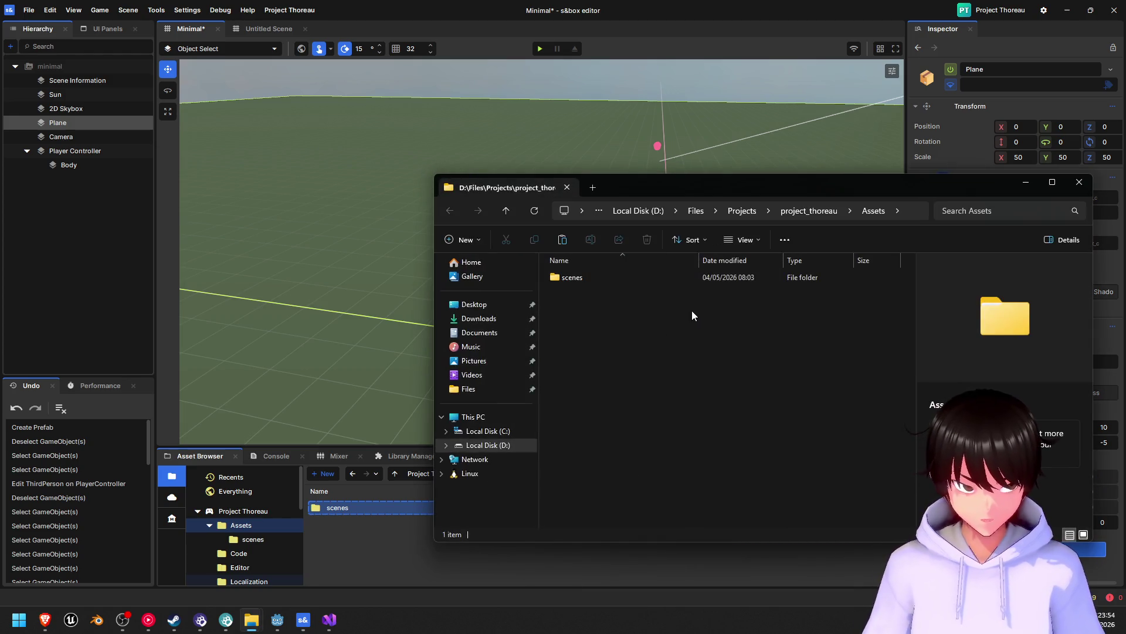
pyautogui.click(593, 187)
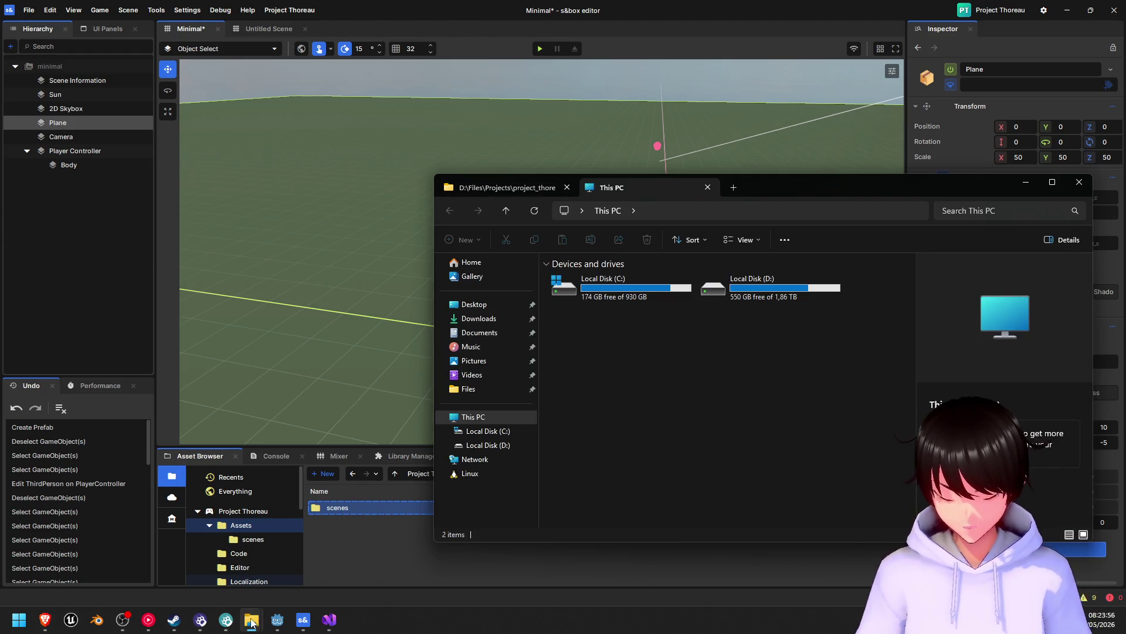
pyautogui.moveTo(251, 622)
pyautogui.click(210, 570)
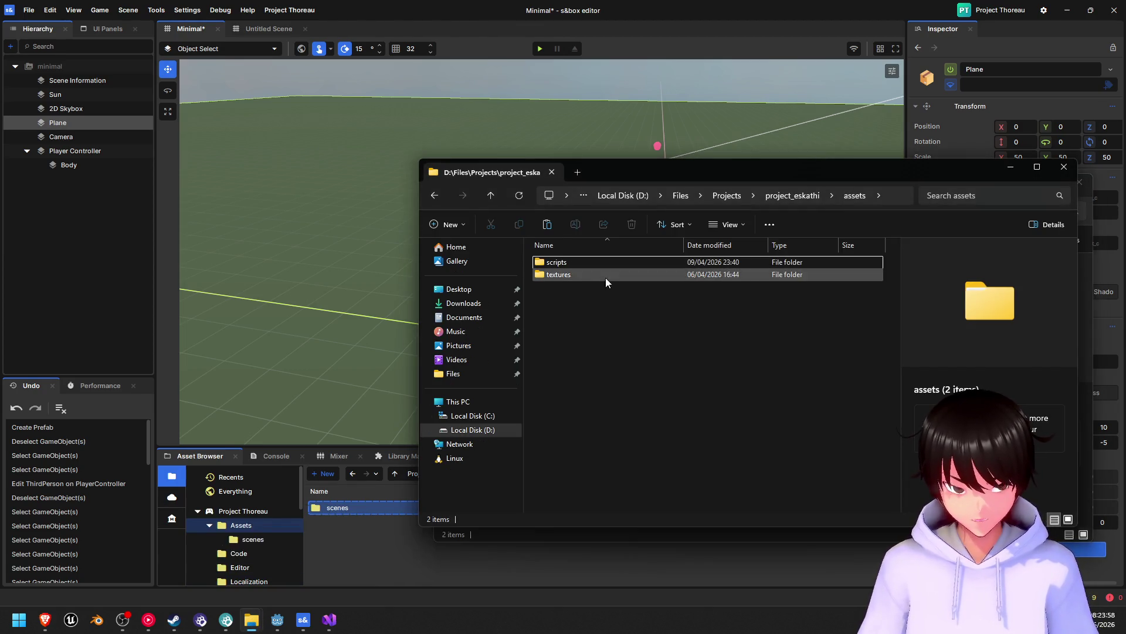
pyautogui.click(606, 276)
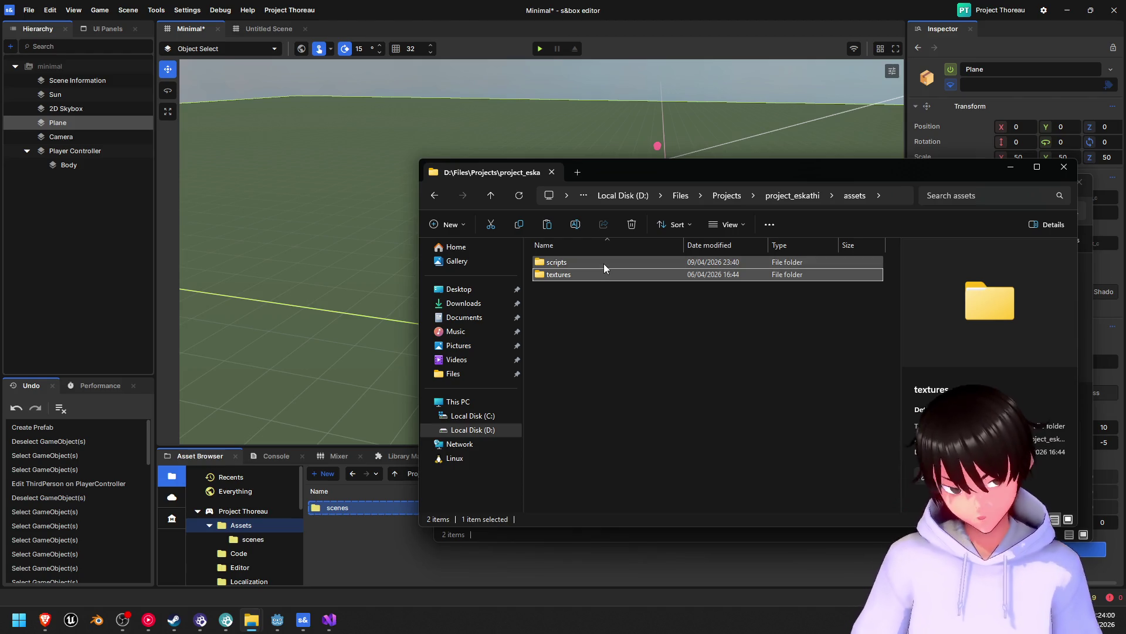
pyautogui.click(1065, 170)
pyautogui.click(533, 190)
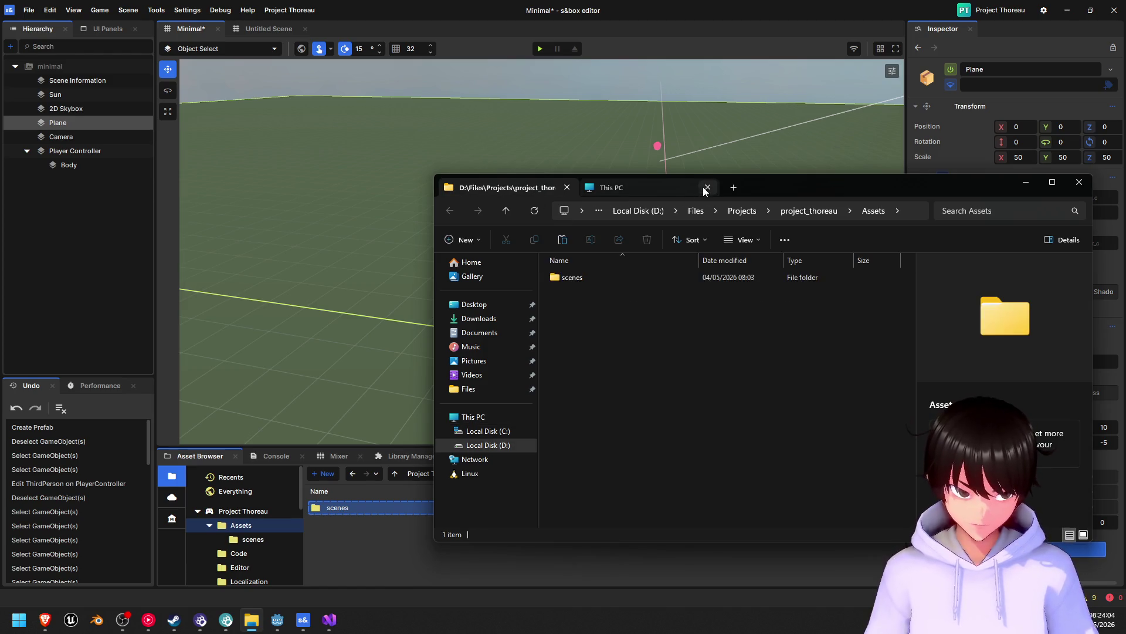
pyautogui.click(707, 188)
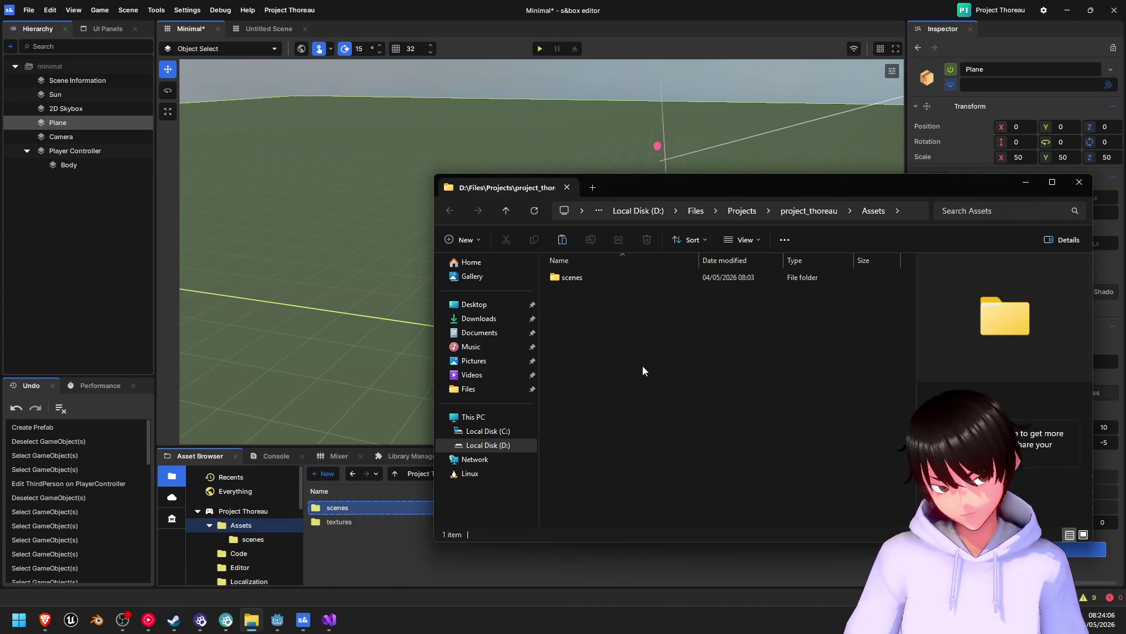
pyautogui.click(365, 538)
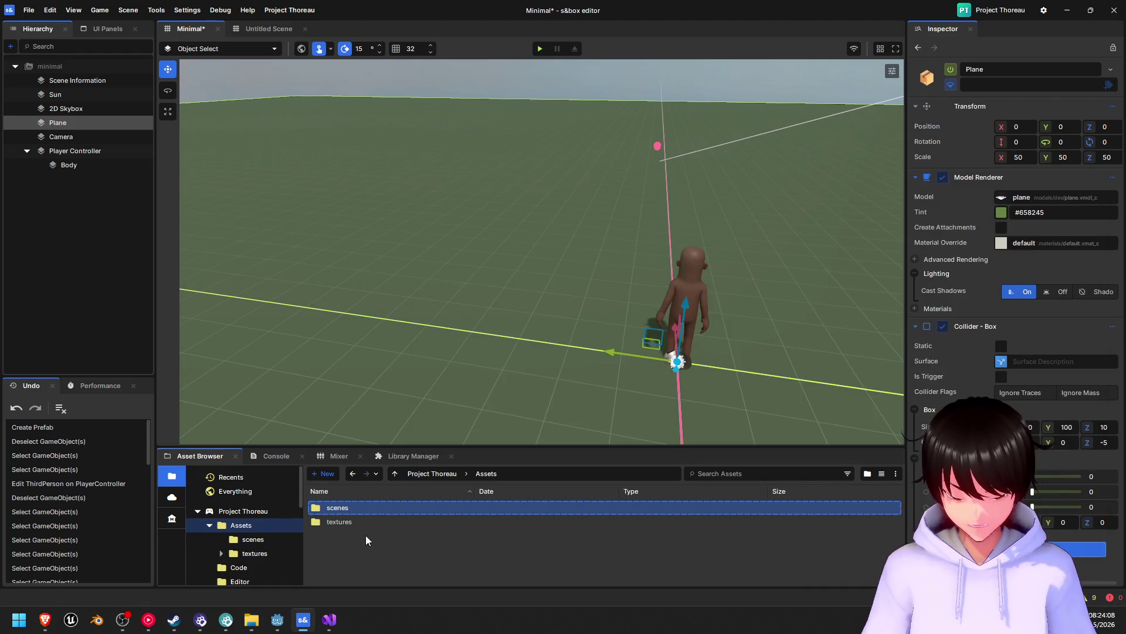
# - In the Asset Browser, open the textures > grids > Dark folder
pyautogui.doubleClick(382, 527)
pyautogui.doubleClick(358, 509)
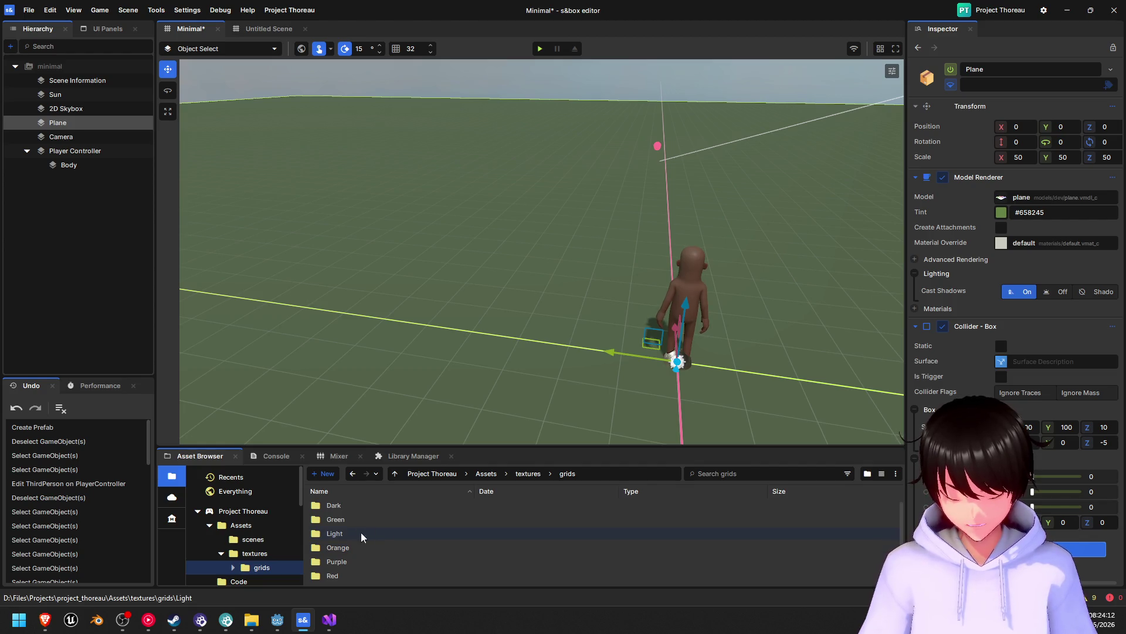
pyautogui.click(367, 504)
pyautogui.doubleClick(368, 505)
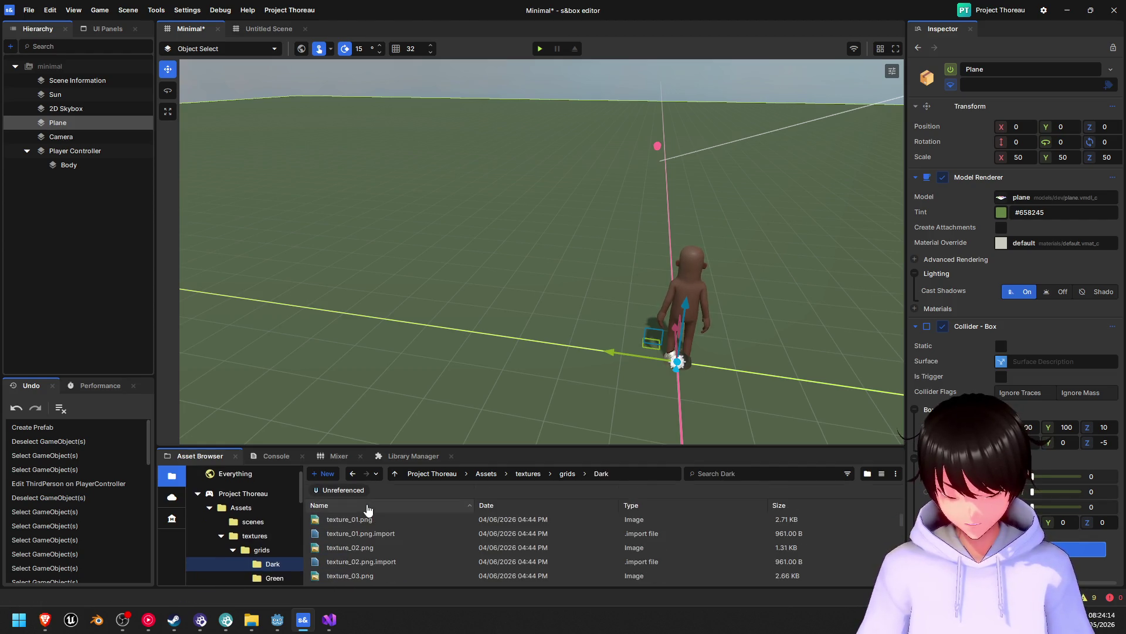
pyautogui.scroll(-7, 454, 540)
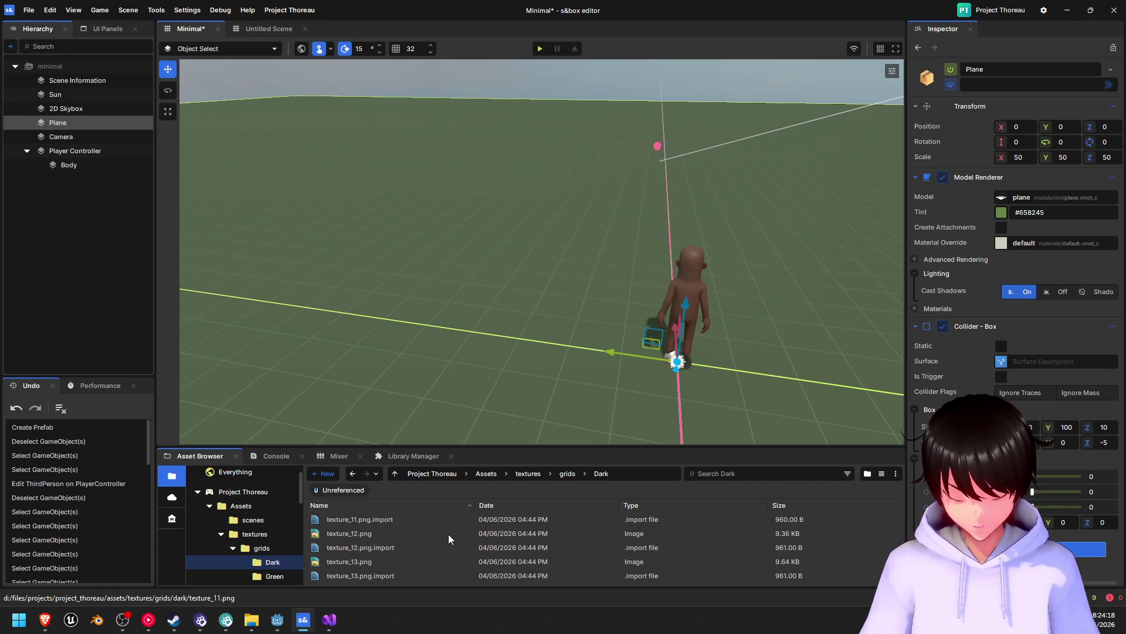
pyautogui.scroll(7, 448, 534)
# - Delete texture_01 through texture_05 .png.import files, confirming each deletion
pyautogui.click(403, 534)
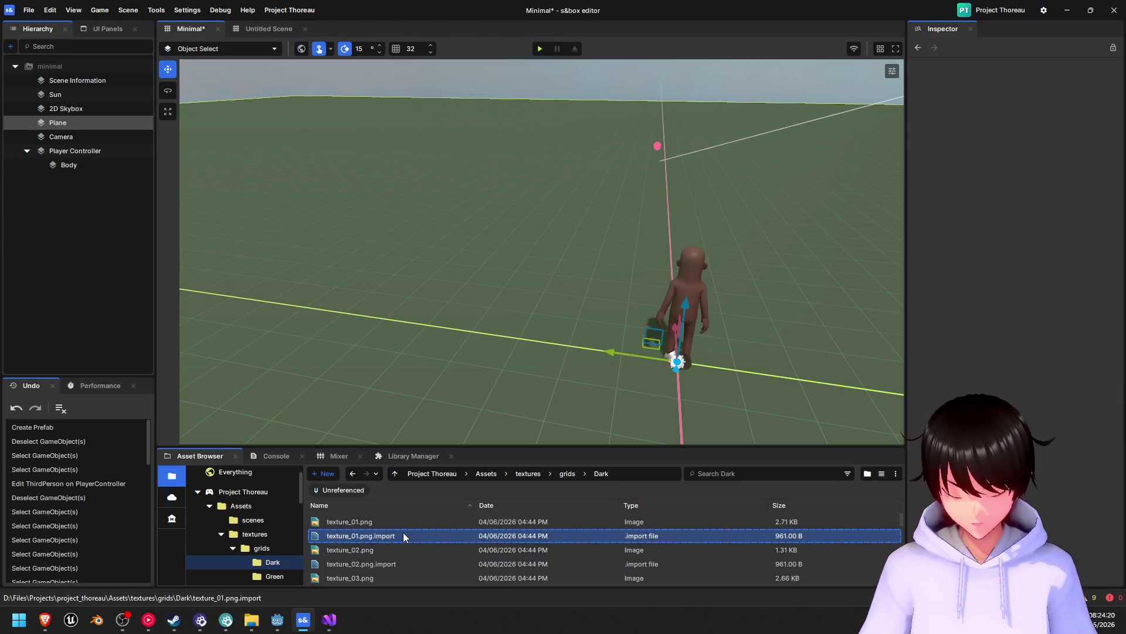
pyautogui.press('Delete')
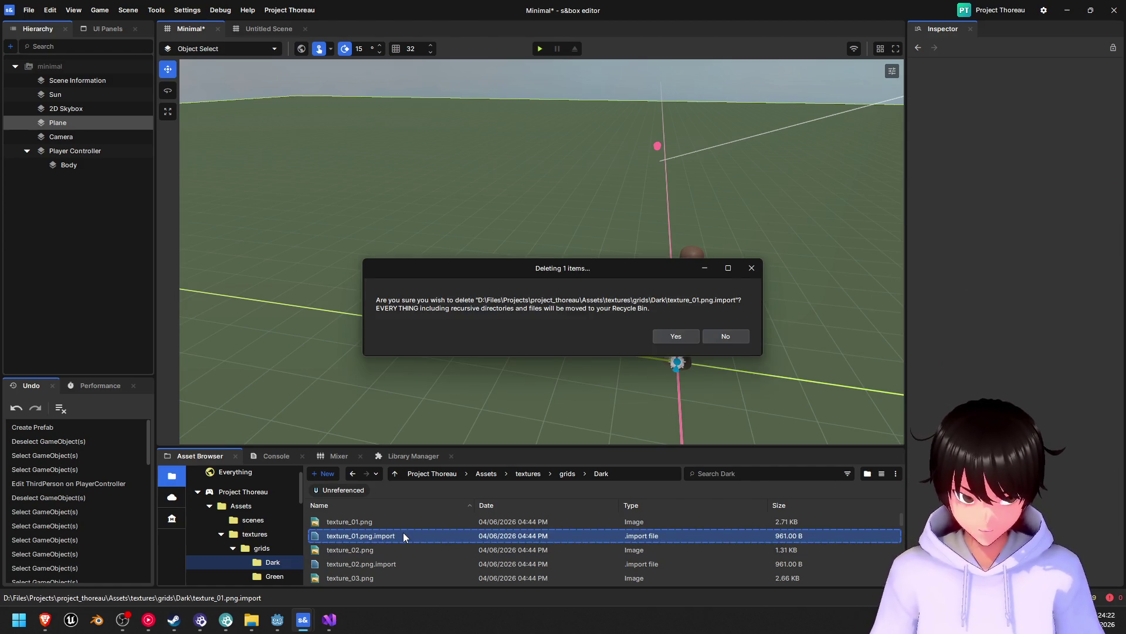
pyautogui.click(680, 338)
pyautogui.click(356, 551)
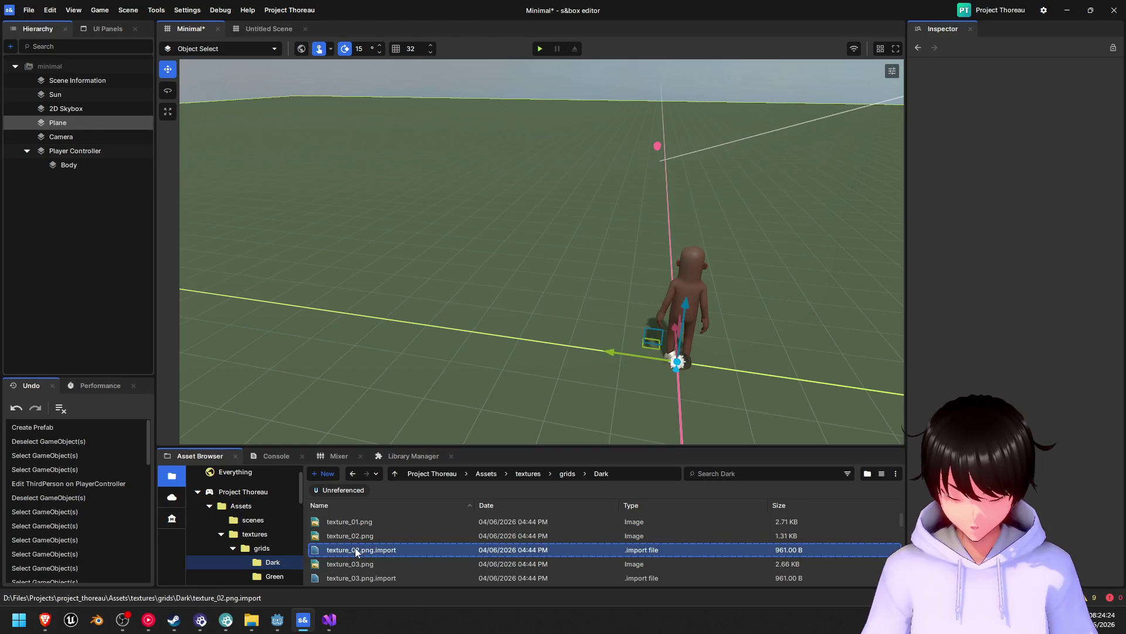
pyautogui.press('Delete')
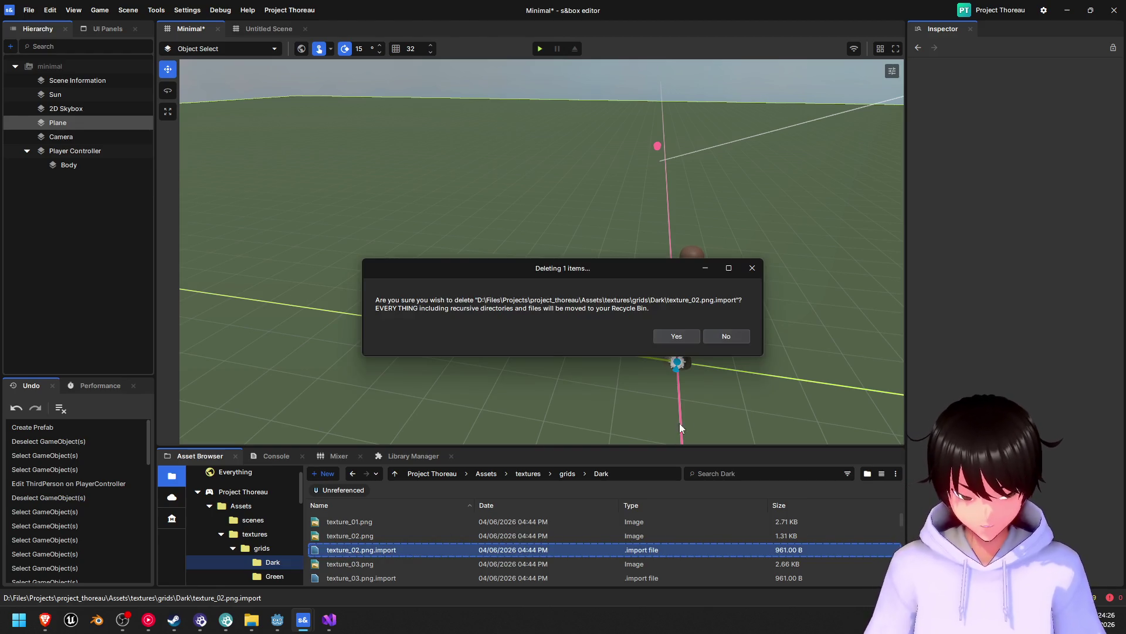
pyautogui.click(677, 335)
pyautogui.click(368, 543)
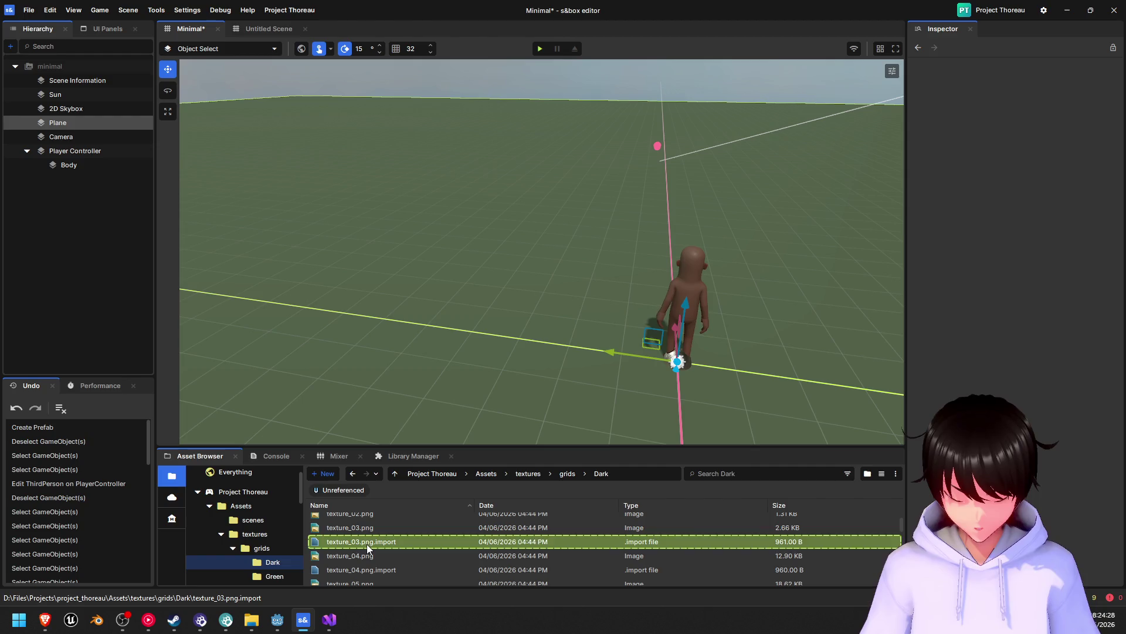
pyautogui.press('Delete')
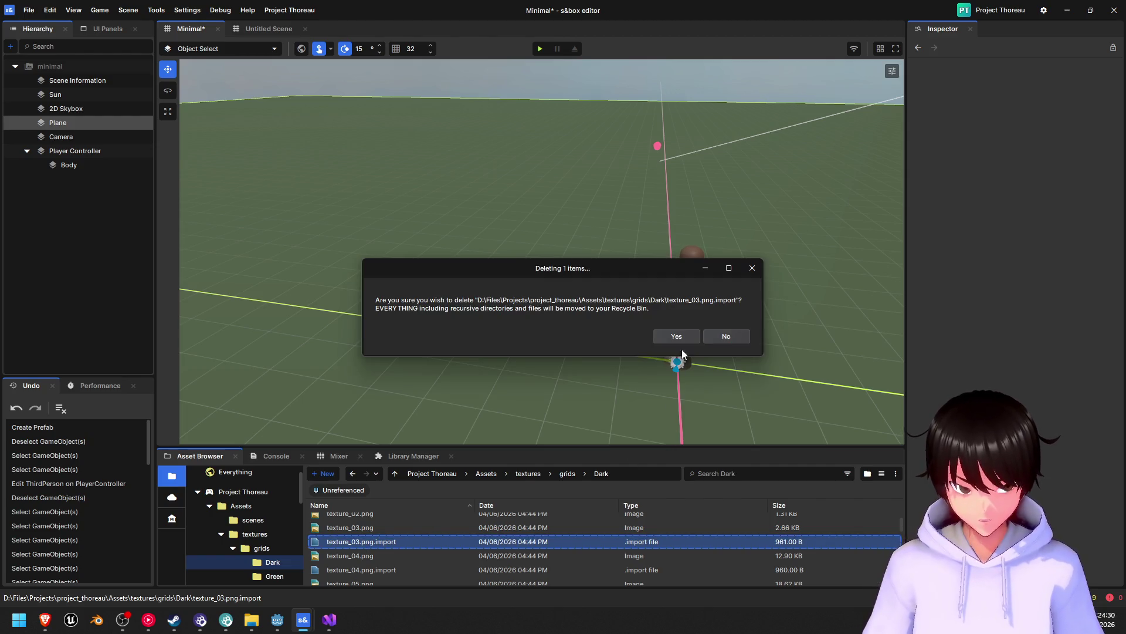
pyautogui.click(677, 336)
pyautogui.click(392, 559)
pyautogui.press('Delete')
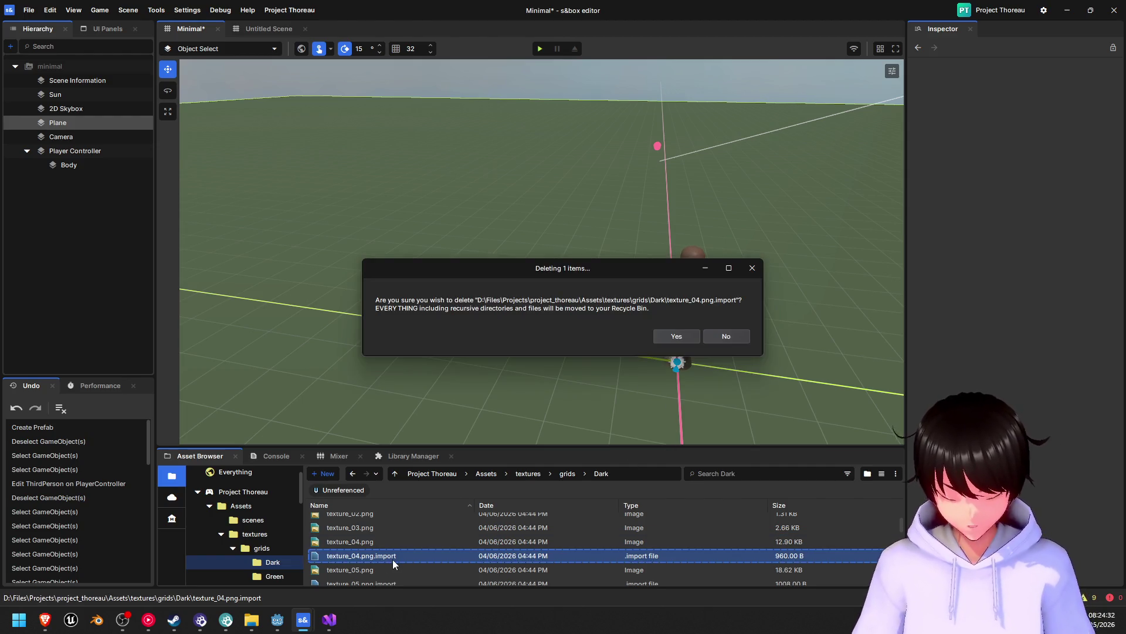
pyautogui.click(678, 337)
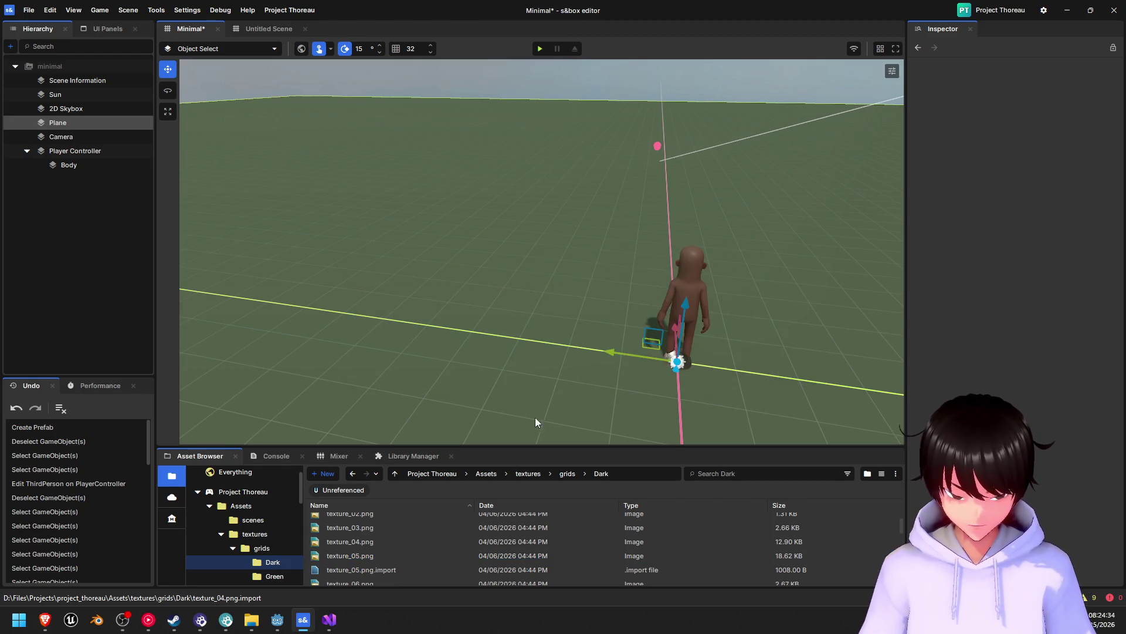
pyautogui.click(374, 568)
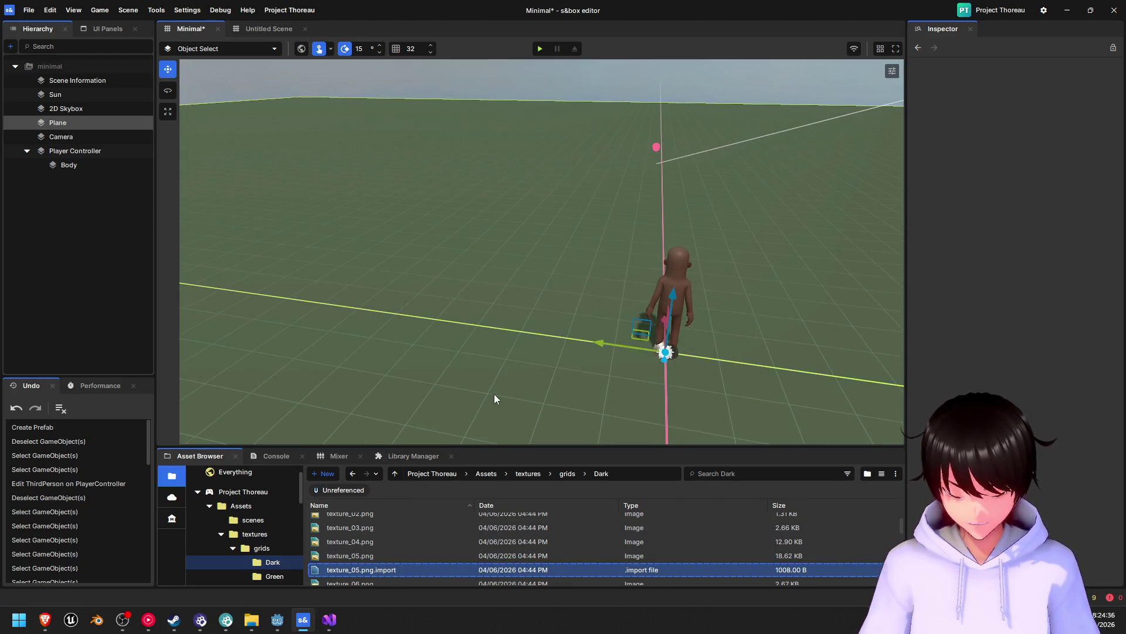
pyautogui.press('Delete')
pyautogui.click(676, 337)
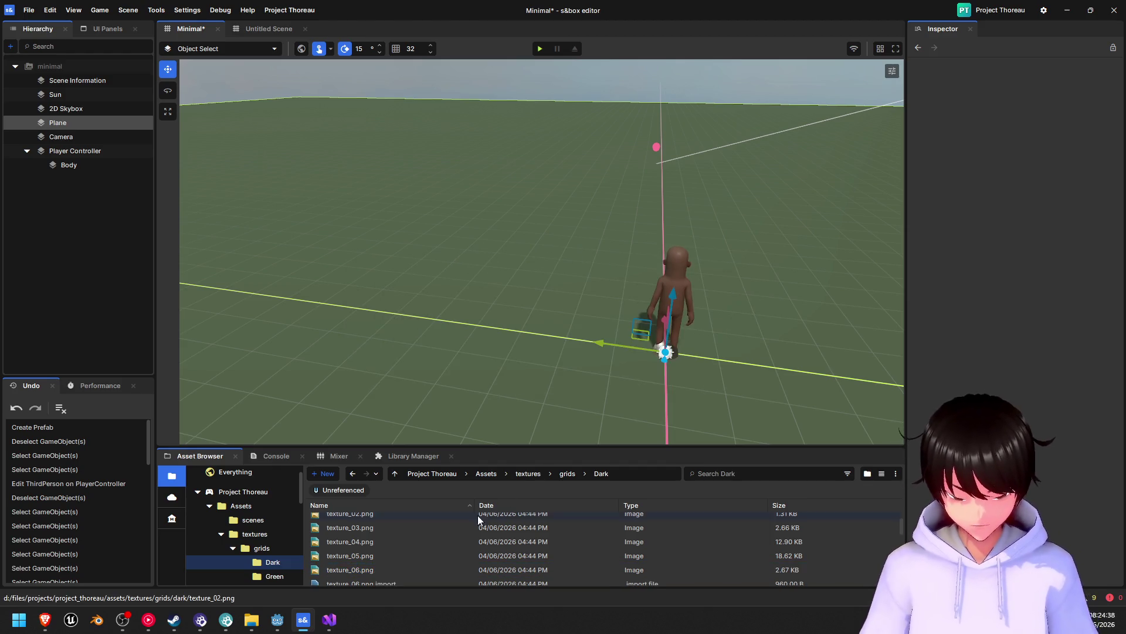
# - Delete the texture_06, texture_07 and texture_08 .png.import files, confirming each
pyautogui.scroll(-1, 388, 533)
pyautogui.click(405, 537)
pyautogui.press('Delete')
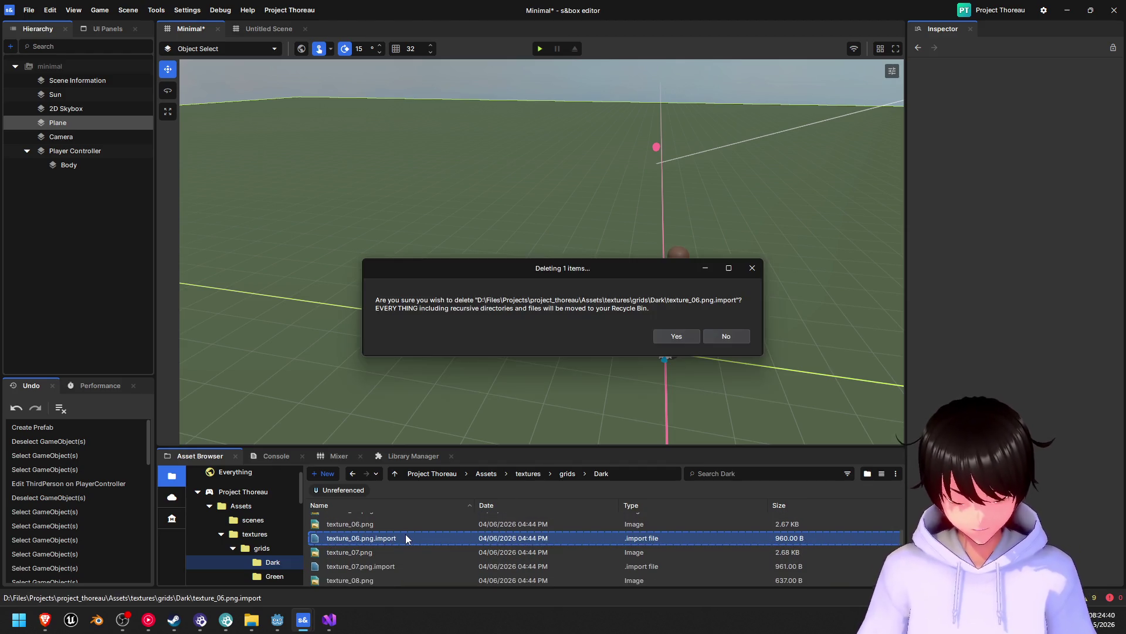
pyautogui.click(680, 335)
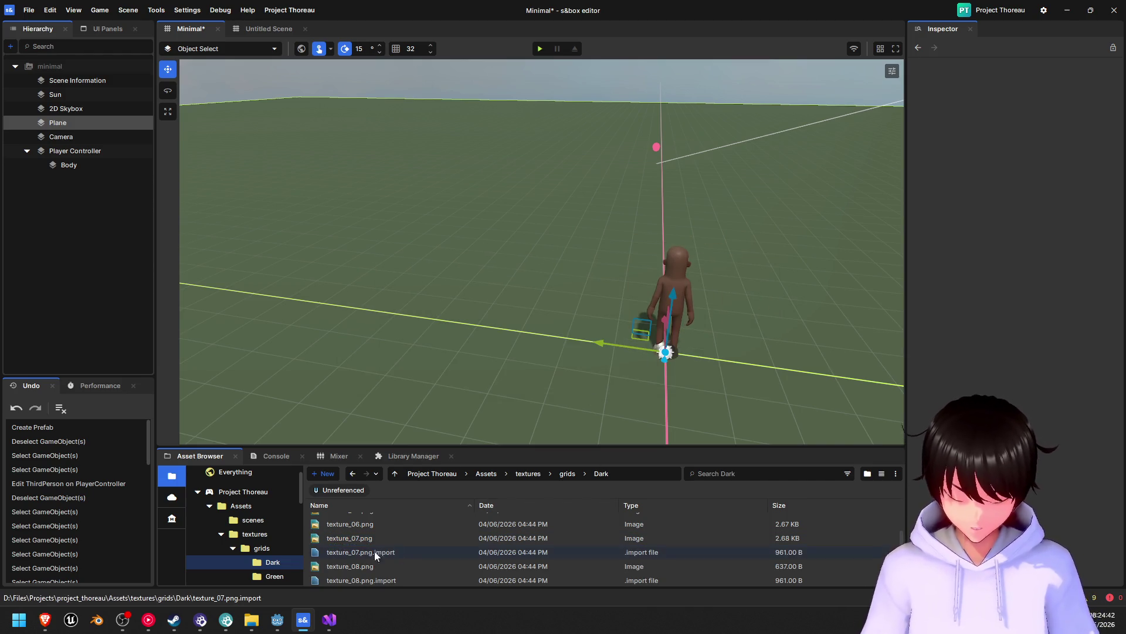
pyautogui.click(358, 555)
pyautogui.press('Delete')
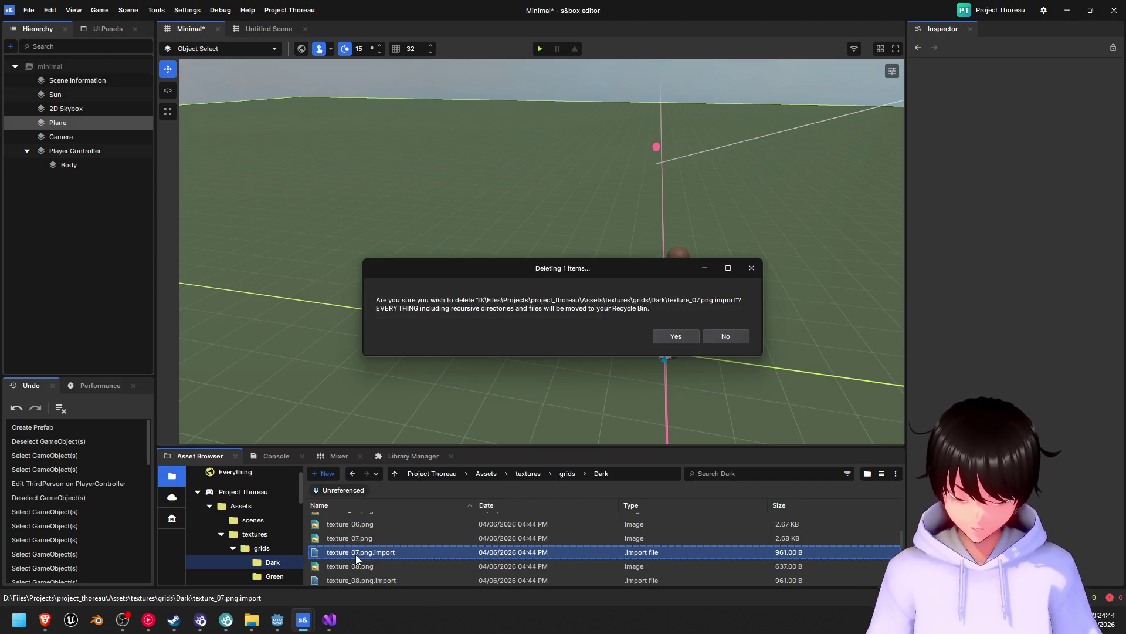
pyautogui.click(680, 335)
pyautogui.click(404, 563)
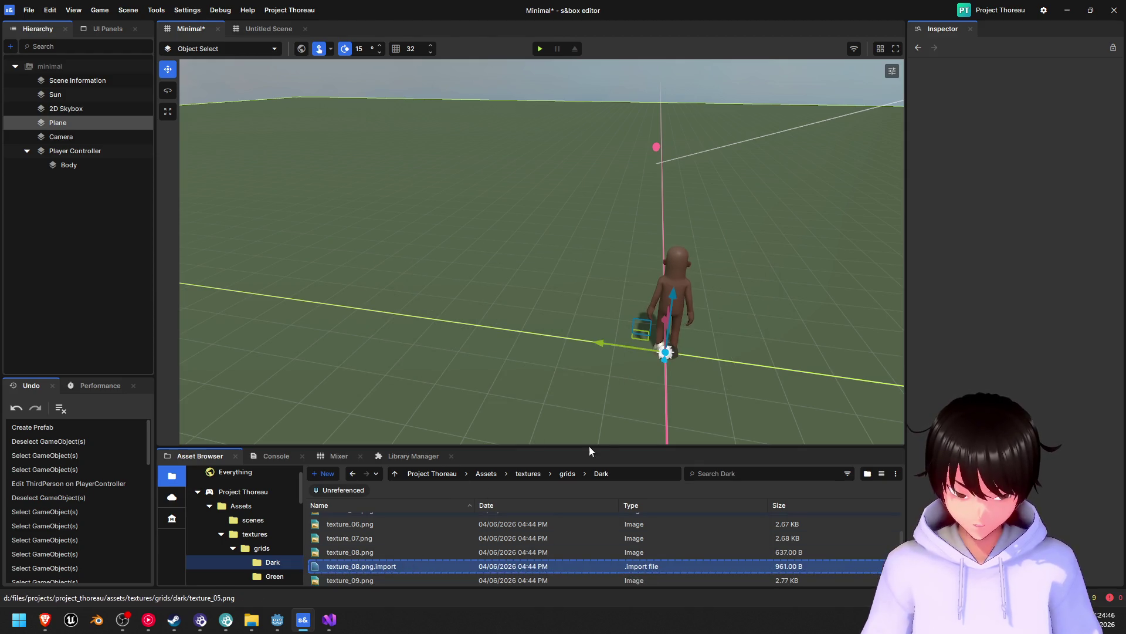
pyautogui.press('Delete')
pyautogui.click(676, 335)
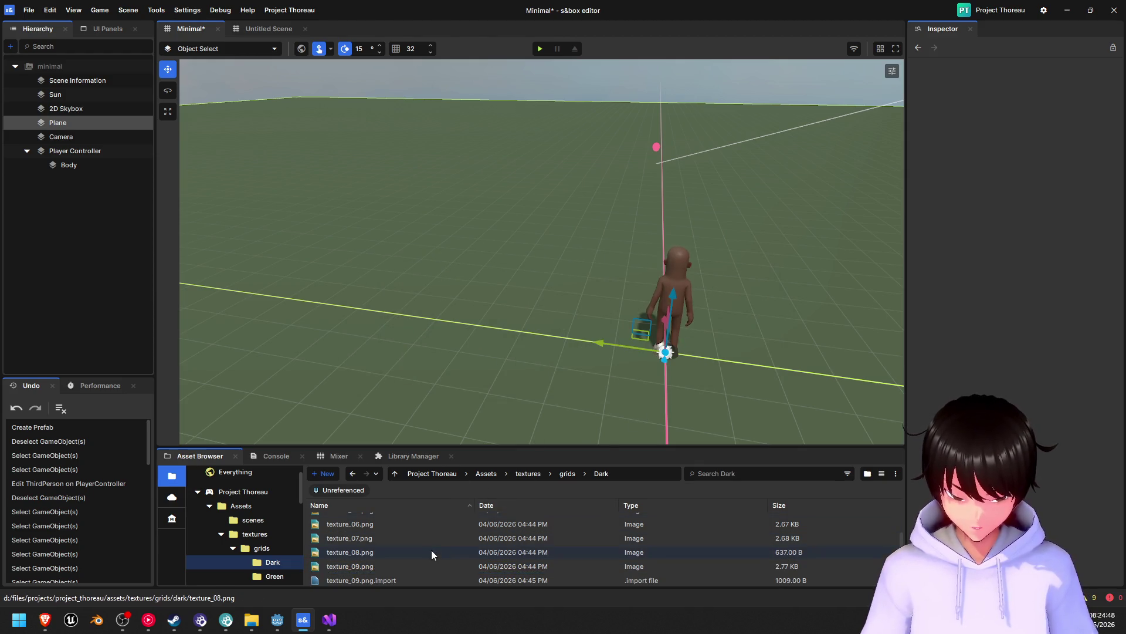
# - Multi-select the remaining import files, including texture_11 to 13, and delete all five
pyautogui.scroll(-2, 431, 555)
pyautogui.click(417, 561)
pyautogui.scroll(-1, 407, 562)
pyautogui.keyDown('ctrl'); pyautogui.click(379, 553); pyautogui.keyUp('ctrl')
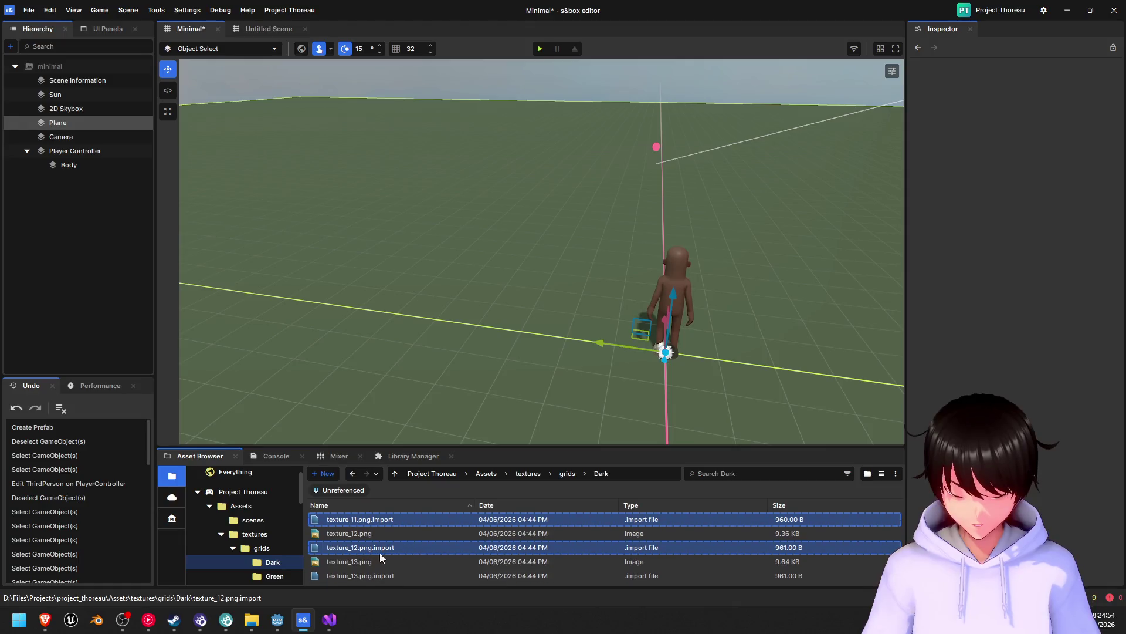
pyautogui.keyDown('ctrl'); pyautogui.click(361, 575); pyautogui.keyUp('ctrl')
pyautogui.press('Delete')
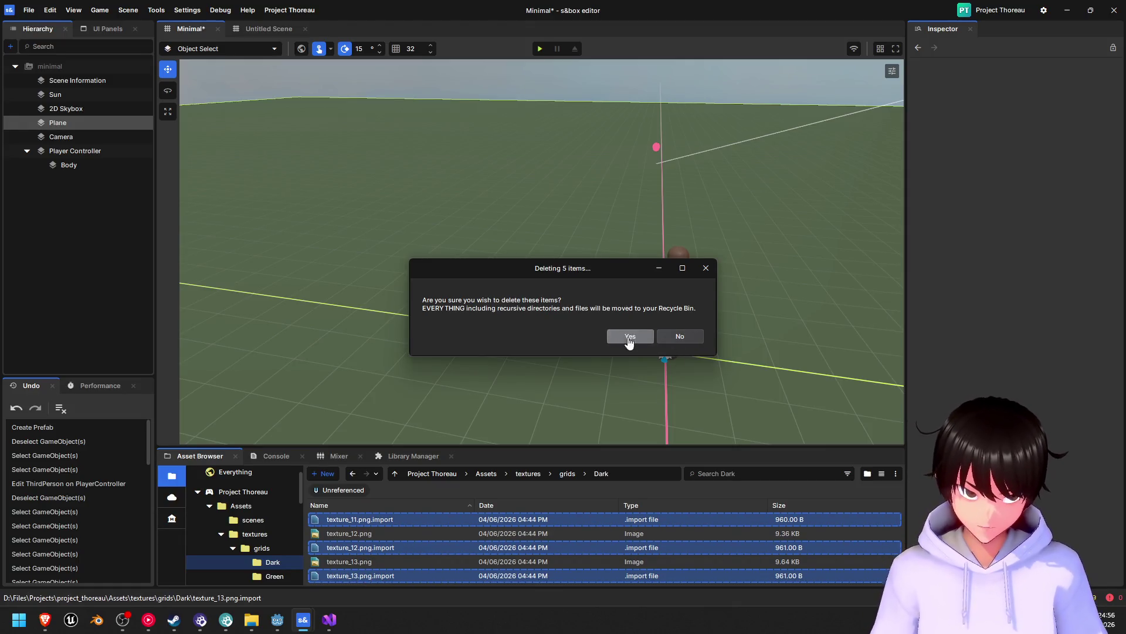
pyautogui.click(628, 337)
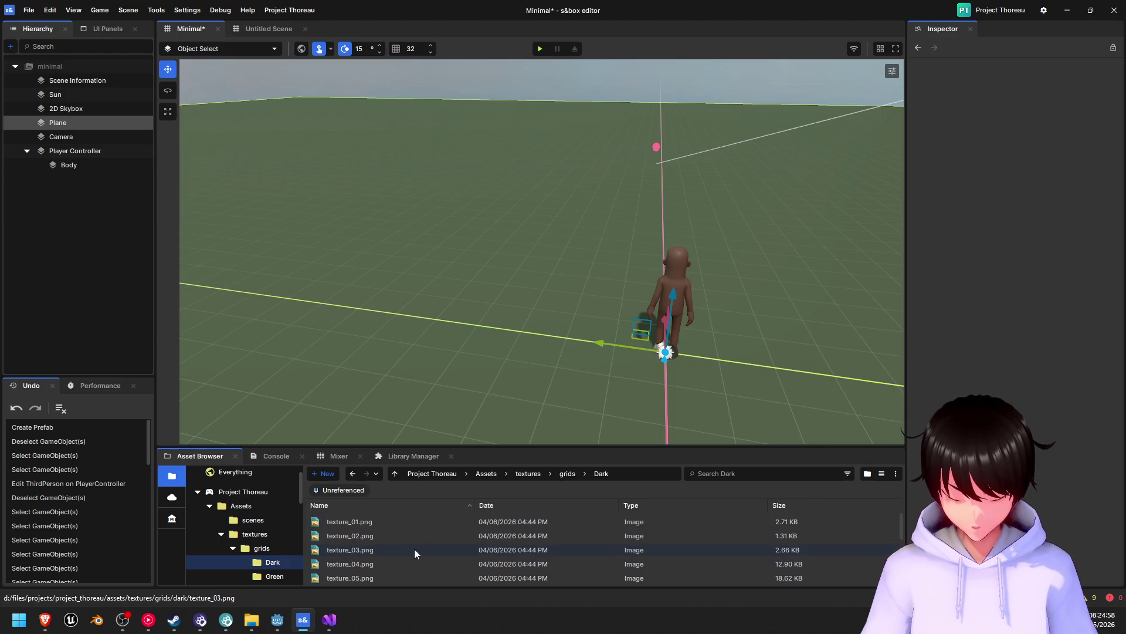
# - Preview the dark grid textures texture_01, texture_02, texture_08 and texture_09
pyautogui.click(379, 523)
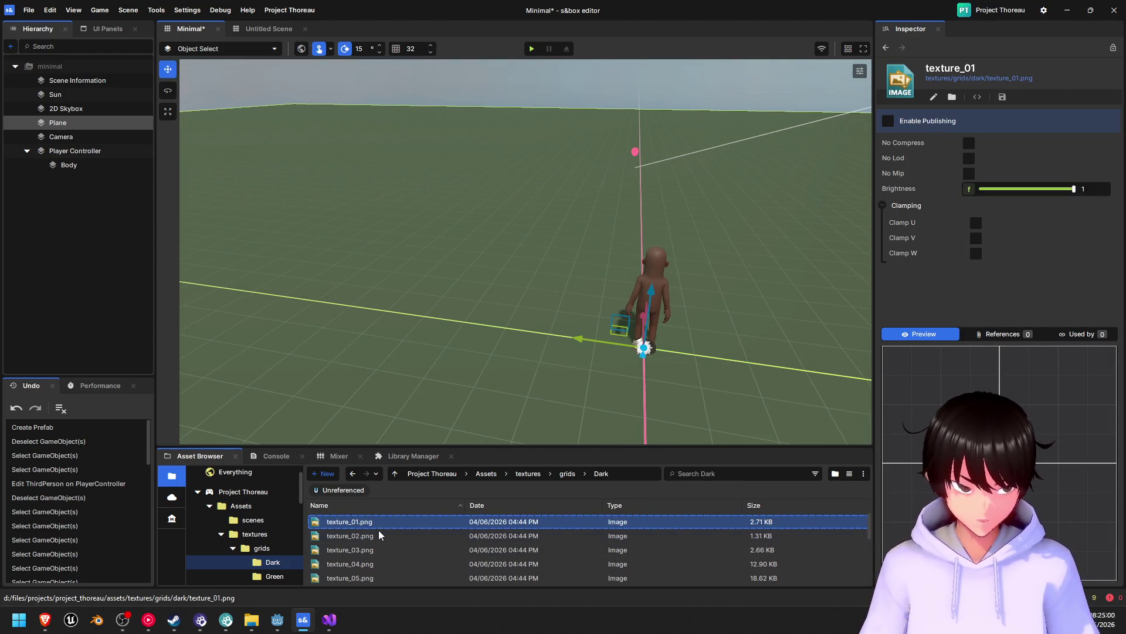
pyautogui.click(381, 540)
pyautogui.click(385, 527)
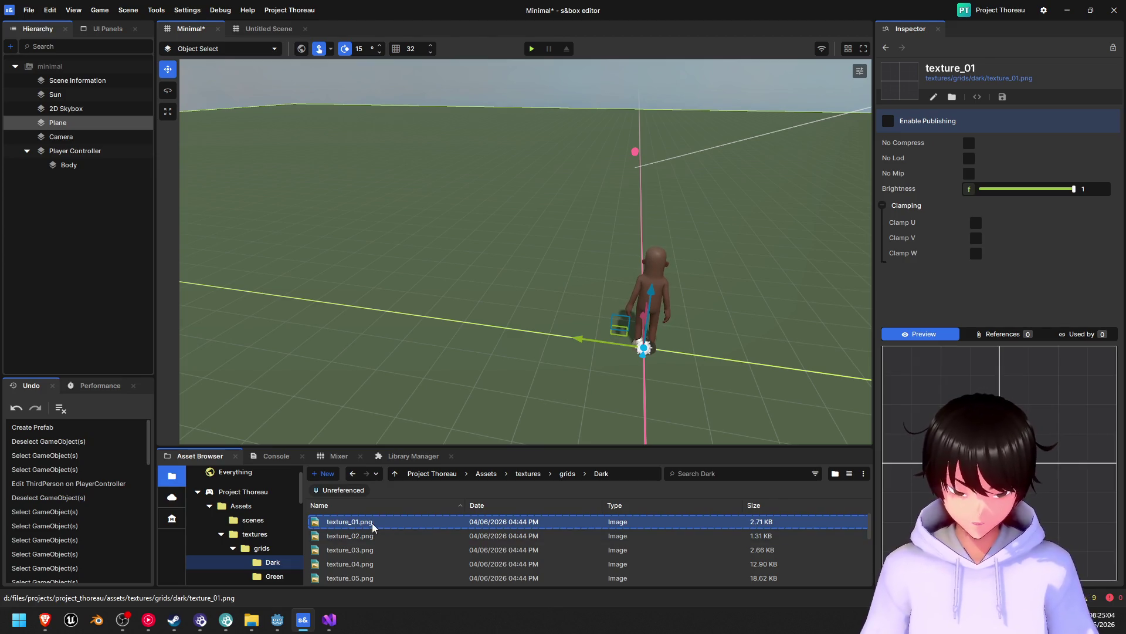
pyautogui.scroll(-2, 375, 556)
pyautogui.moveTo(368, 577)
pyautogui.mouseDown()
pyautogui.moveTo(359, 575)
pyautogui.moveTo(371, 567)
pyautogui.mouseUp()
pyautogui.click(371, 567)
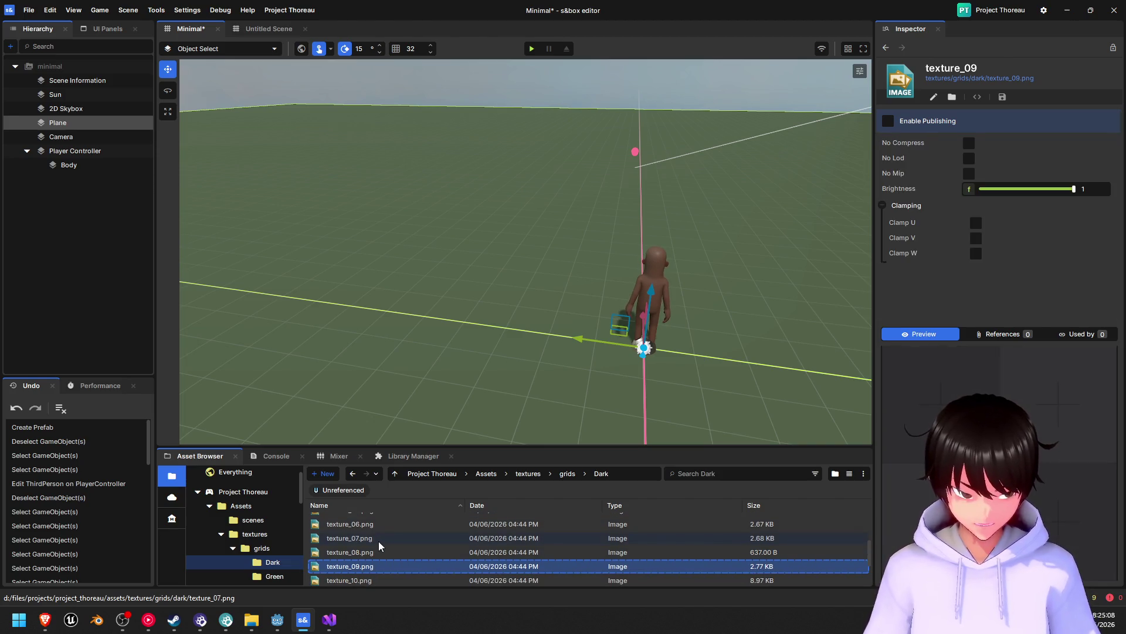
# - Move from the Dark folder into the Light grid textures folder and preview its first texture
pyautogui.press('BackSpace')
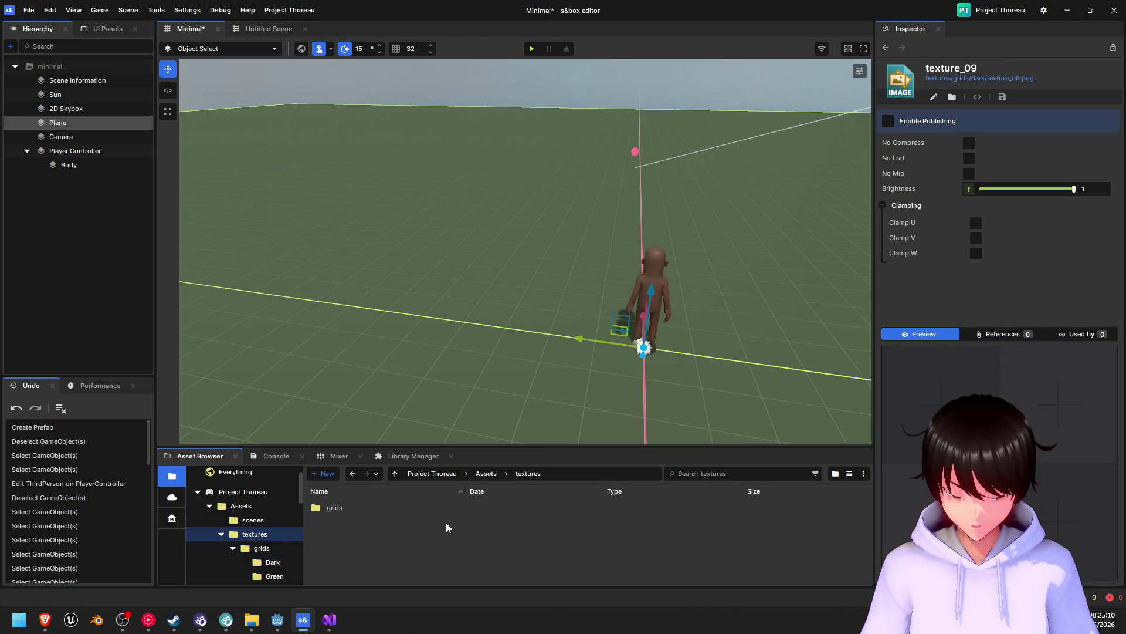
pyautogui.doubleClick(337, 509)
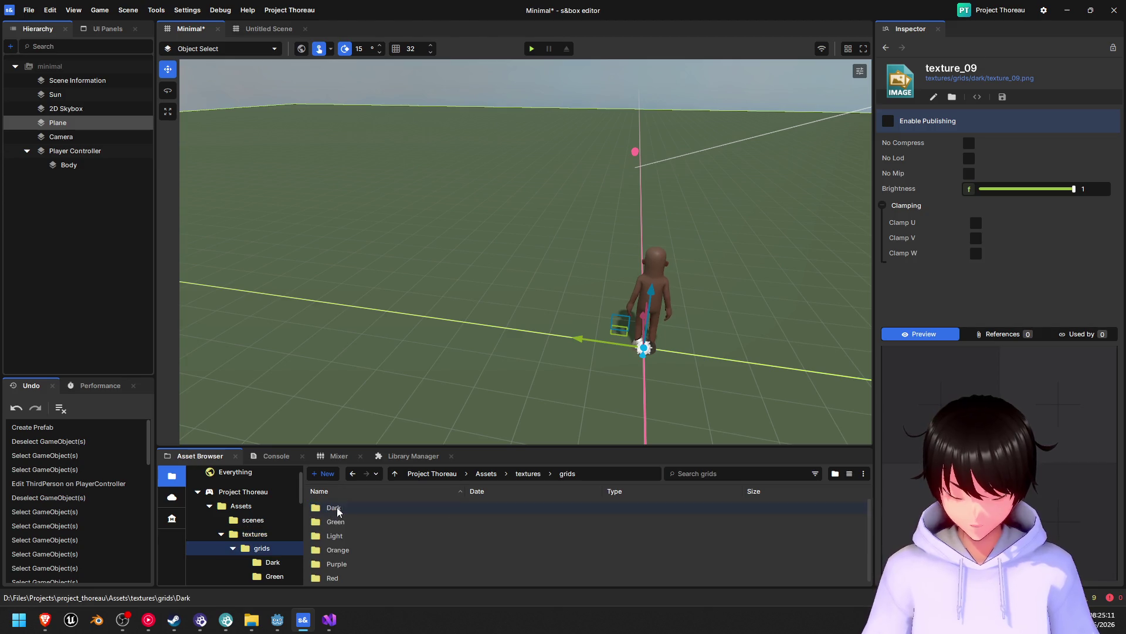
pyautogui.doubleClick(378, 535)
pyautogui.click(386, 522)
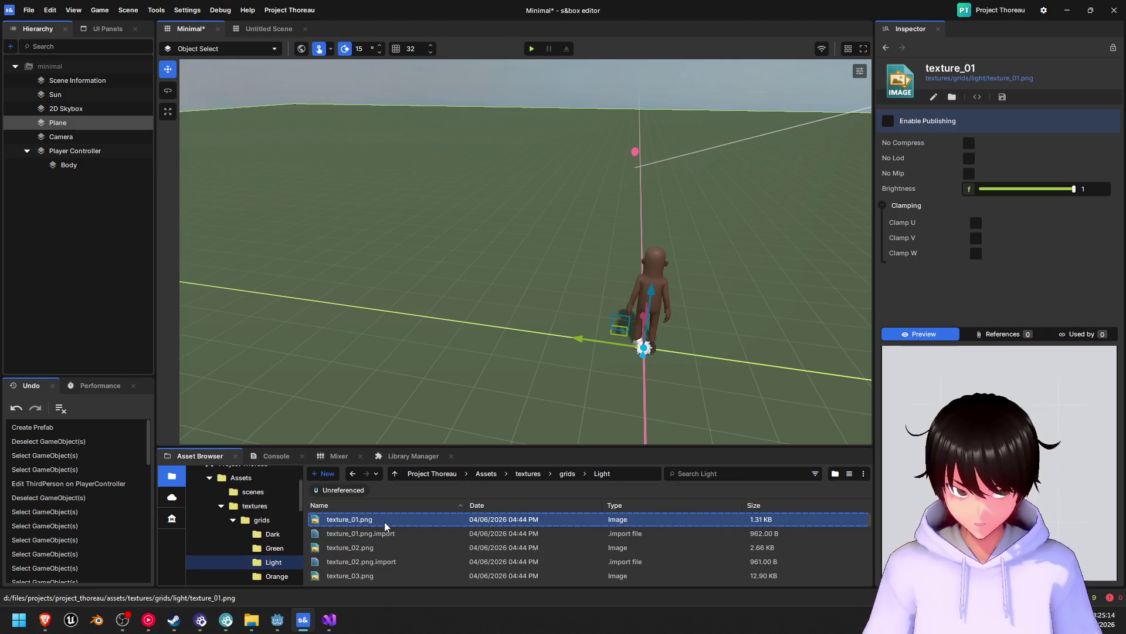
pyautogui.scroll(-2, 390, 567)
# - Select the 13 .import files for texture_01 through texture_13 and delete them
pyautogui.click(390, 561)
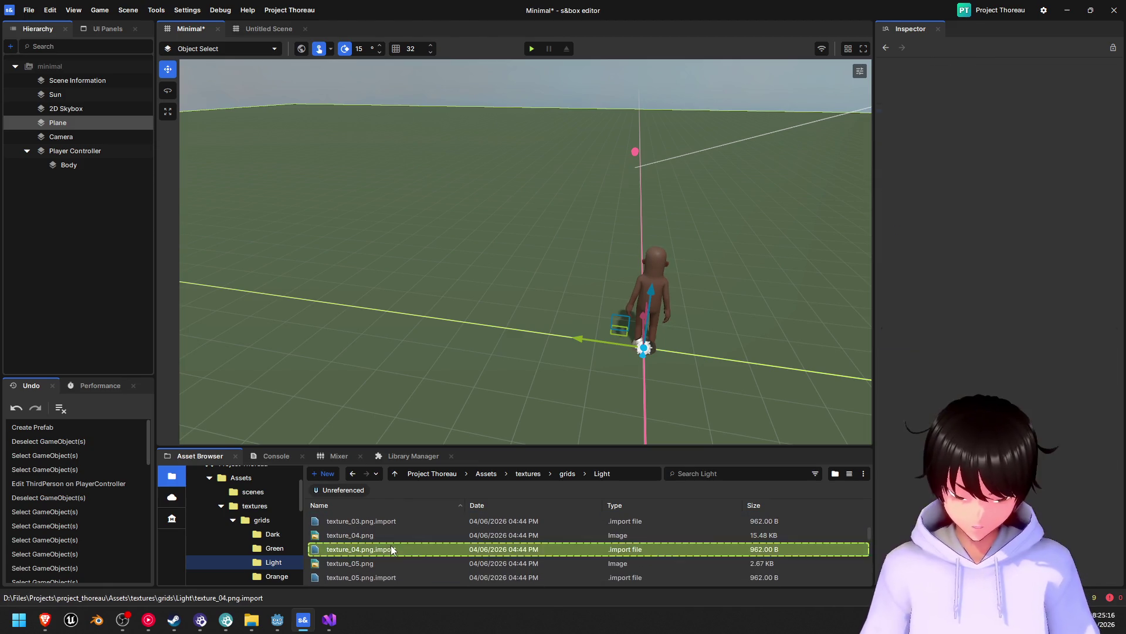
pyautogui.scroll(3, 402, 549)
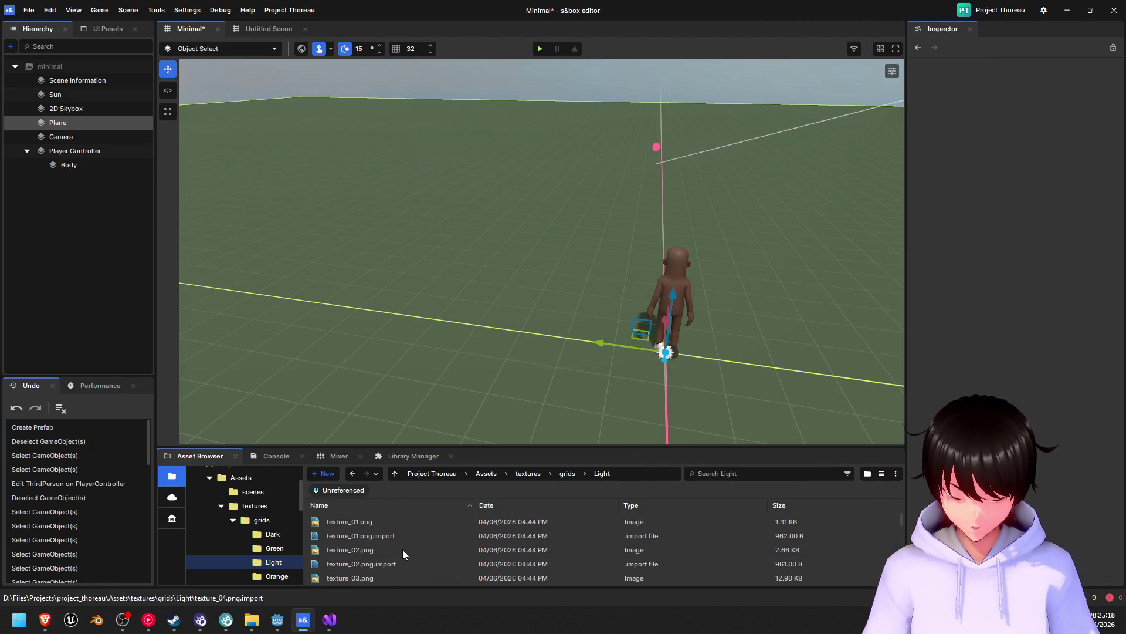
pyautogui.click(400, 534)
pyautogui.keyDown('ctrl'); pyautogui.click(379, 564); pyautogui.keyUp('ctrl')
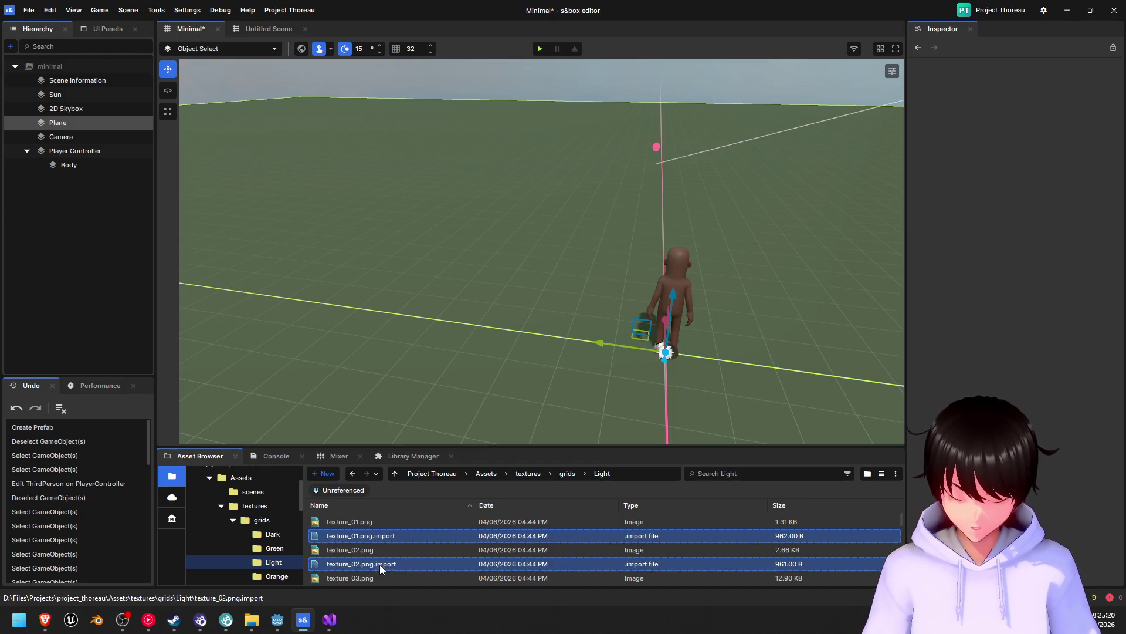
pyautogui.scroll(-1, 409, 544)
pyautogui.scroll(-1, 404, 543)
pyautogui.keyDown('ctrl'); pyautogui.click(395, 544); pyautogui.keyUp('ctrl')
pyautogui.scroll(-2, 395, 543)
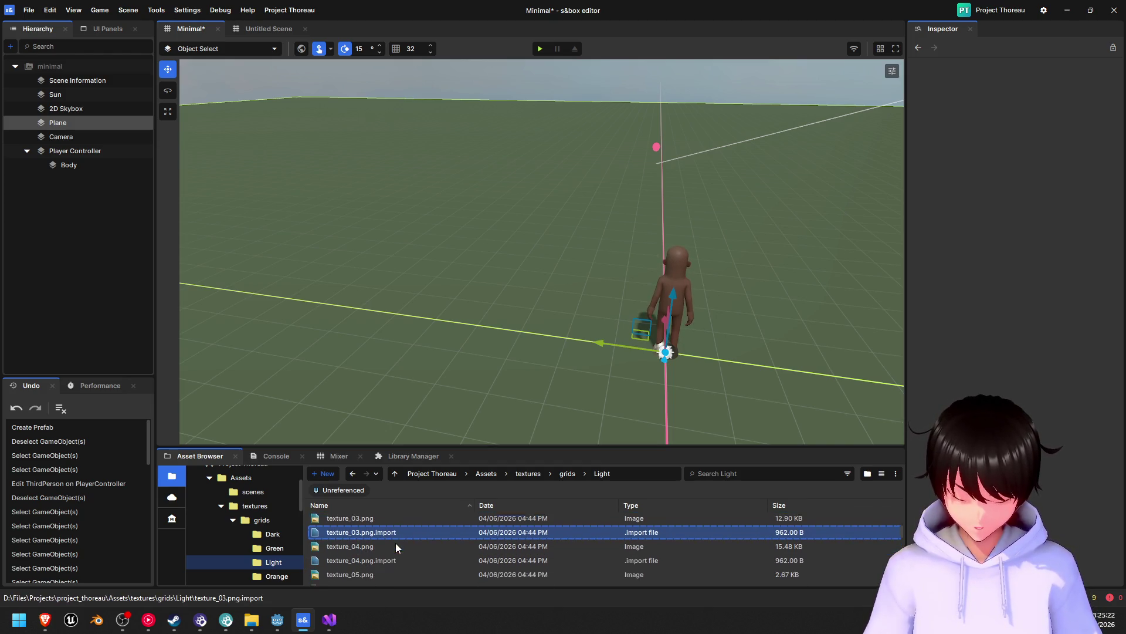
pyautogui.keyDown('ctrl'); pyautogui.click(385, 552); pyautogui.keyUp('ctrl')
pyautogui.scroll(-1, 385, 552)
pyautogui.scroll(-1, 385, 553)
pyautogui.keyDown('ctrl'); pyautogui.click(385, 552); pyautogui.keyUp('ctrl')
pyautogui.scroll(-1, 385, 552)
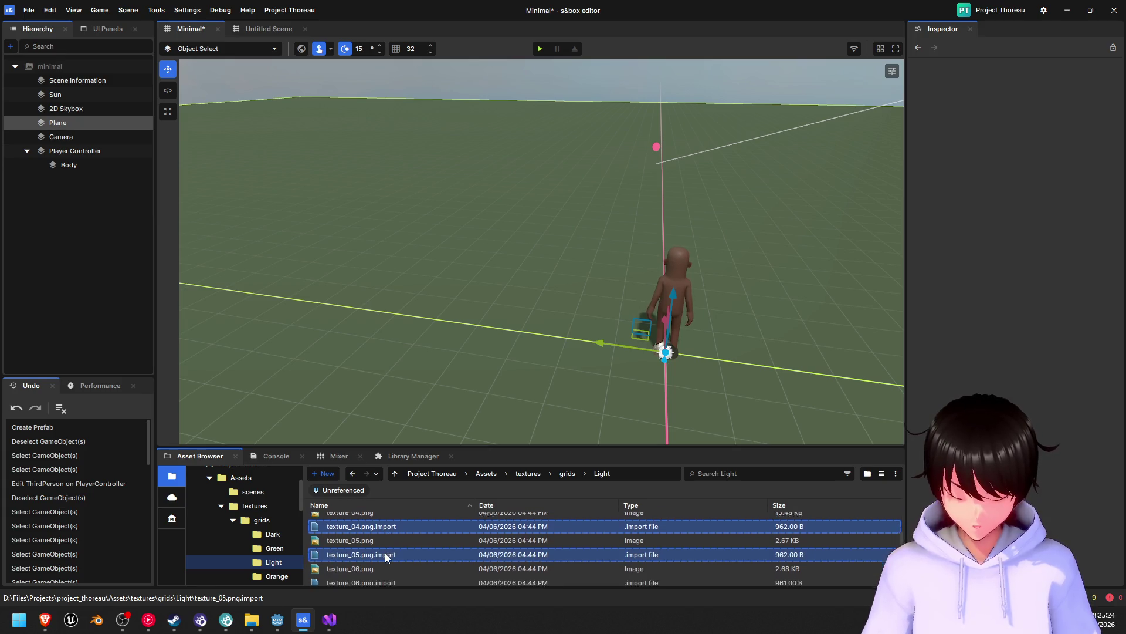
pyautogui.keyDown('ctrl'); pyautogui.click(374, 565); pyautogui.keyUp('ctrl')
pyautogui.scroll(-1, 374, 566)
pyautogui.keyDown('ctrl'); pyautogui.click(375, 566); pyautogui.keyUp('ctrl')
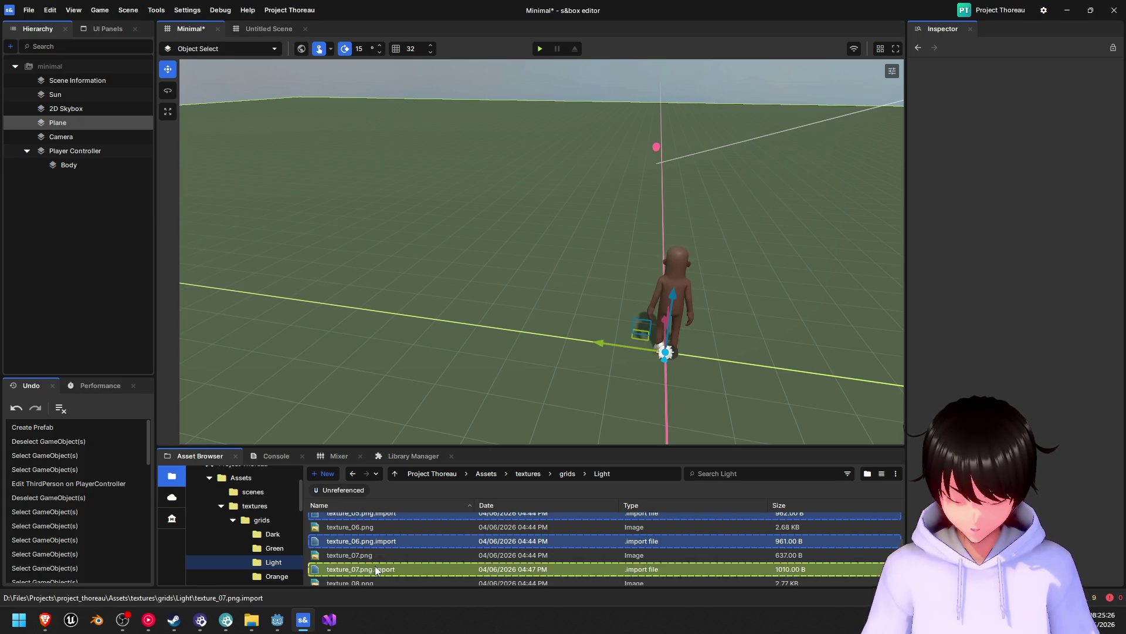
pyautogui.scroll(-1, 375, 565)
pyautogui.keyDown('ctrl'); pyautogui.click(375, 572); pyautogui.keyUp('ctrl')
pyautogui.scroll(-2, 379, 567)
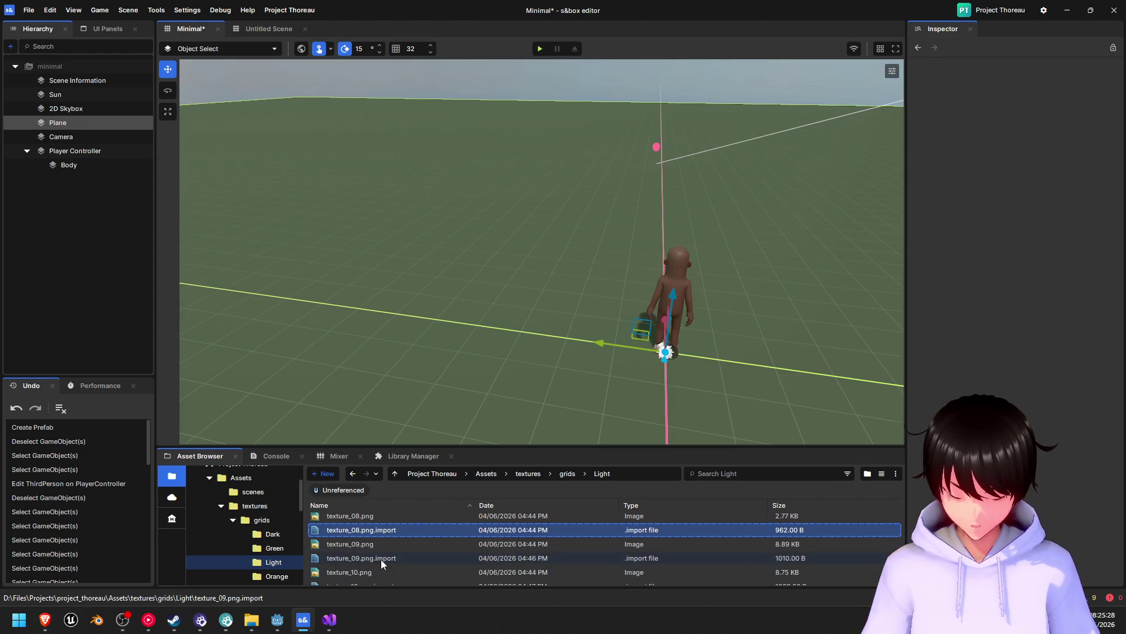
pyautogui.keyDown('ctrl'); pyautogui.click(380, 558); pyautogui.keyUp('ctrl')
pyautogui.scroll(-1, 379, 559)
pyautogui.keyDown('ctrl'); pyautogui.click(378, 560); pyautogui.keyUp('ctrl')
pyautogui.scroll(-2, 374, 566)
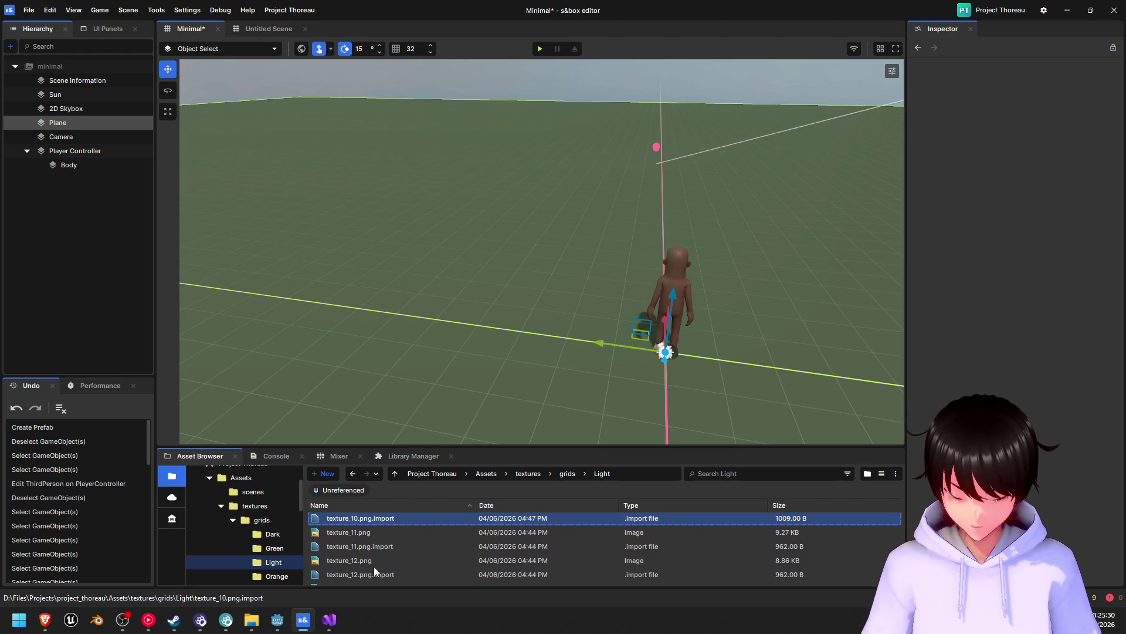
pyautogui.keyDown('ctrl'); pyautogui.click(382, 546); pyautogui.keyUp('ctrl')
pyautogui.scroll(-1, 381, 543)
pyautogui.keyDown('ctrl'); pyautogui.click(368, 554); pyautogui.keyUp('ctrl')
pyautogui.scroll(-1, 368, 554)
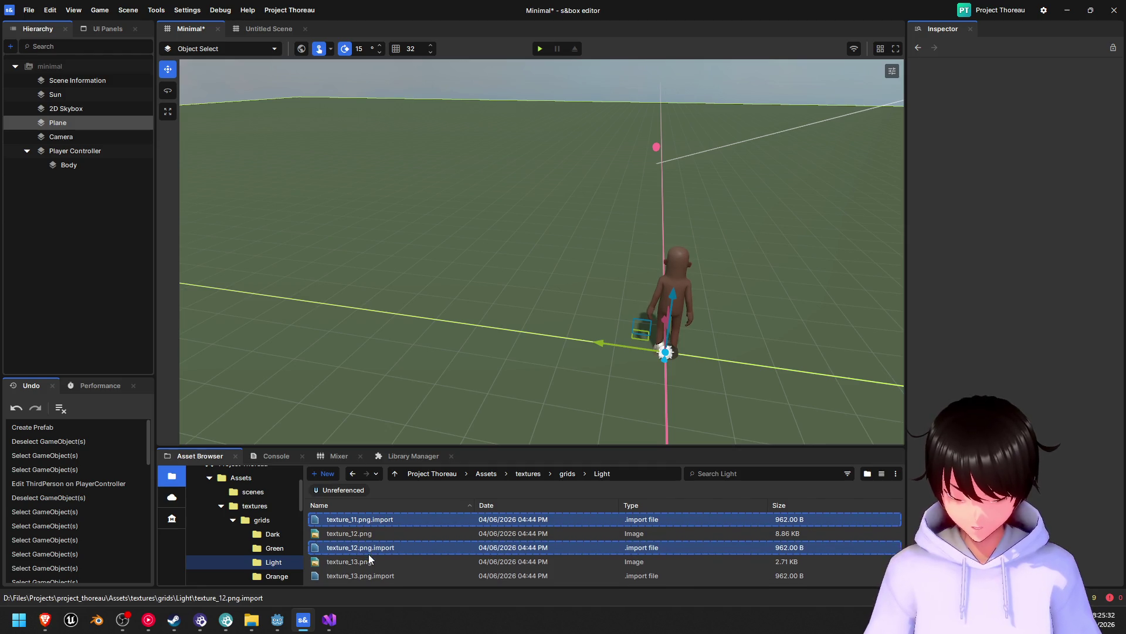
pyautogui.keyDown('ctrl'); pyautogui.click(369, 573); pyautogui.keyUp('ctrl')
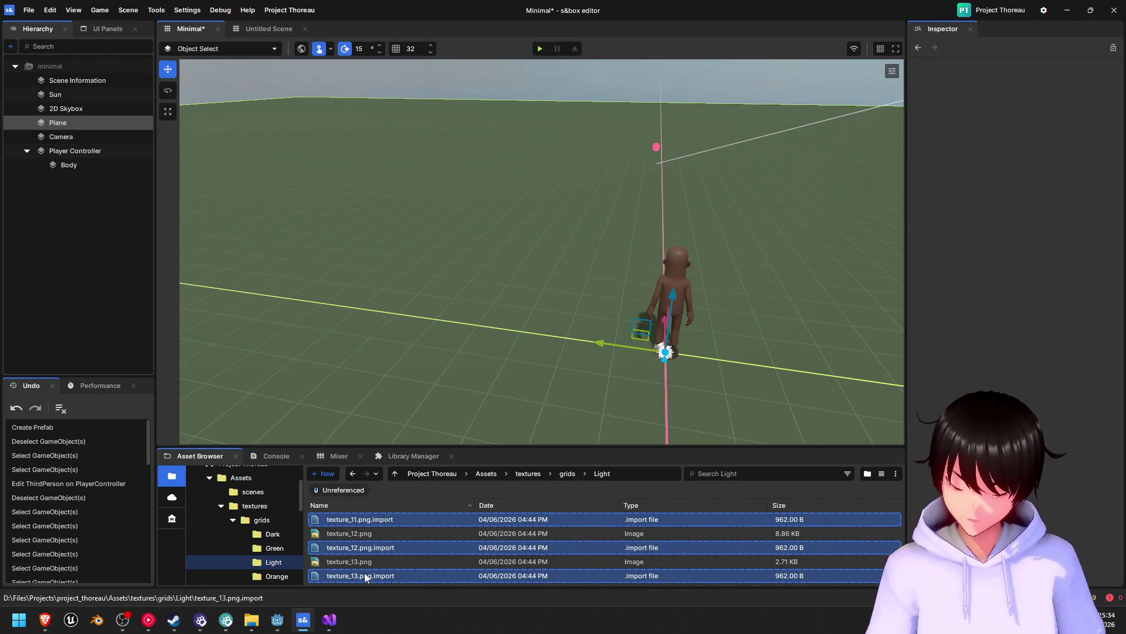
pyautogui.press('Delete')
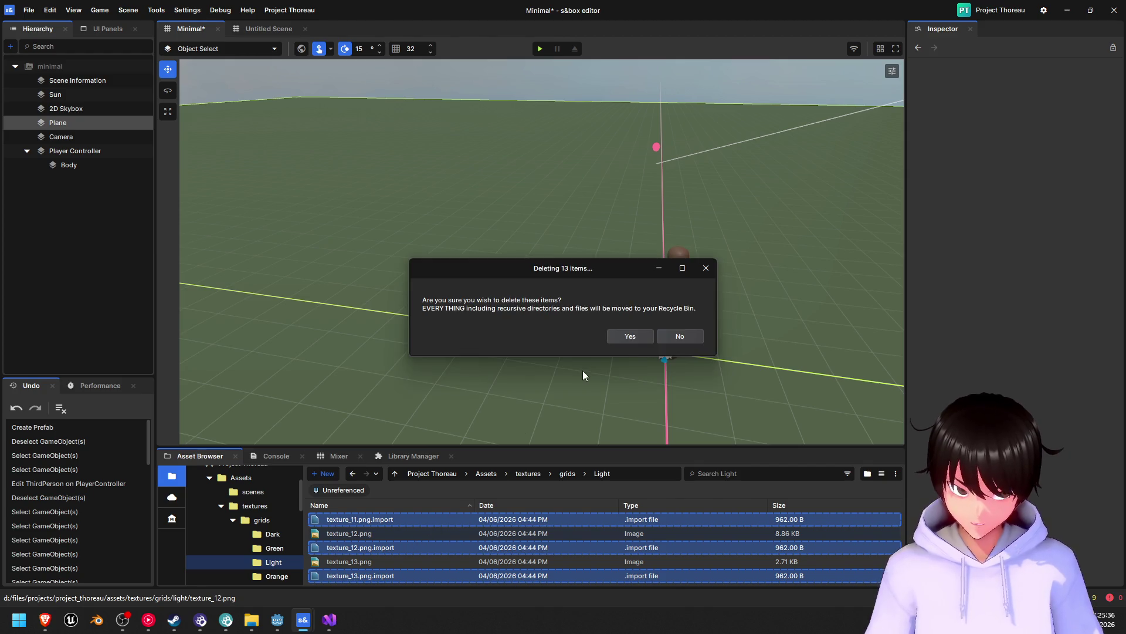
pyautogui.click(625, 336)
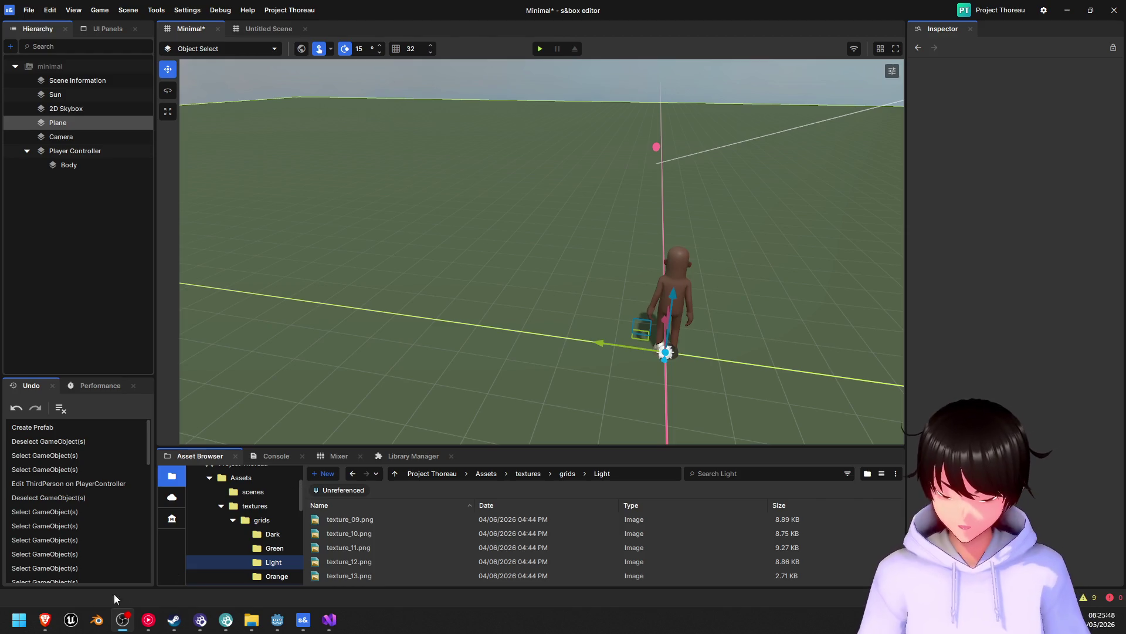
# - Preview the Light textures texture_09, texture_06, texture_07, texture_08 and texture_13 in the Inspector
pyautogui.click(303, 620)
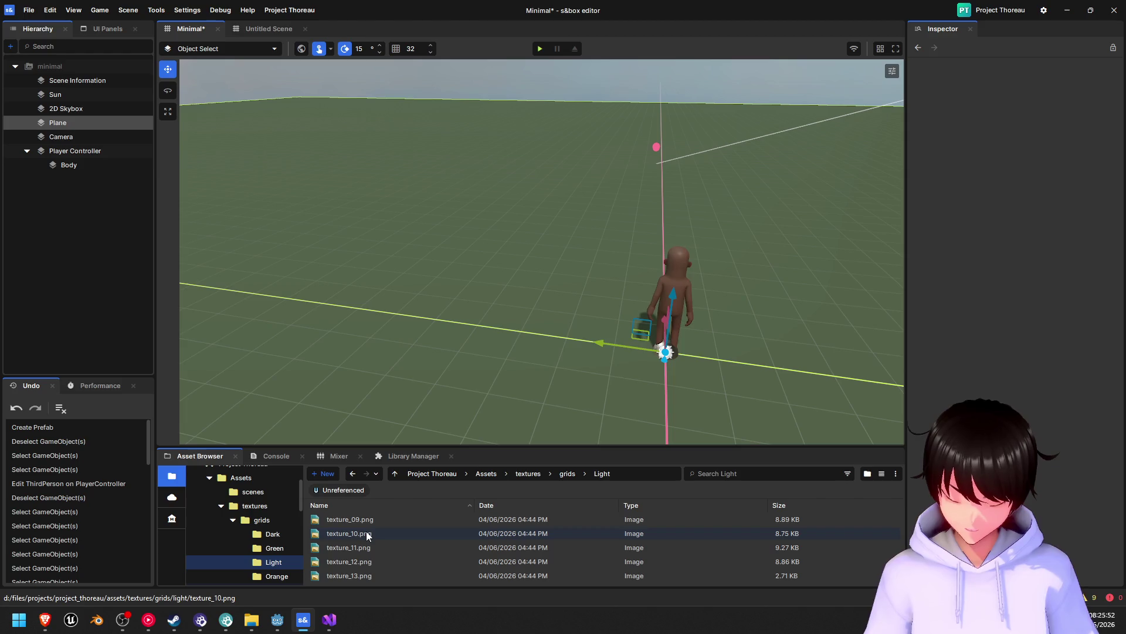
pyautogui.click(378, 519)
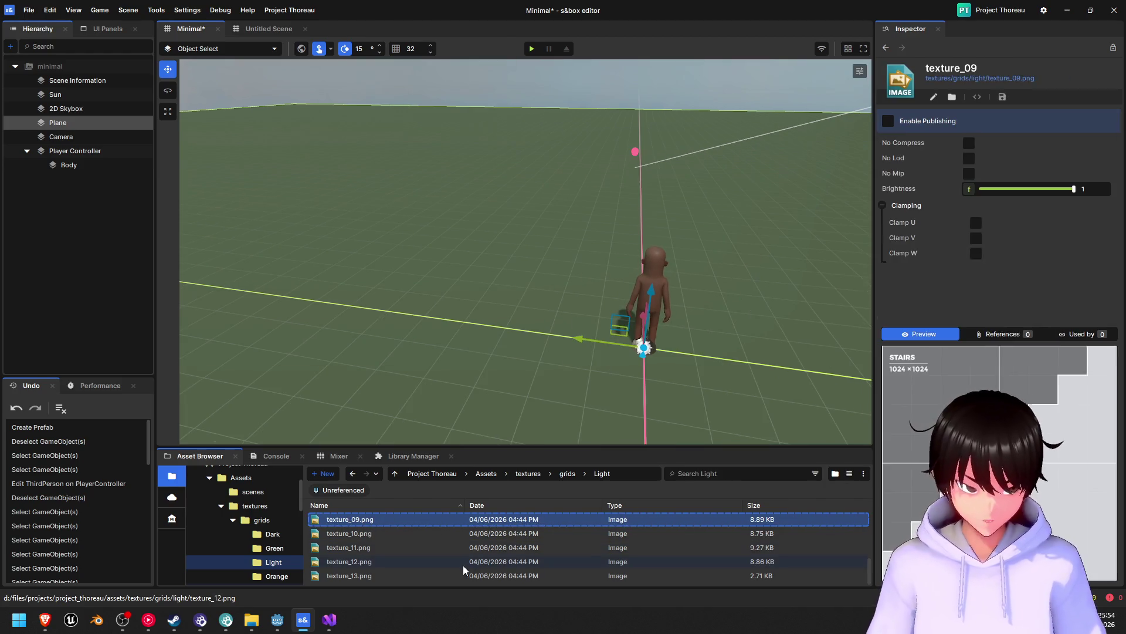
pyautogui.scroll(3, 370, 531)
pyautogui.click(362, 545)
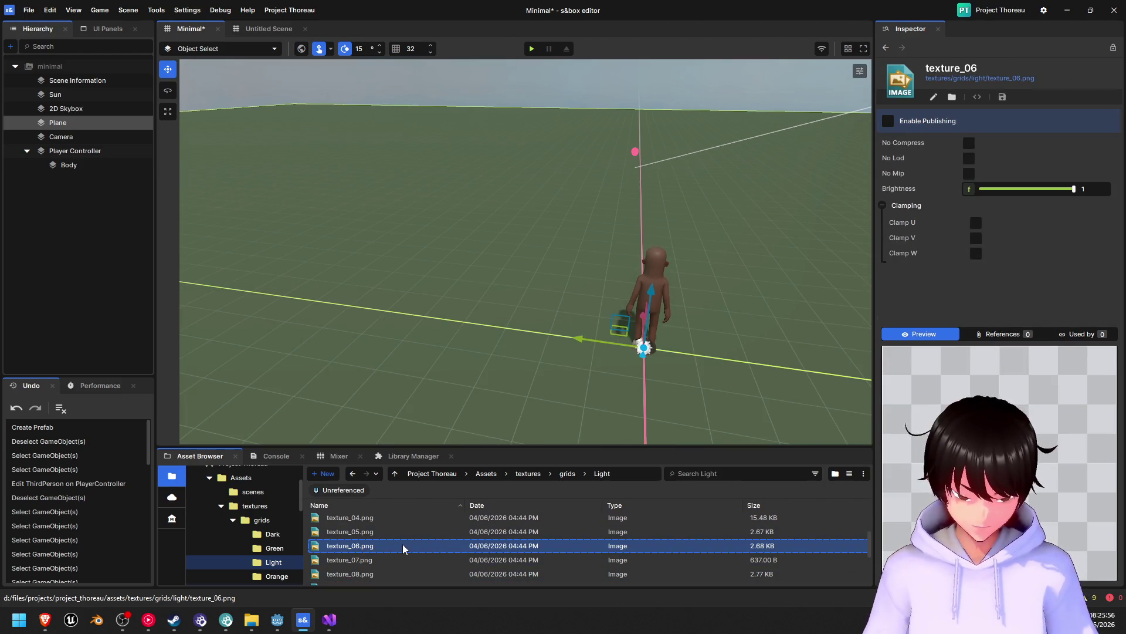
pyautogui.scroll(1, 403, 546)
pyautogui.click(361, 564)
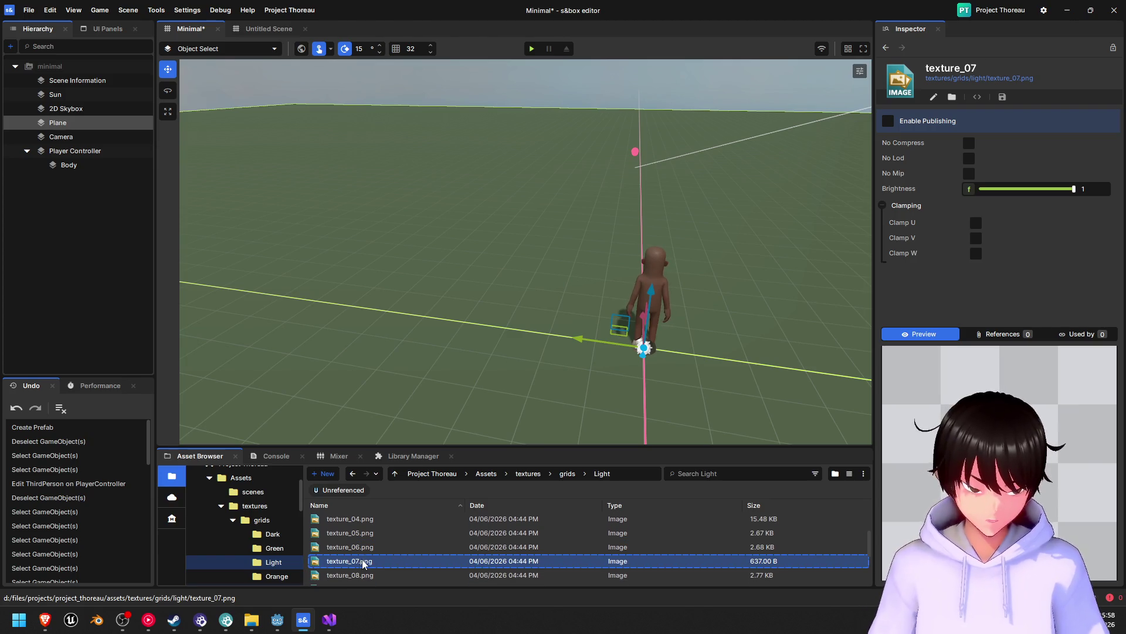
pyautogui.scroll(-1, 369, 557)
pyautogui.click(377, 551)
pyautogui.scroll(-1, 378, 556)
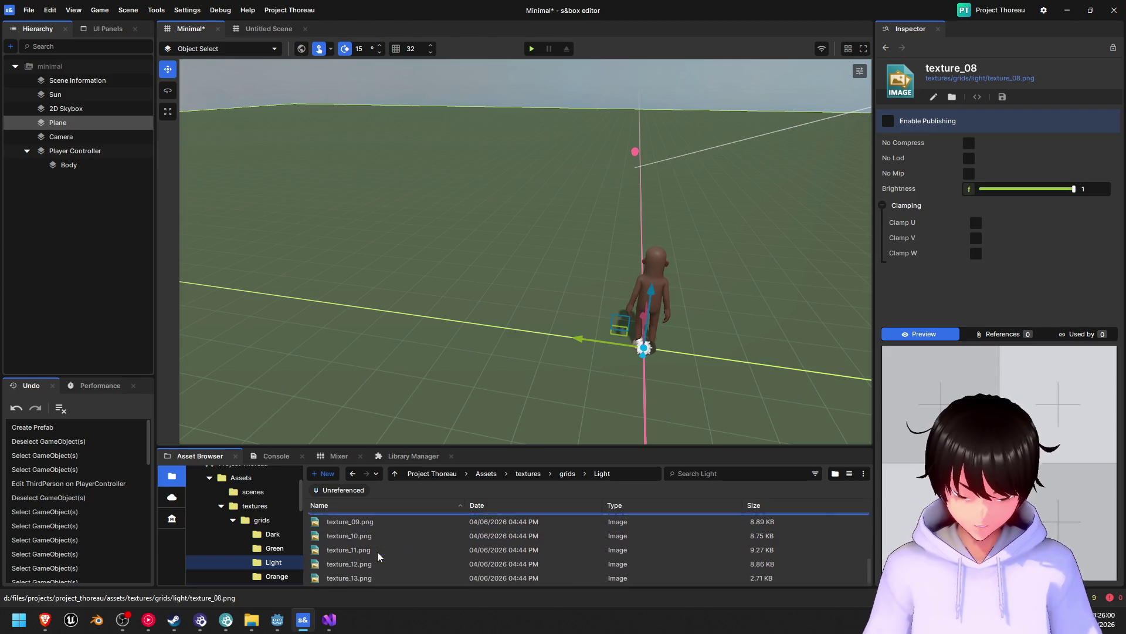
pyautogui.scroll(-1, 378, 557)
pyautogui.click(380, 576)
# - Step back from texture_12 to texture_05, settle on checkered texture_06, and select the ground plane
pyautogui.click(390, 561)
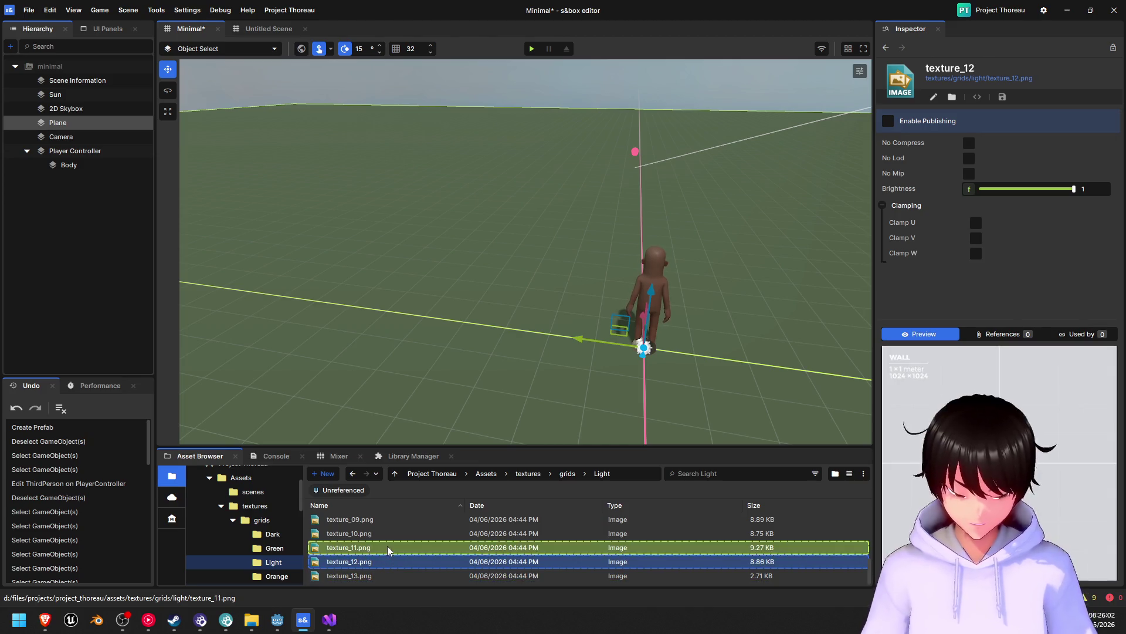
pyautogui.click(388, 547)
pyautogui.click(388, 533)
pyautogui.scroll(1, 384, 539)
pyautogui.click(387, 542)
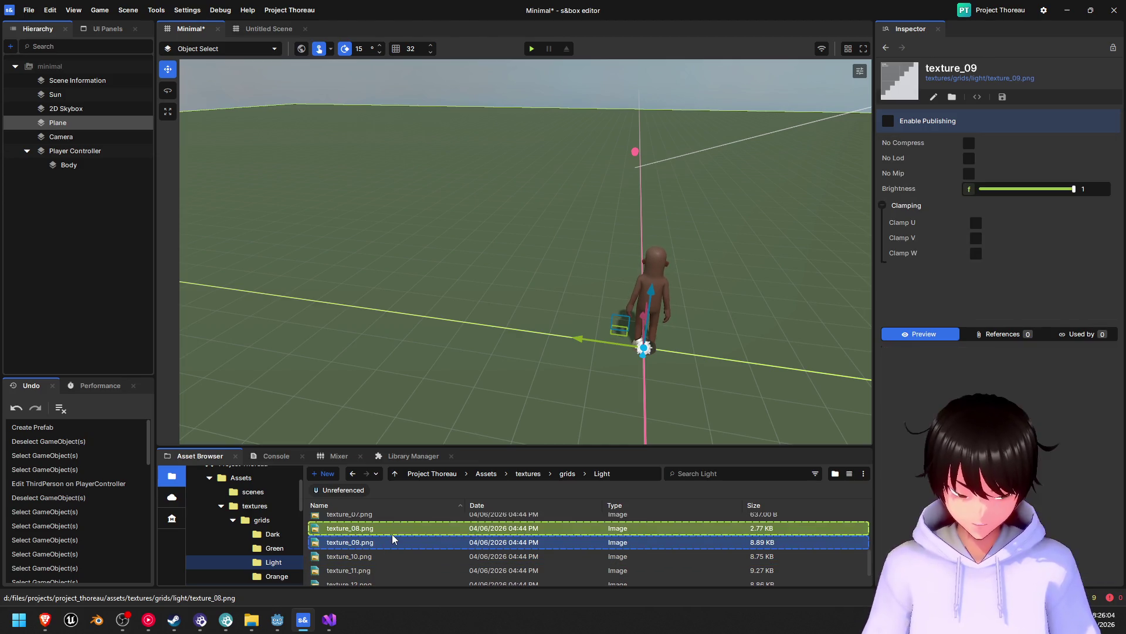
pyautogui.click(393, 528)
pyautogui.click(396, 517)
pyautogui.scroll(1, 396, 528)
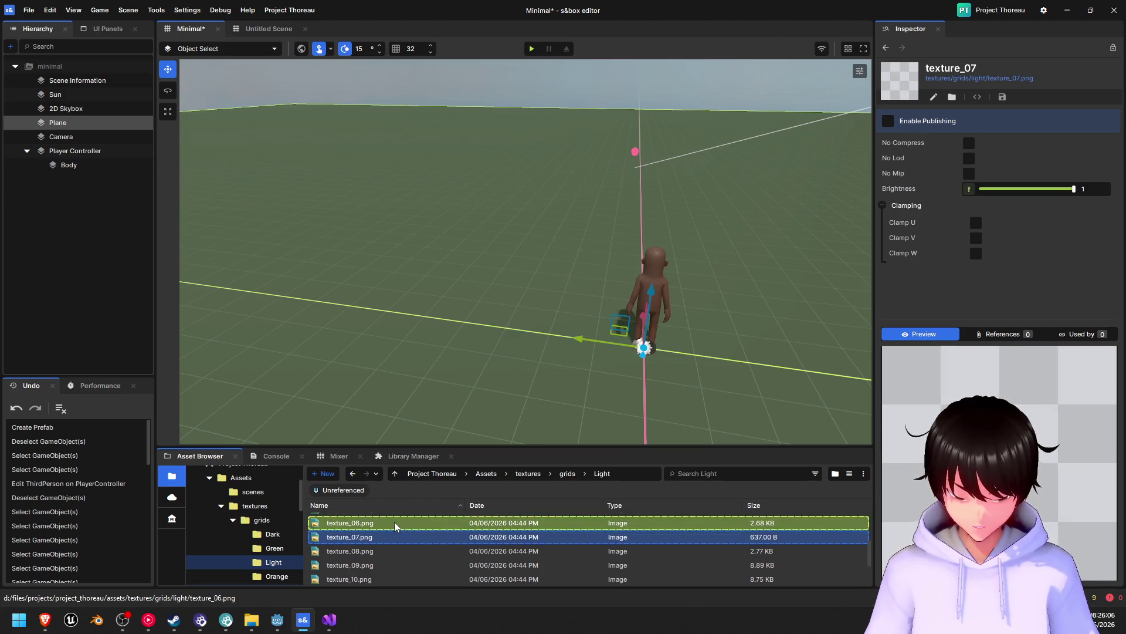
pyautogui.click(395, 525)
pyautogui.scroll(2, 393, 534)
pyautogui.click(393, 535)
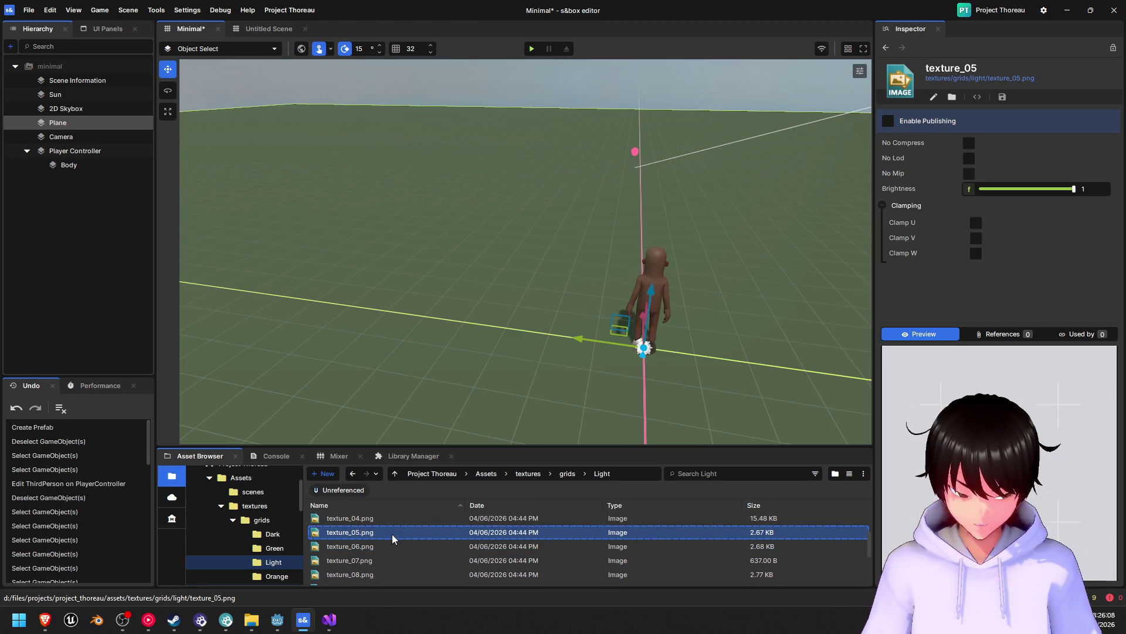
pyautogui.click(387, 547)
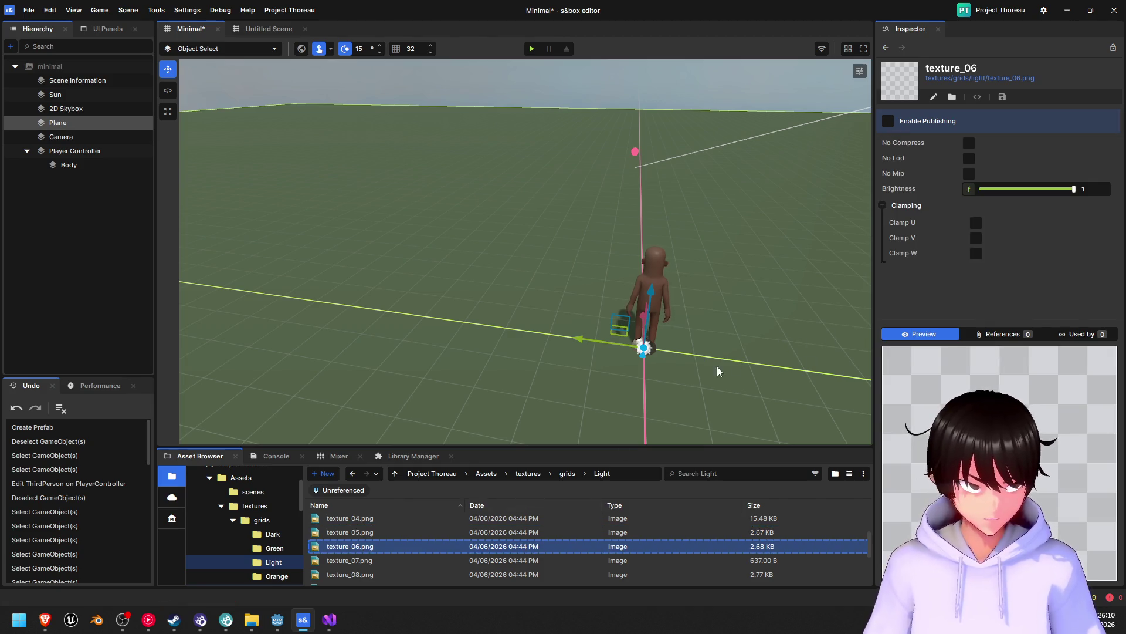
pyautogui.click(455, 370)
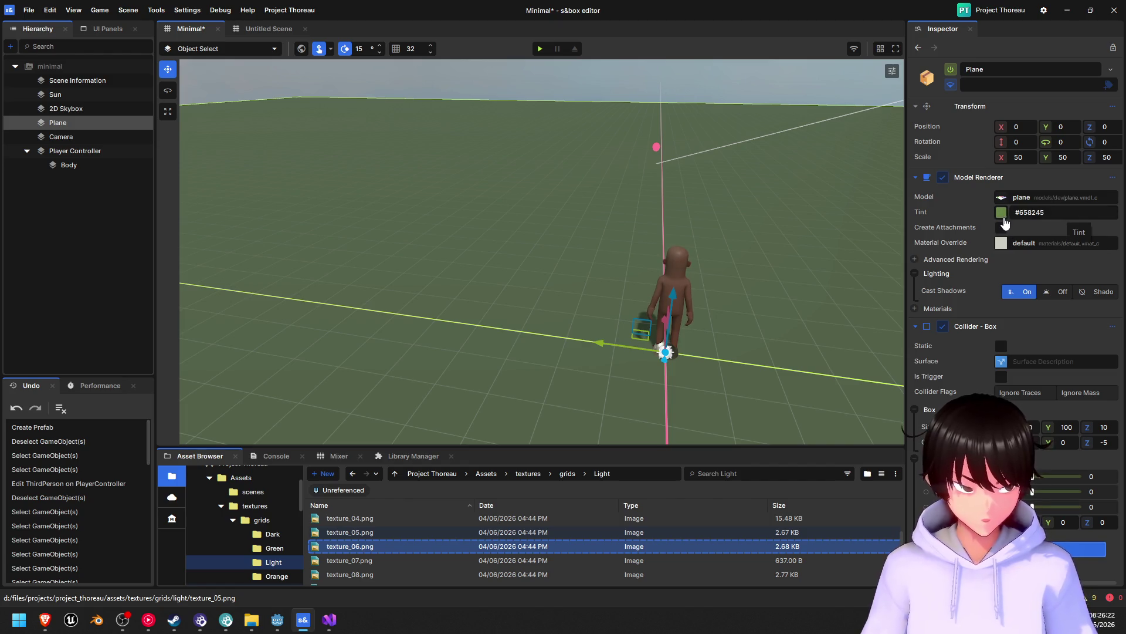
# - Try applying texture_06 directly as the plane's material, then return to the Assets folder
pyautogui.click(1055, 212)
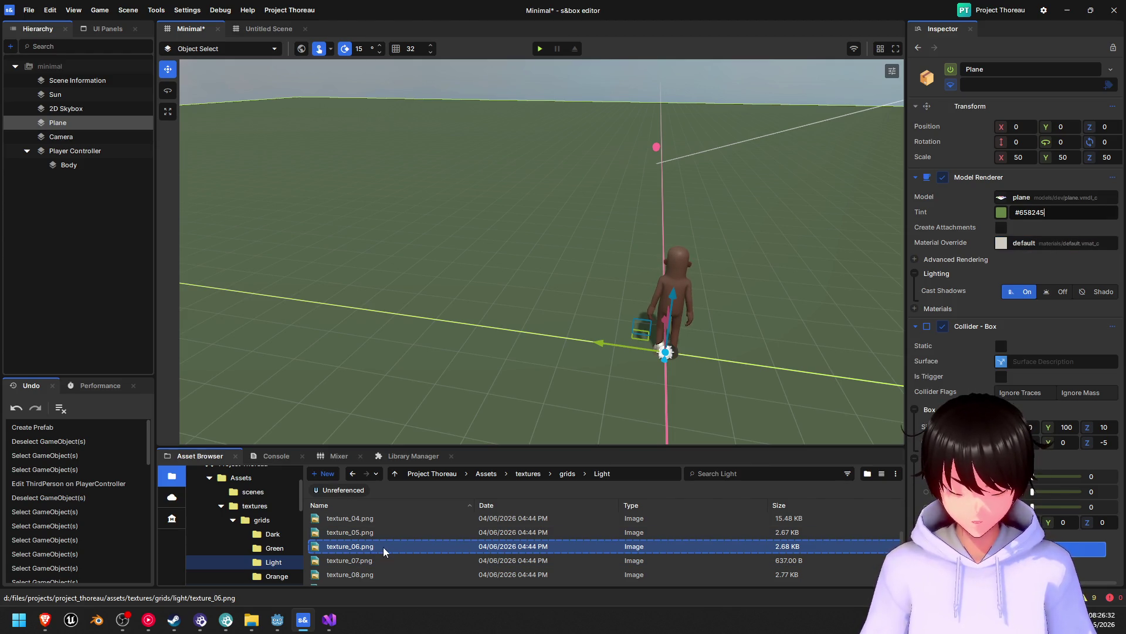
pyautogui.moveTo(383, 547)
pyautogui.mouseDown()
pyautogui.moveTo(1064, 266)
pyautogui.moveTo(1029, 244)
pyautogui.moveTo(979, 282)
pyautogui.mouseUp()
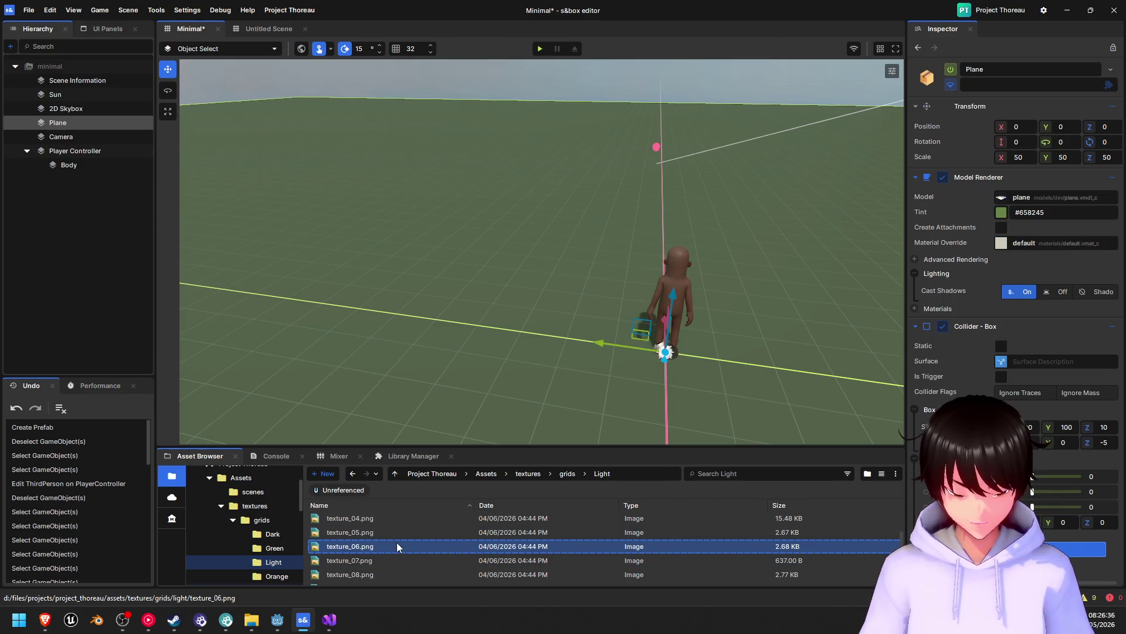
pyautogui.moveTo(472, 514); pyautogui.dragTo(1055, 243)
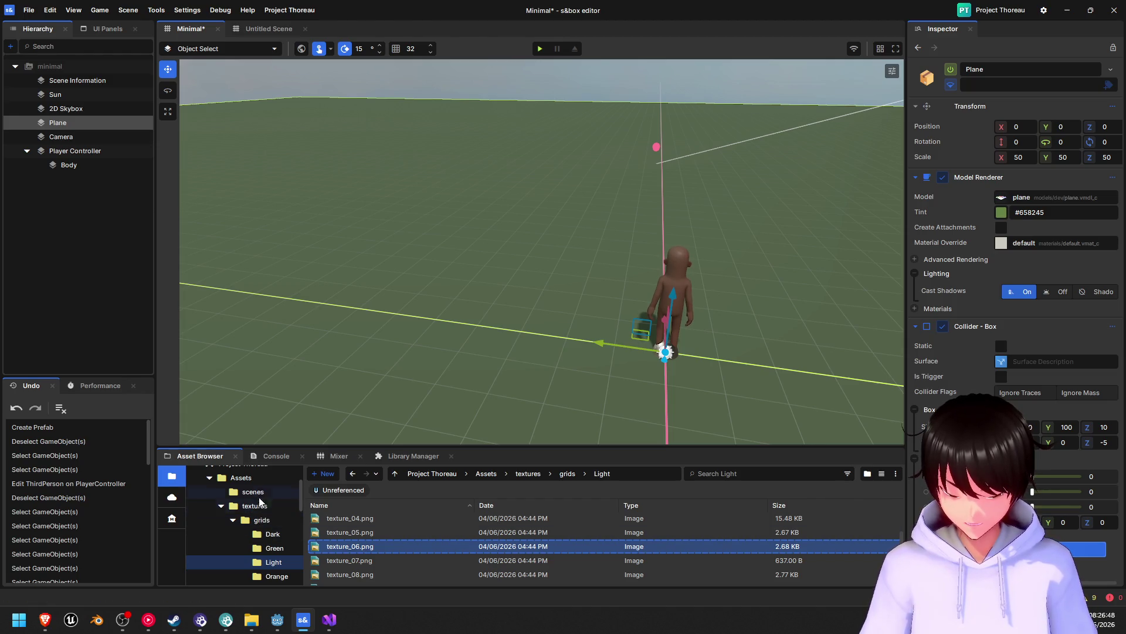
pyautogui.click(251, 477)
# - Create a folder named 'materials' in Assets and open it
pyautogui.rightClick(399, 556)
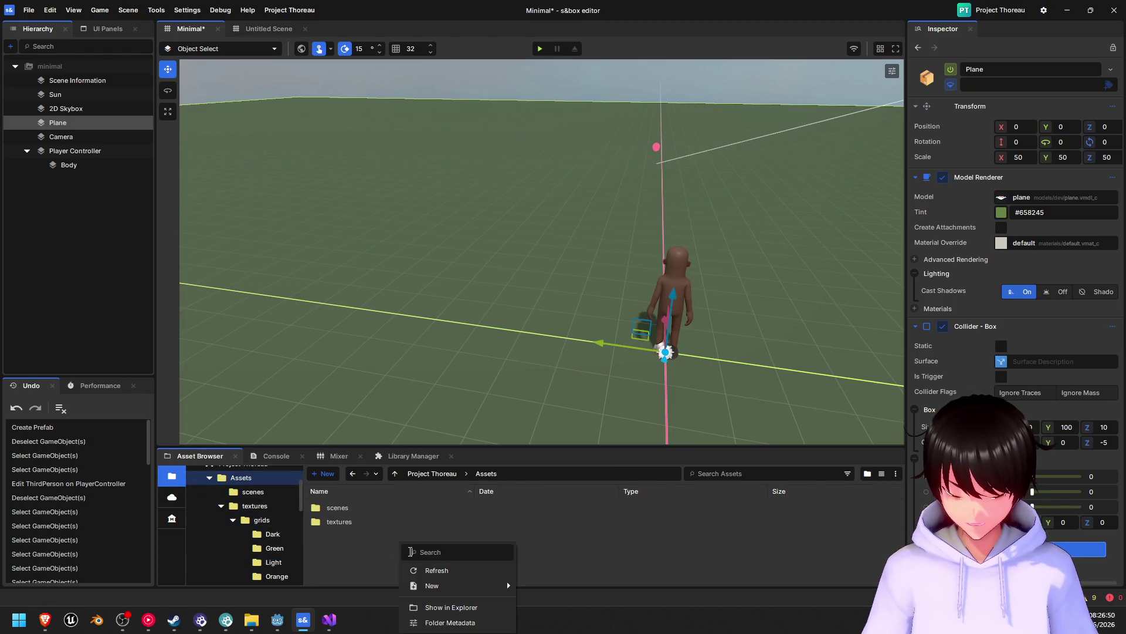
pyautogui.moveTo(507, 581)
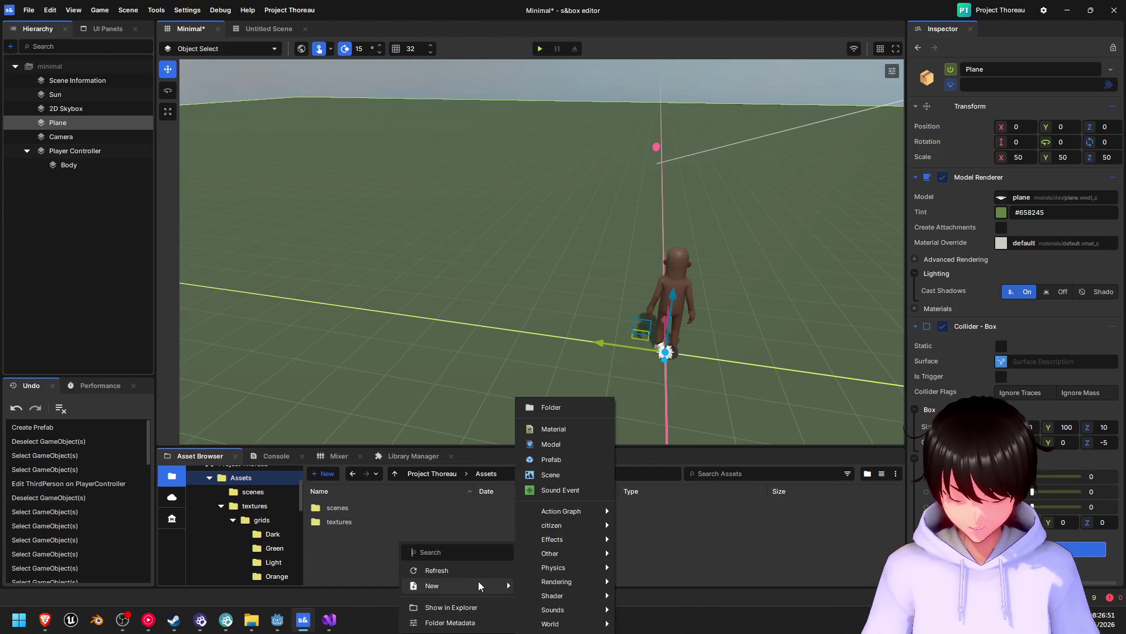
pyautogui.click(566, 428)
pyautogui.click(385, 572)
pyautogui.rightClick(385, 573)
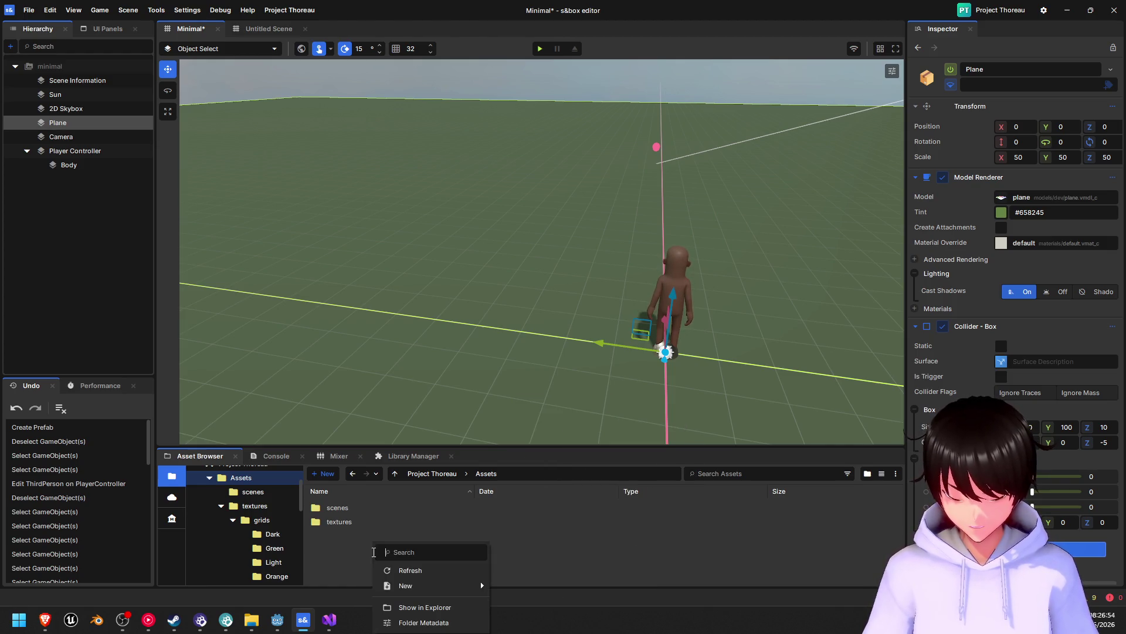
pyautogui.moveTo(425, 590)
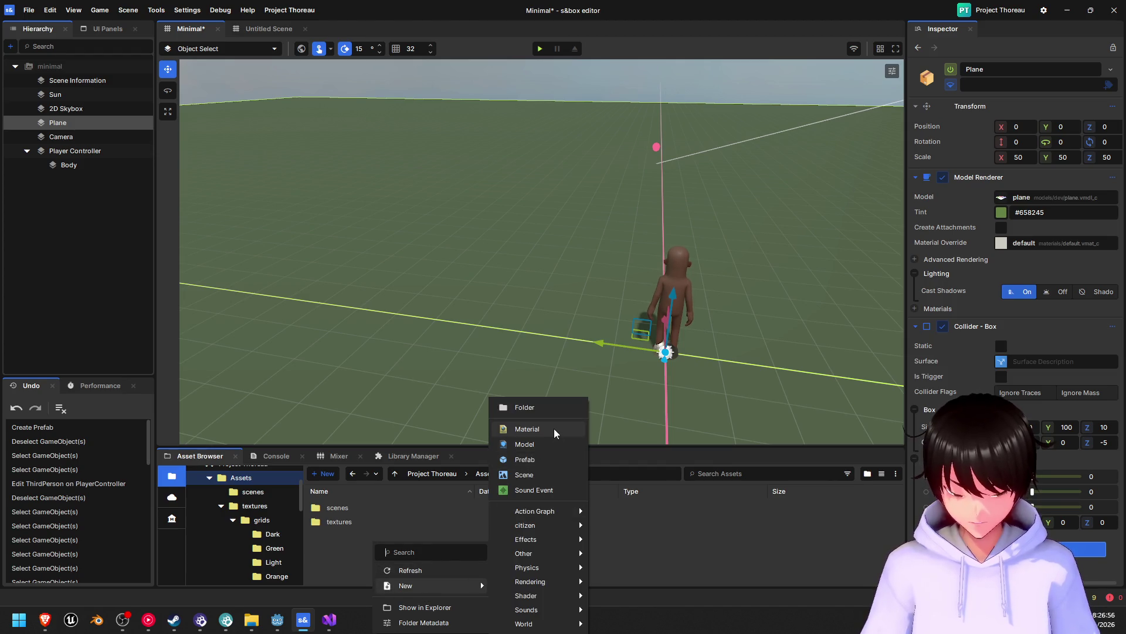
pyautogui.click(551, 408)
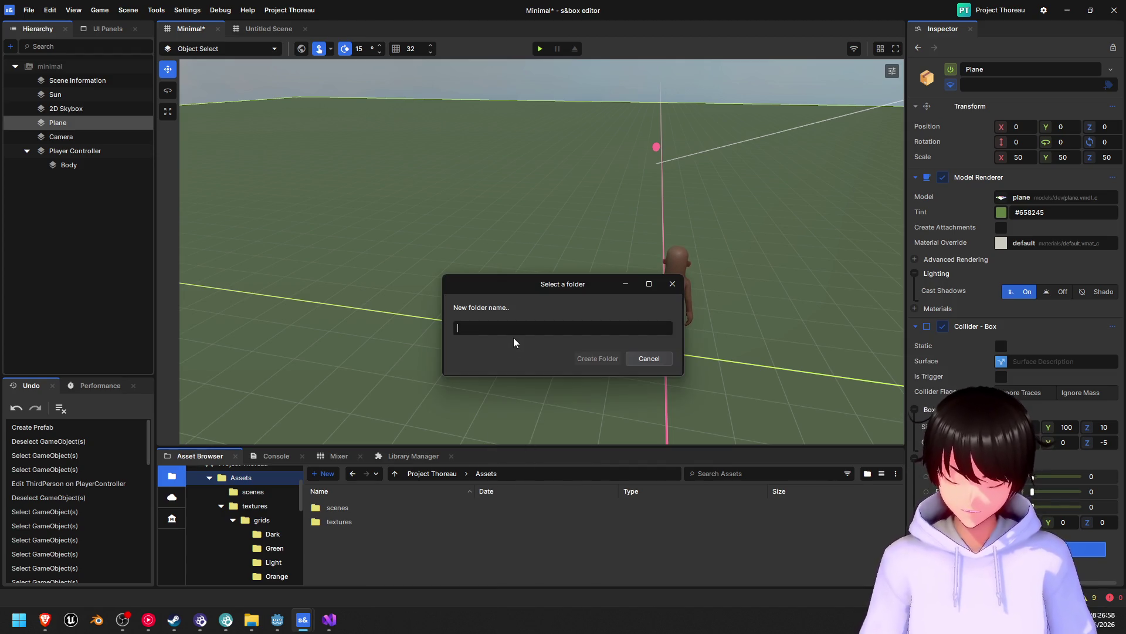
pyautogui.write('material')
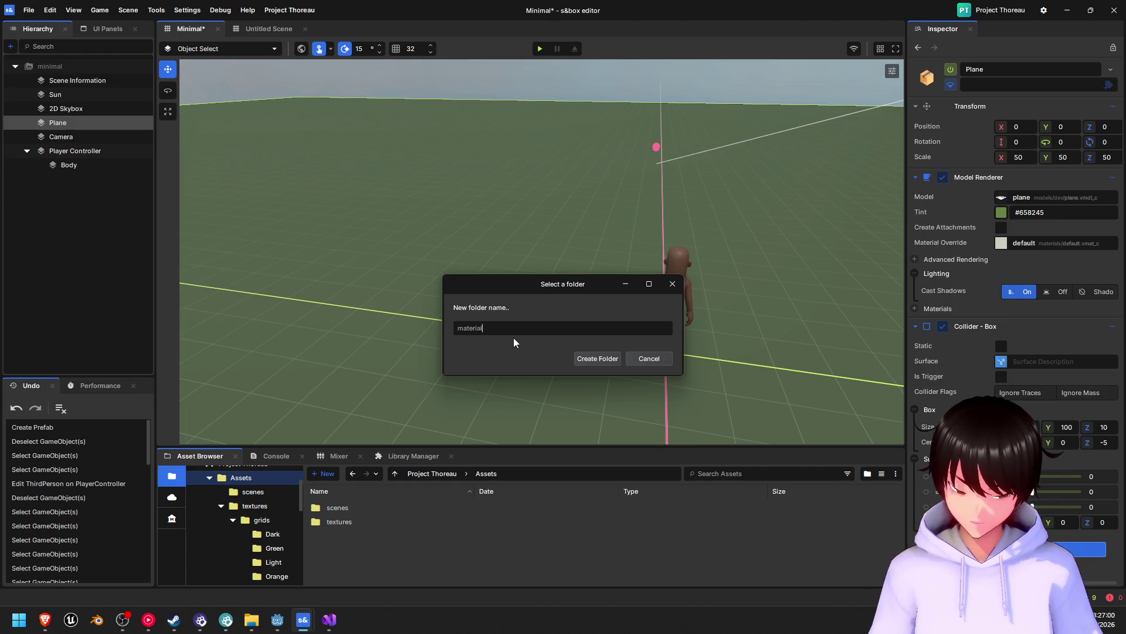
pyautogui.write('s')
pyautogui.press('Return')
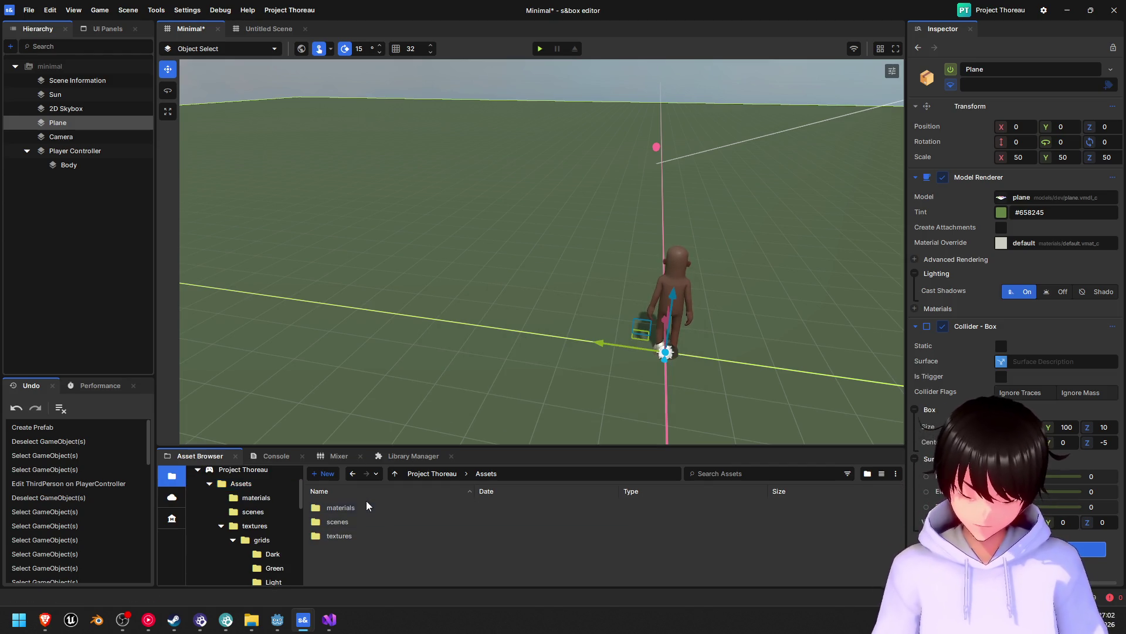
pyautogui.doubleClick(364, 508)
# - Create a material named Floor, rename it to lowercase floor.vmat, and open it
pyautogui.rightClick(386, 514)
pyautogui.moveTo(427, 554)
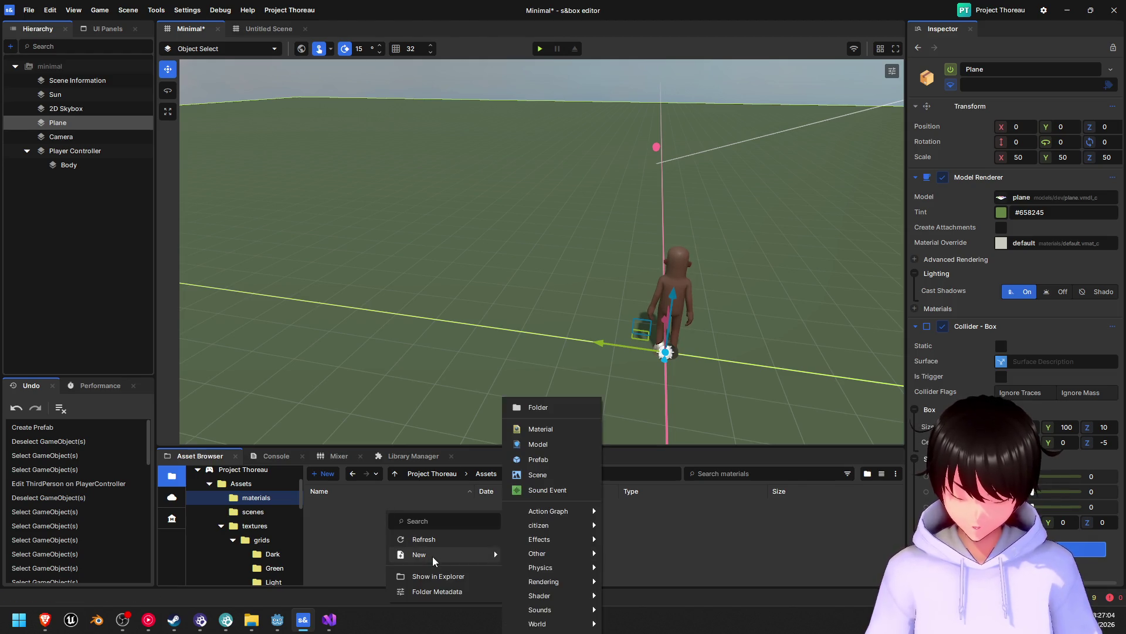
pyautogui.click(541, 429)
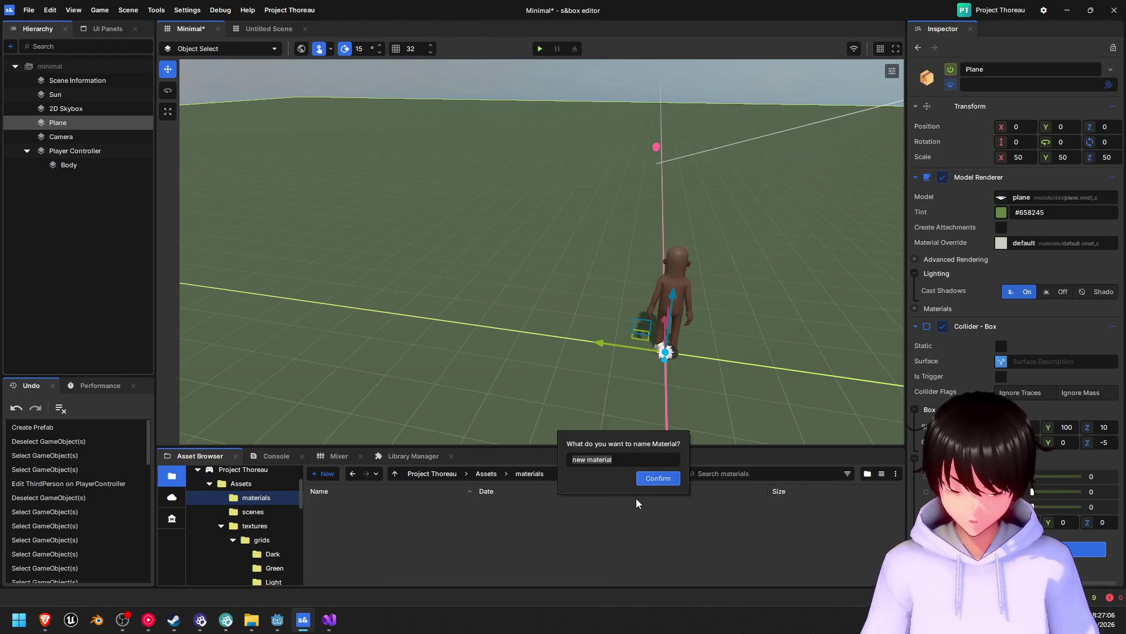
pyautogui.write('f')
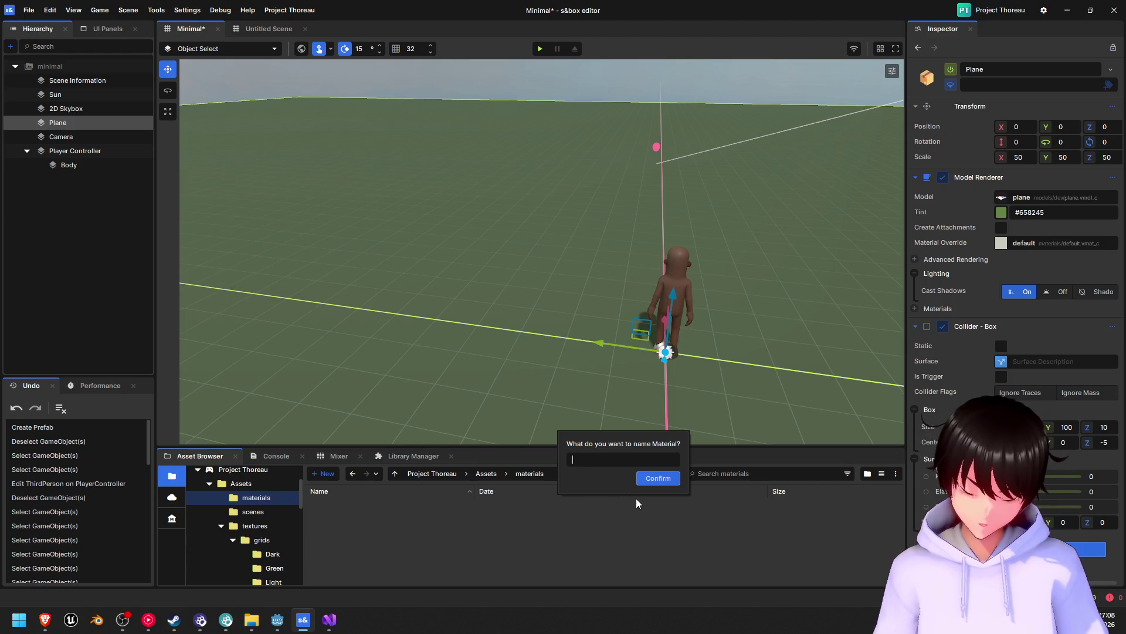
pyautogui.write('Floor')
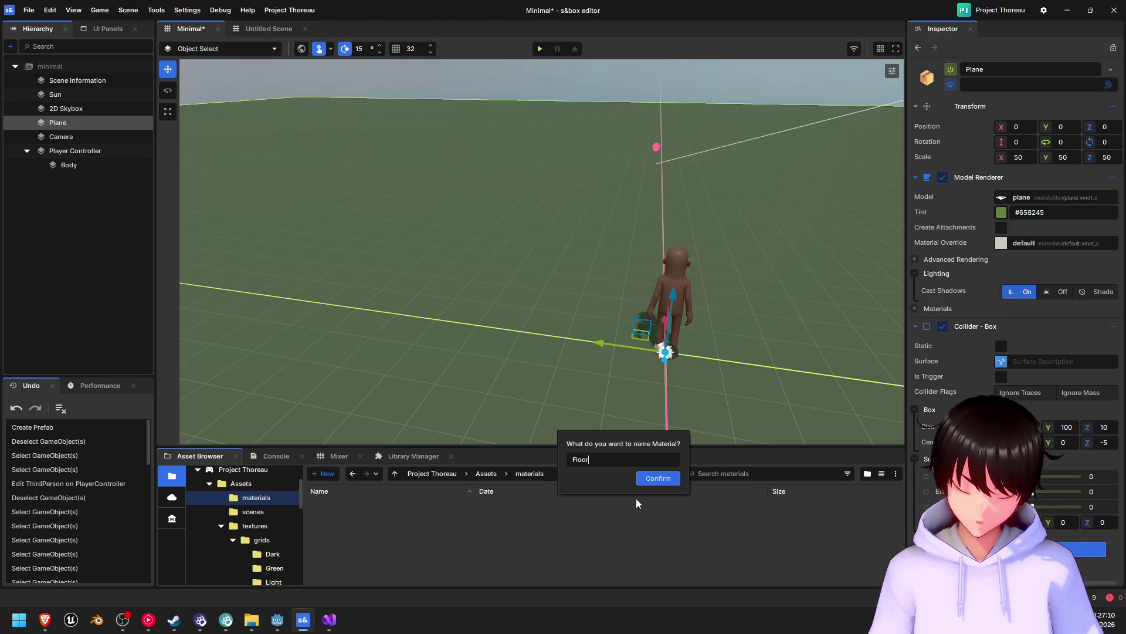
pyautogui.press('Return')
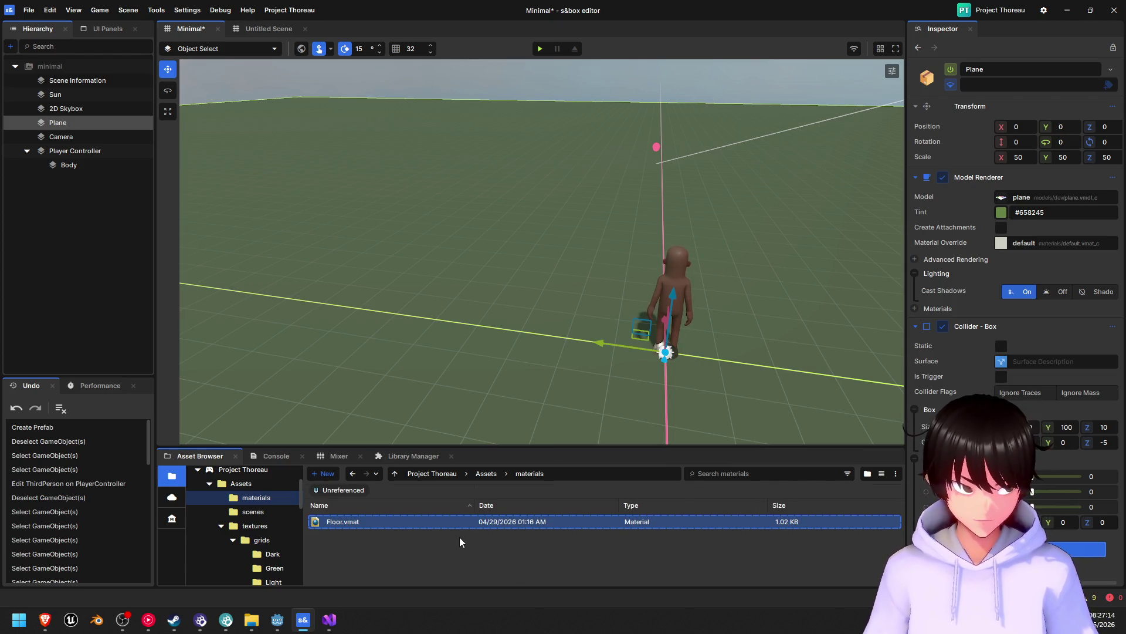
pyautogui.rightClick(339, 526)
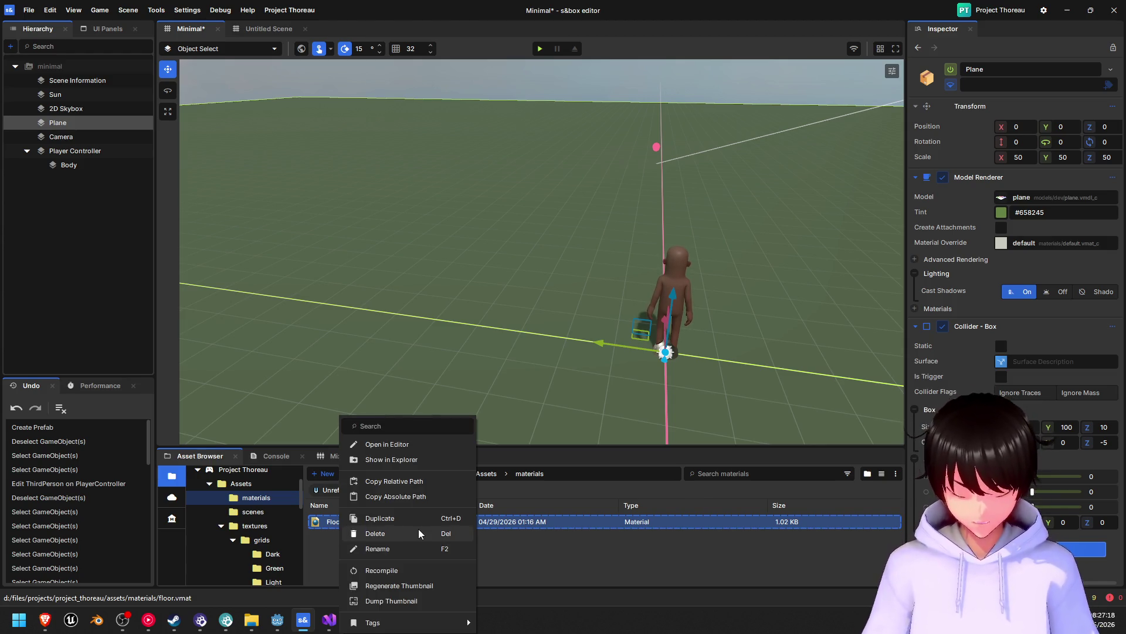
pyautogui.click(392, 548)
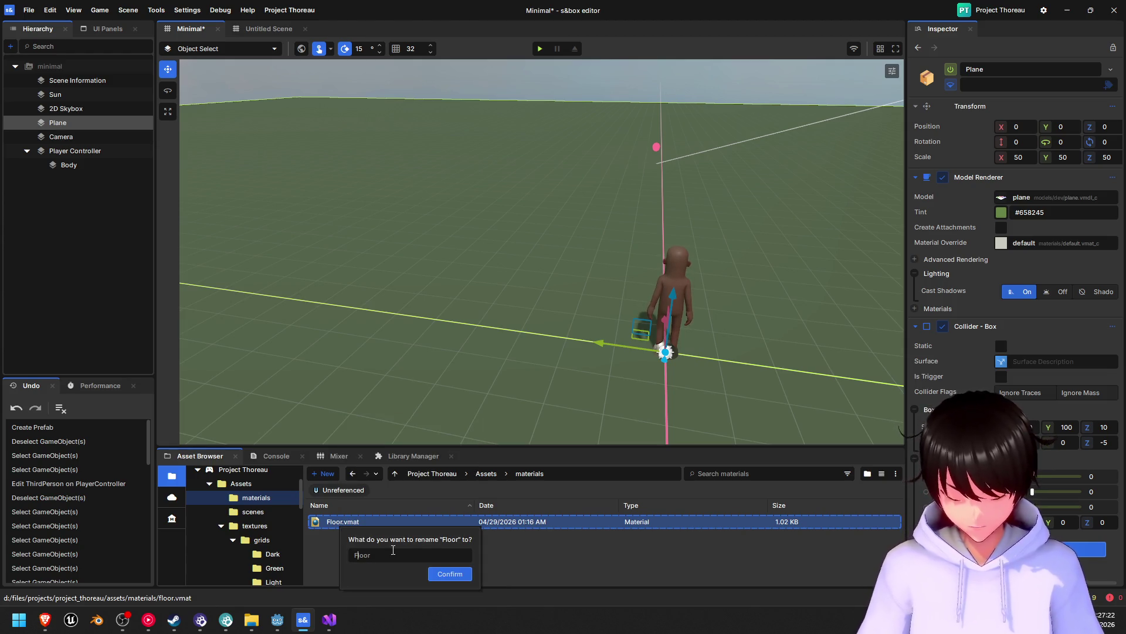
pyautogui.press('Return')
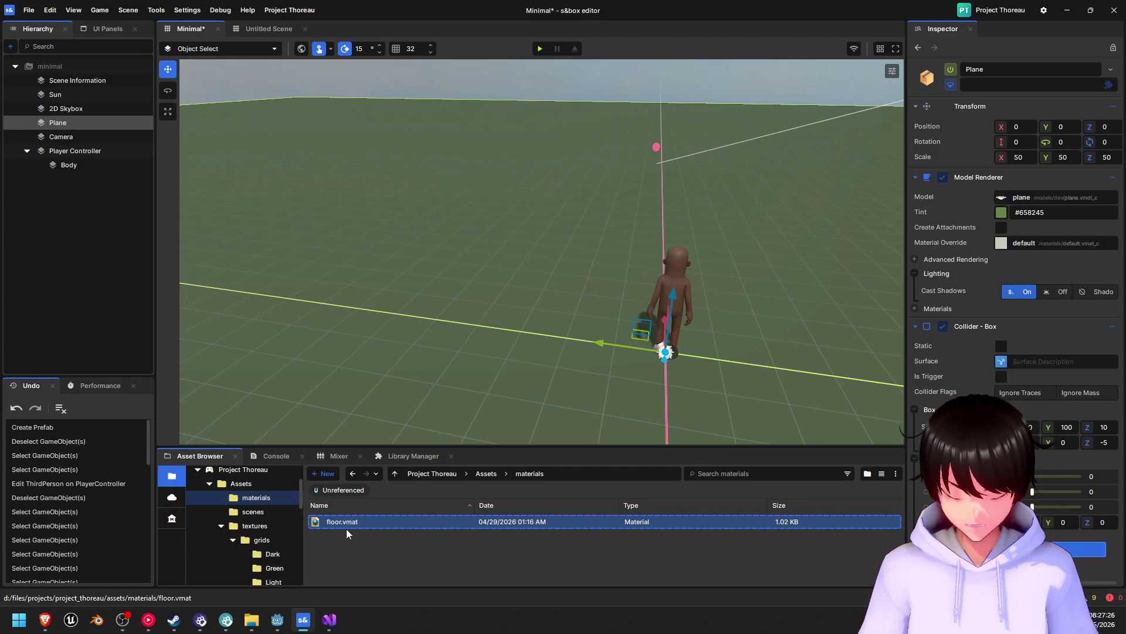
pyautogui.doubleClick(377, 522)
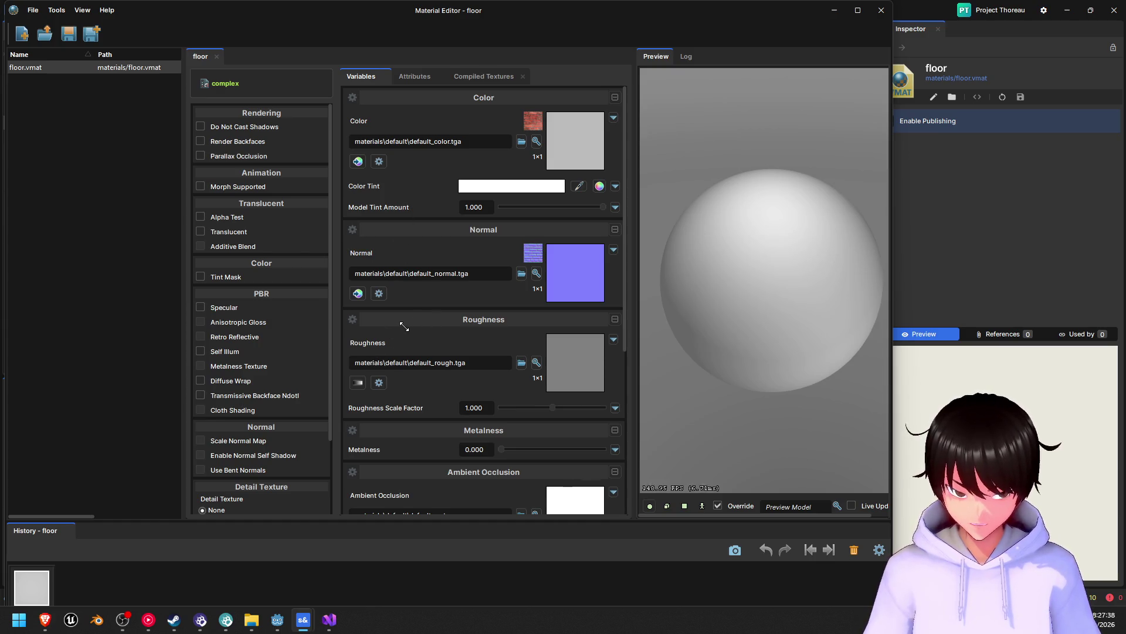
pyautogui.scroll(-5, 410, 324)
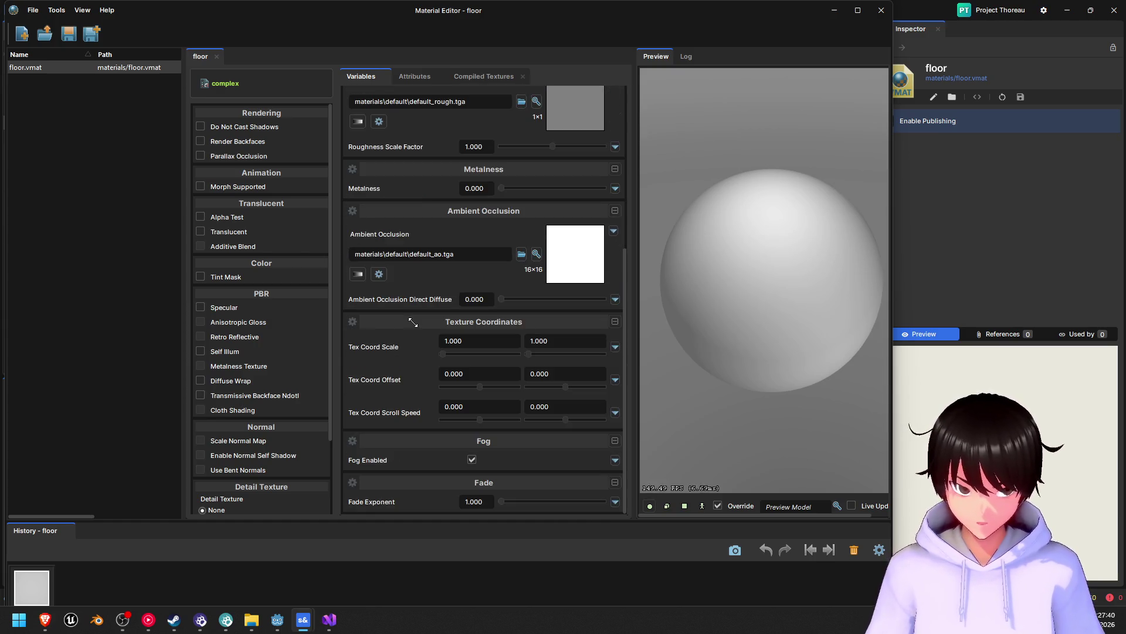
pyautogui.scroll(5, 413, 323)
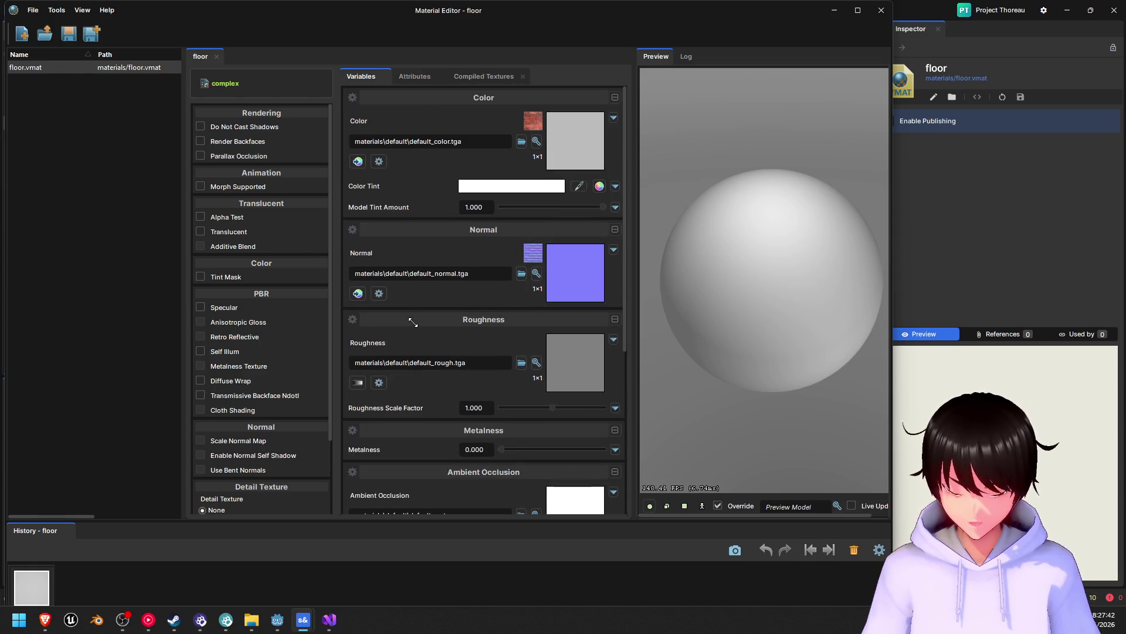
pyautogui.click(485, 141)
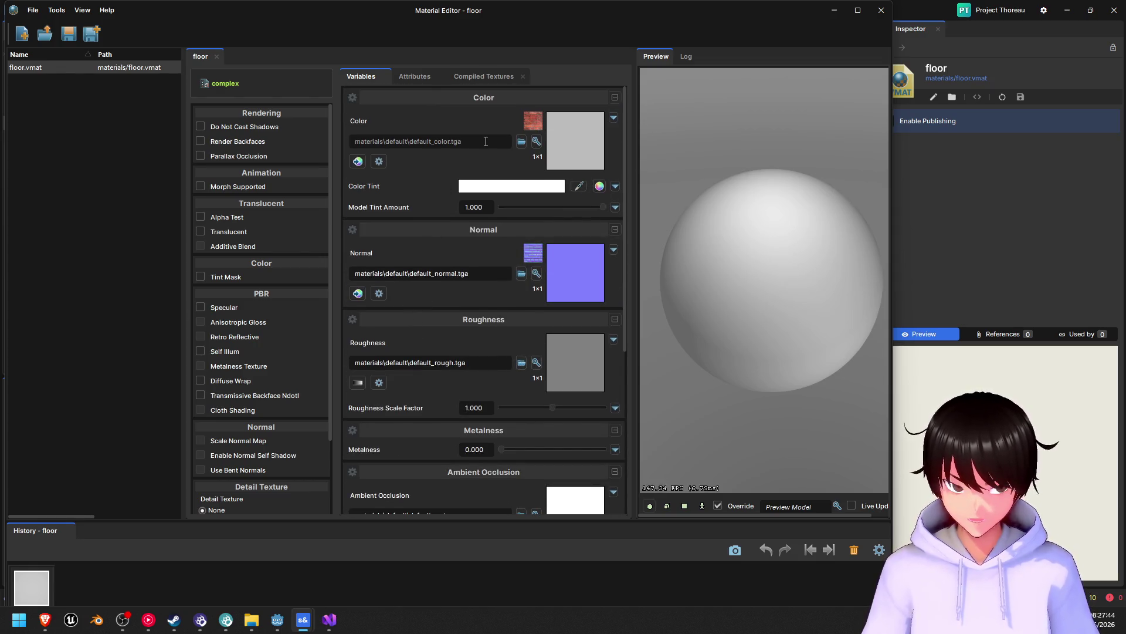
pyautogui.click(592, 146)
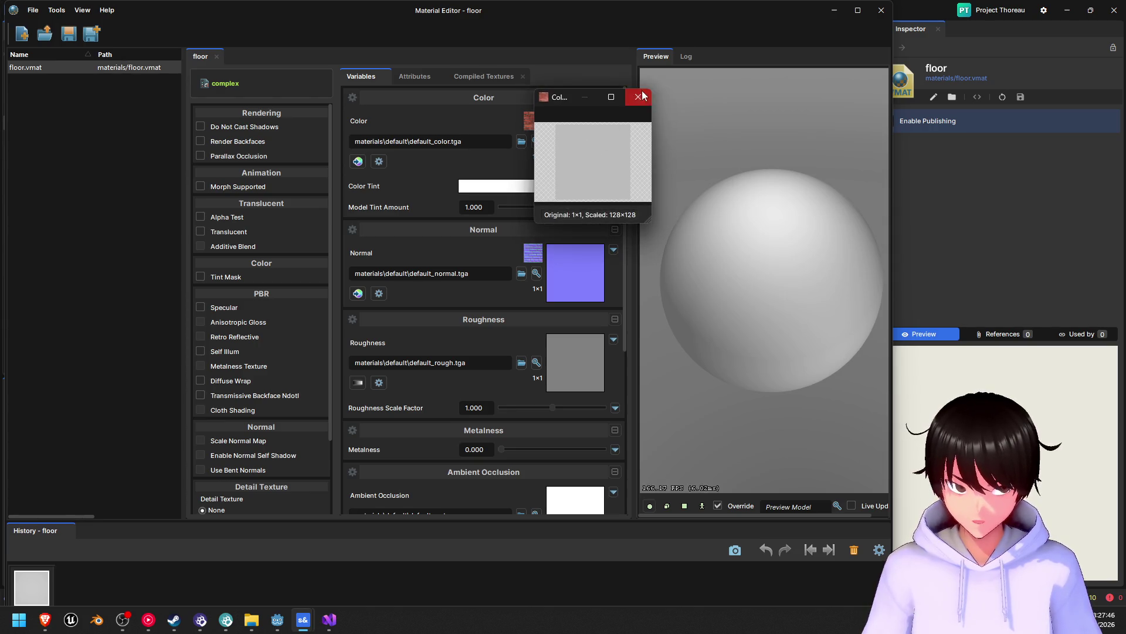
pyautogui.click(640, 96)
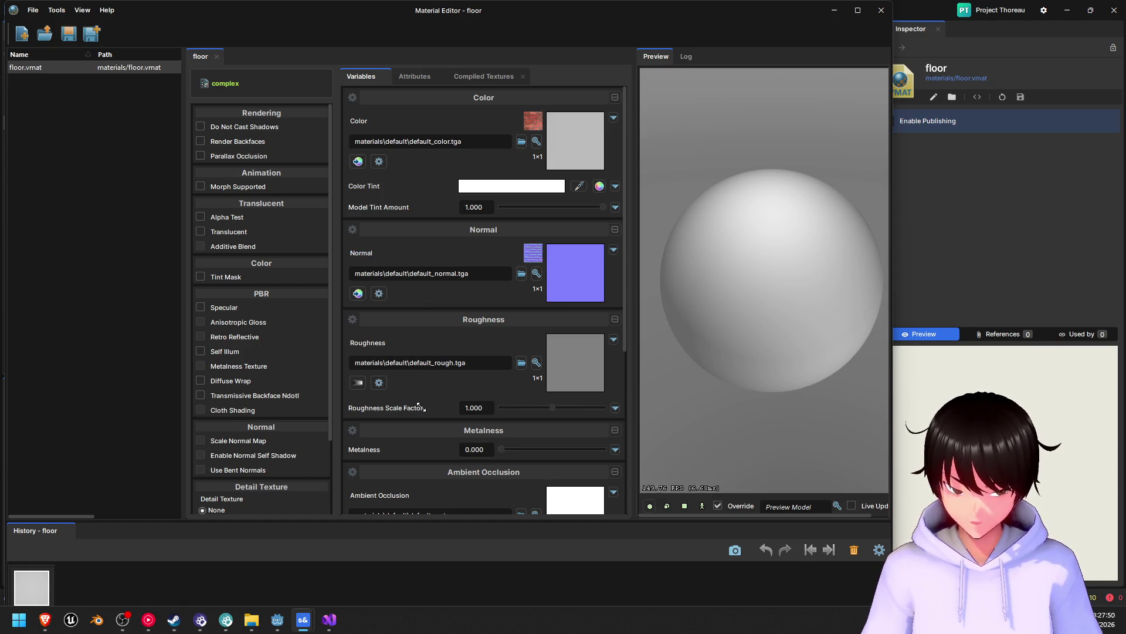
pyautogui.scroll(-5, 418, 390)
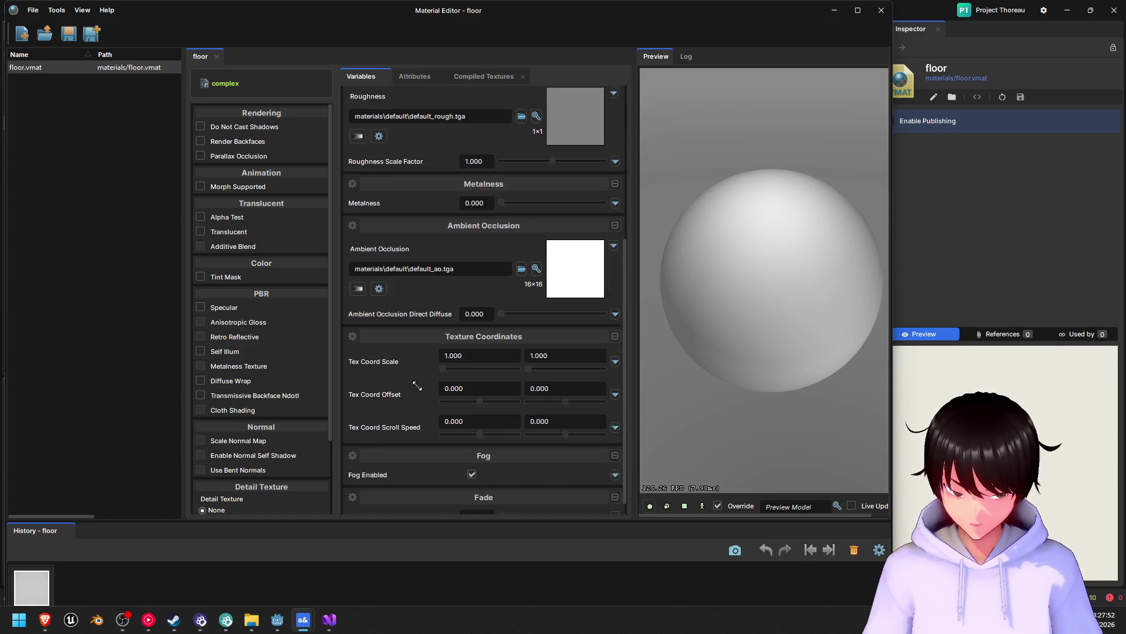
pyautogui.scroll(5, 418, 389)
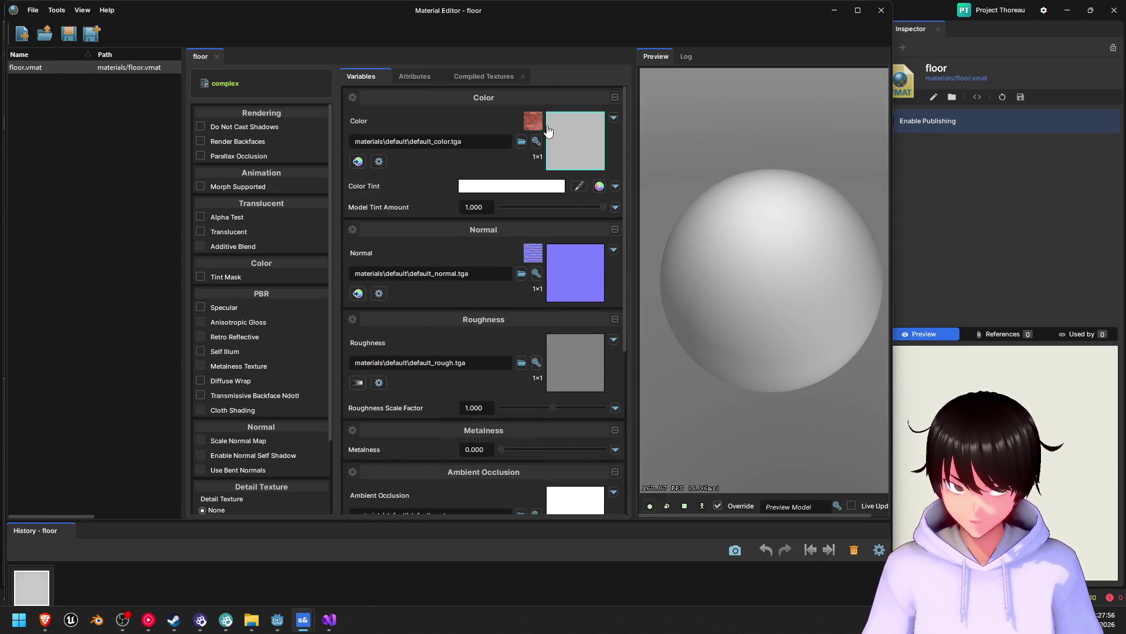
pyautogui.moveTo(569, 151)
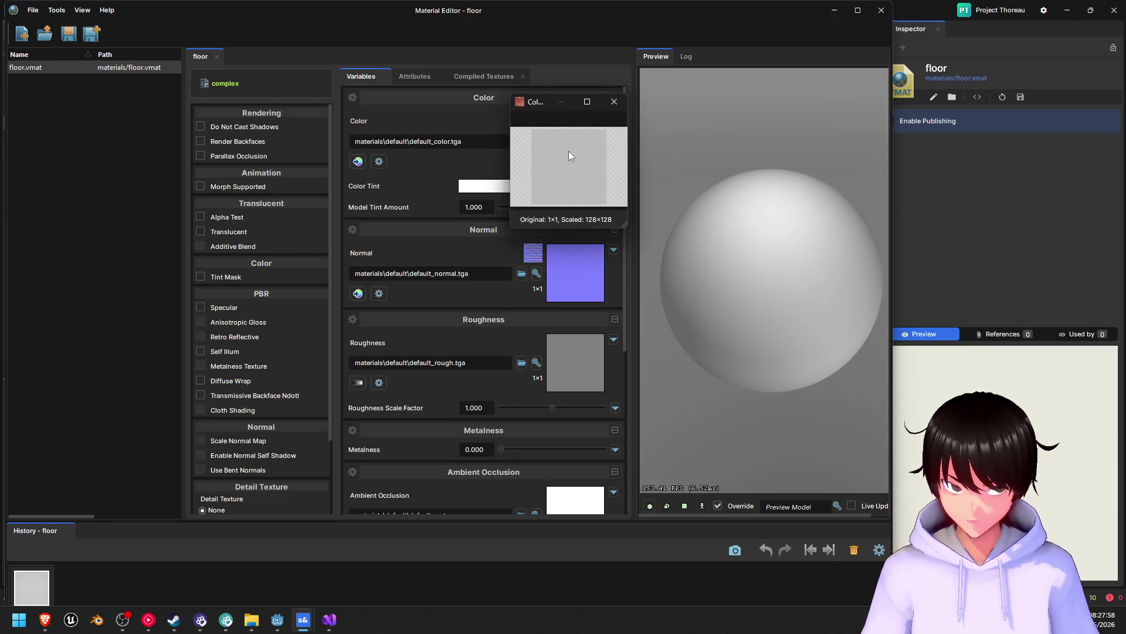
pyautogui.click(608, 105)
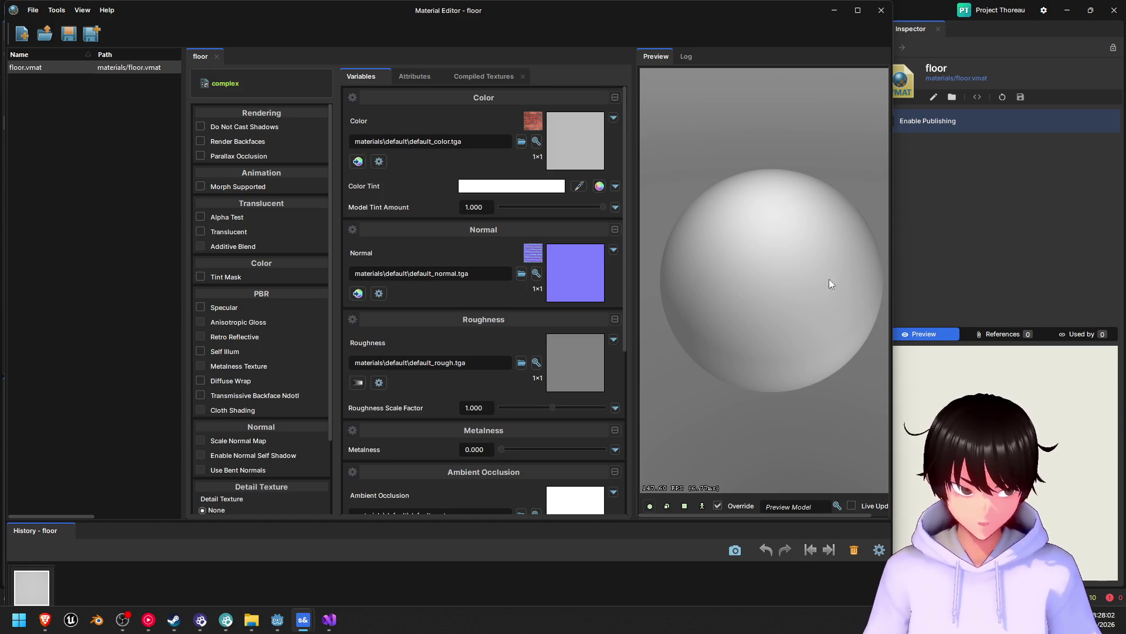
pyautogui.click(872, 10)
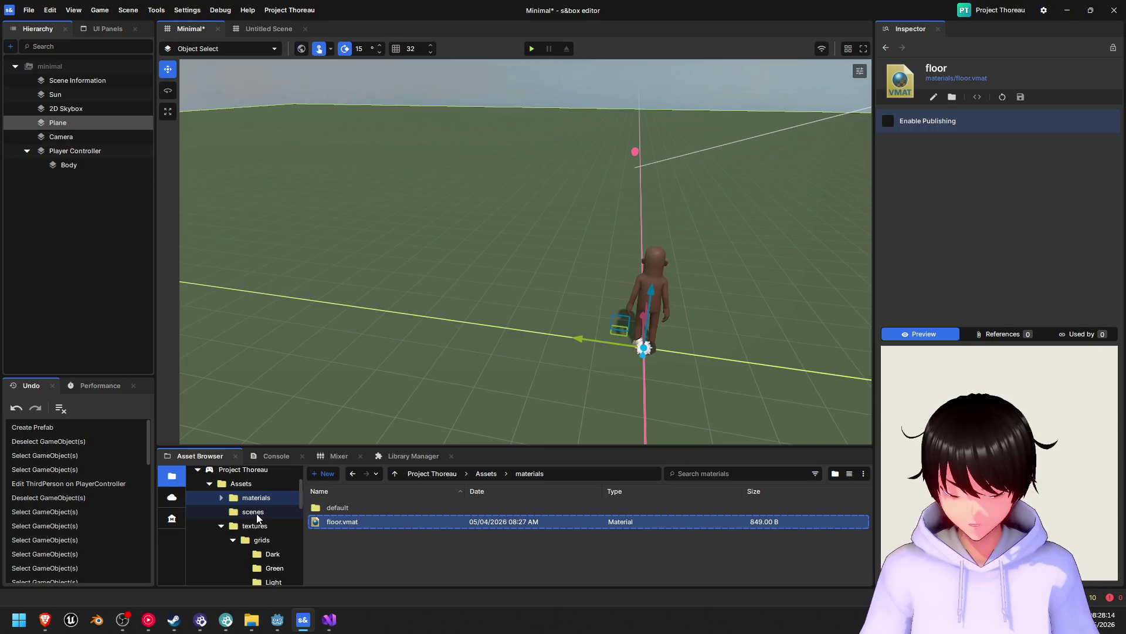
pyautogui.doubleClick(349, 509)
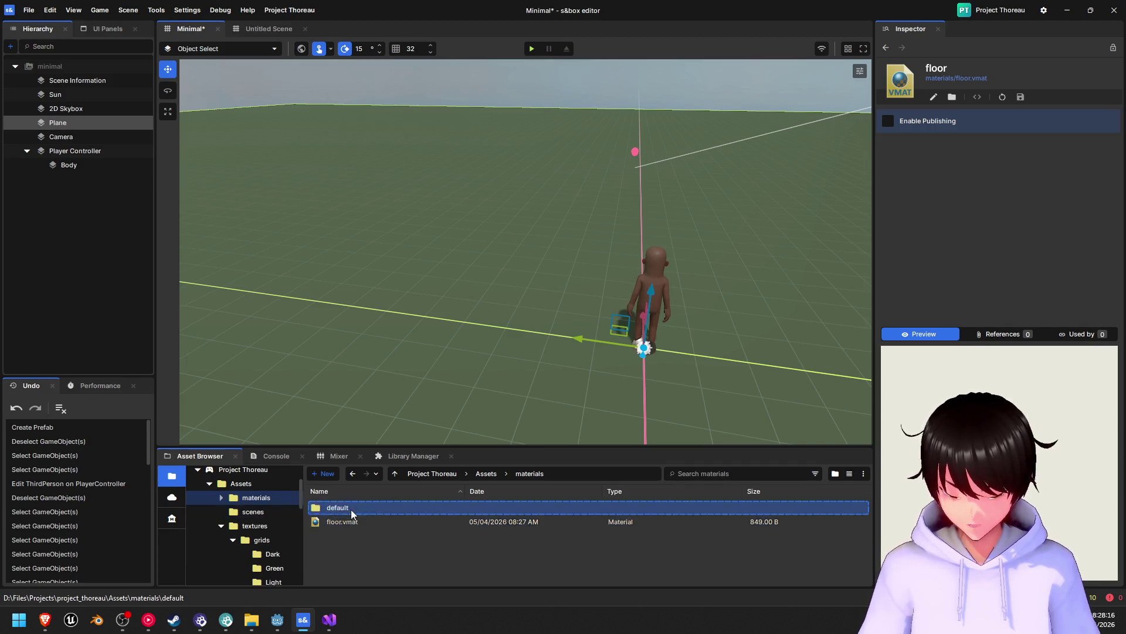
pyautogui.hotkey('alt', 'Left')
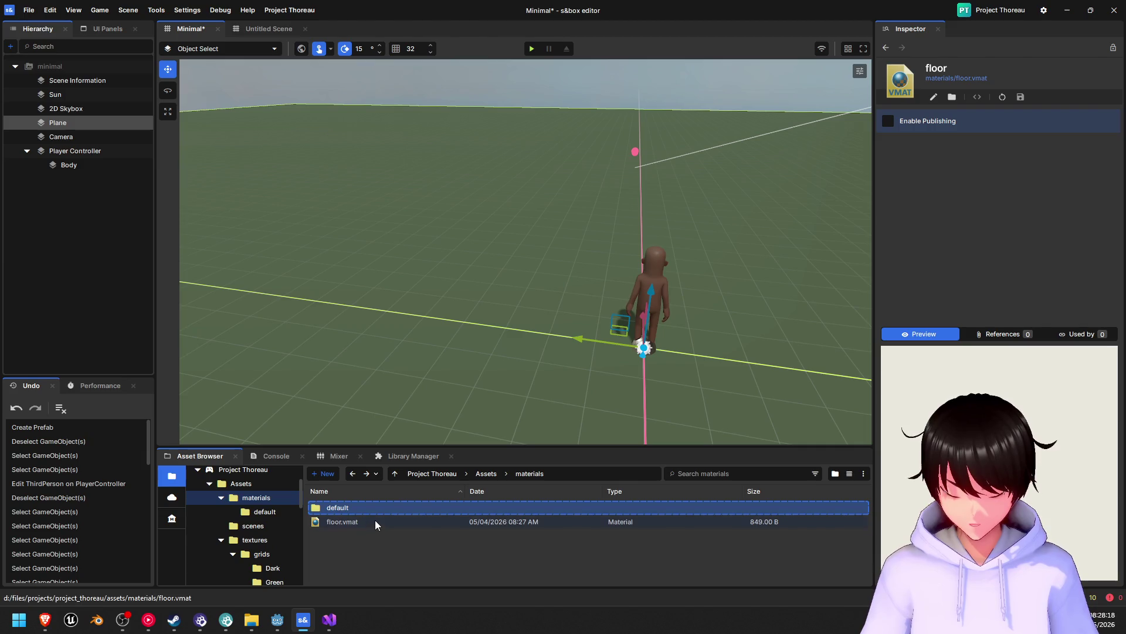
pyautogui.click(376, 523)
pyautogui.doubleClick(372, 527)
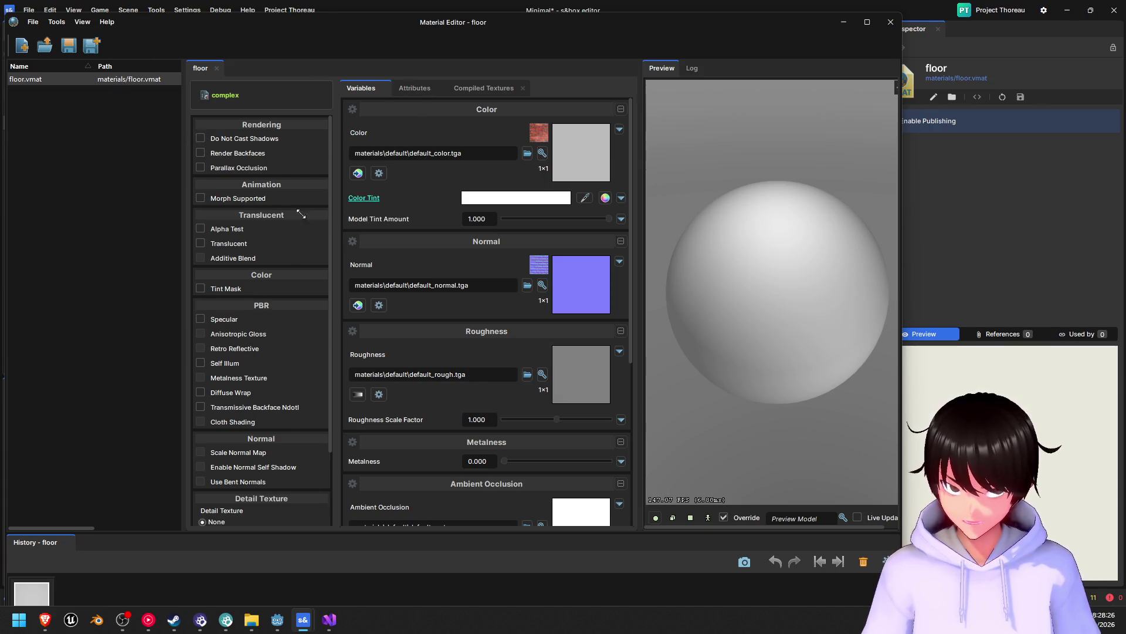
# - Open the Choose Texture picker for the floor material's Color texture
pyautogui.scroll(-3, 271, 434)
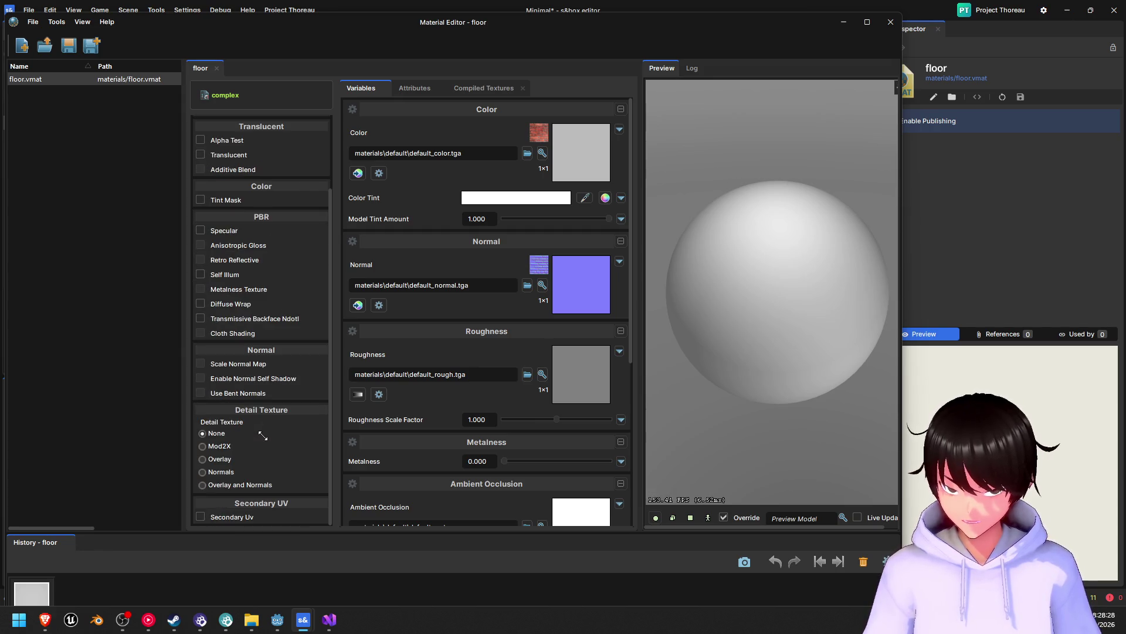
pyautogui.scroll(3, 258, 437)
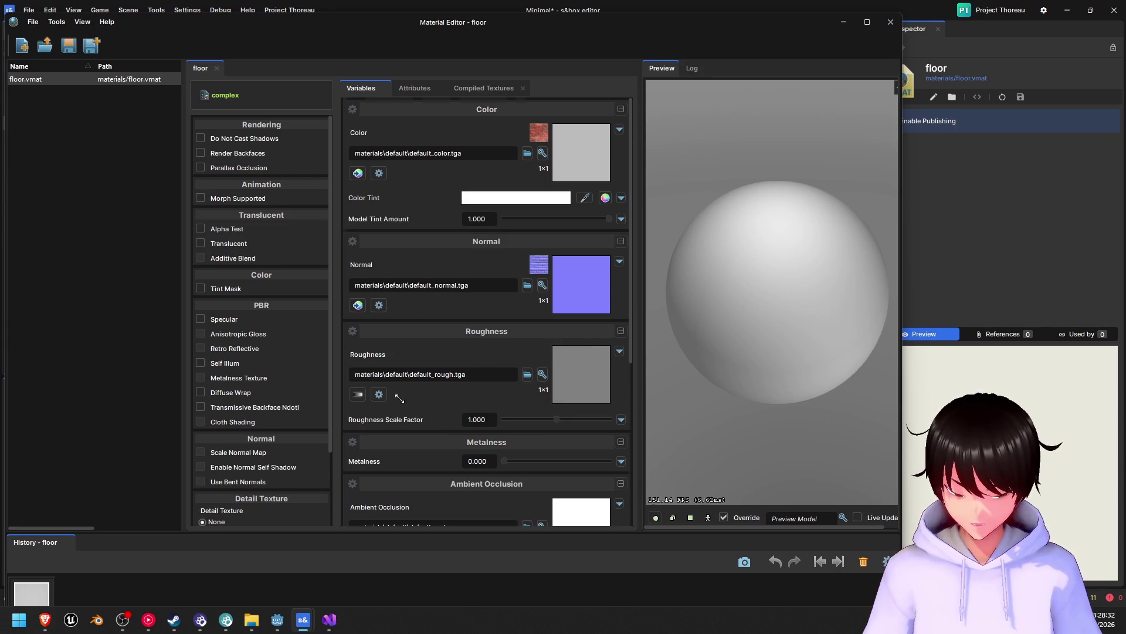
pyautogui.scroll(-3, 397, 391)
pyautogui.scroll(-1, 397, 392)
pyautogui.scroll(3, 399, 389)
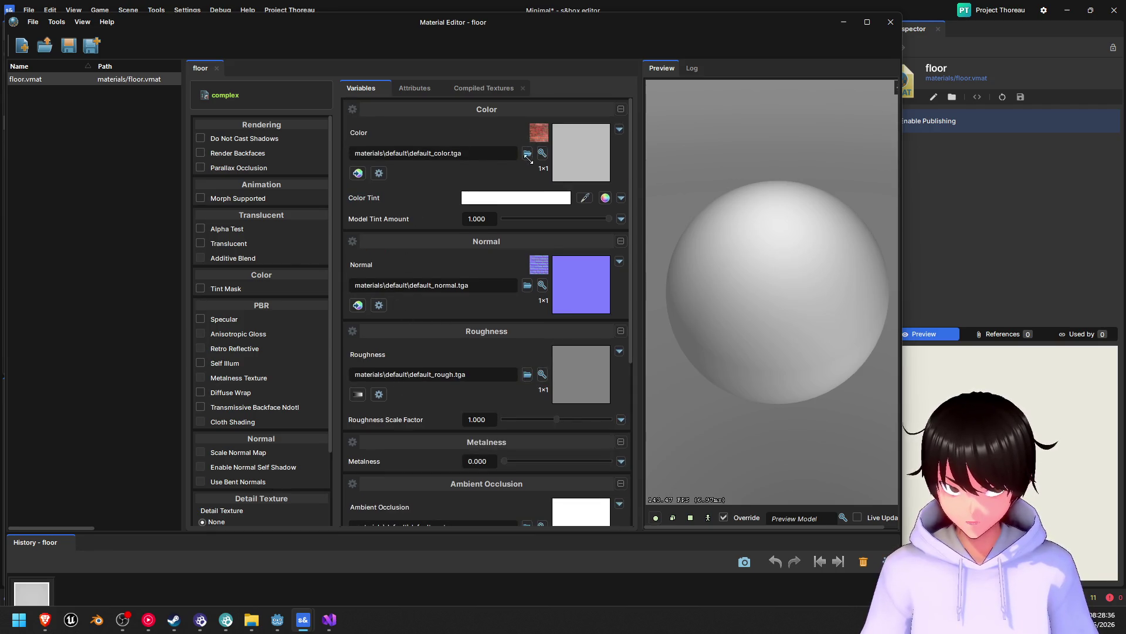
pyautogui.click(527, 153)
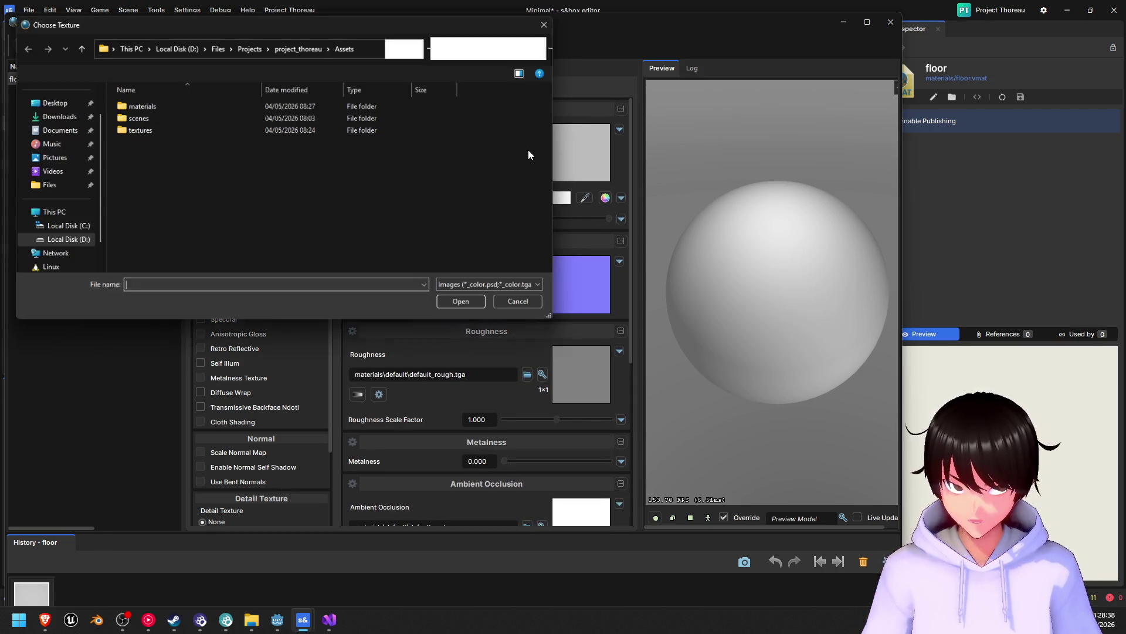
# - Set the colour texture to textures/grids/Light/texture_08.png using the All Images filter
pyautogui.doubleClick(136, 129)
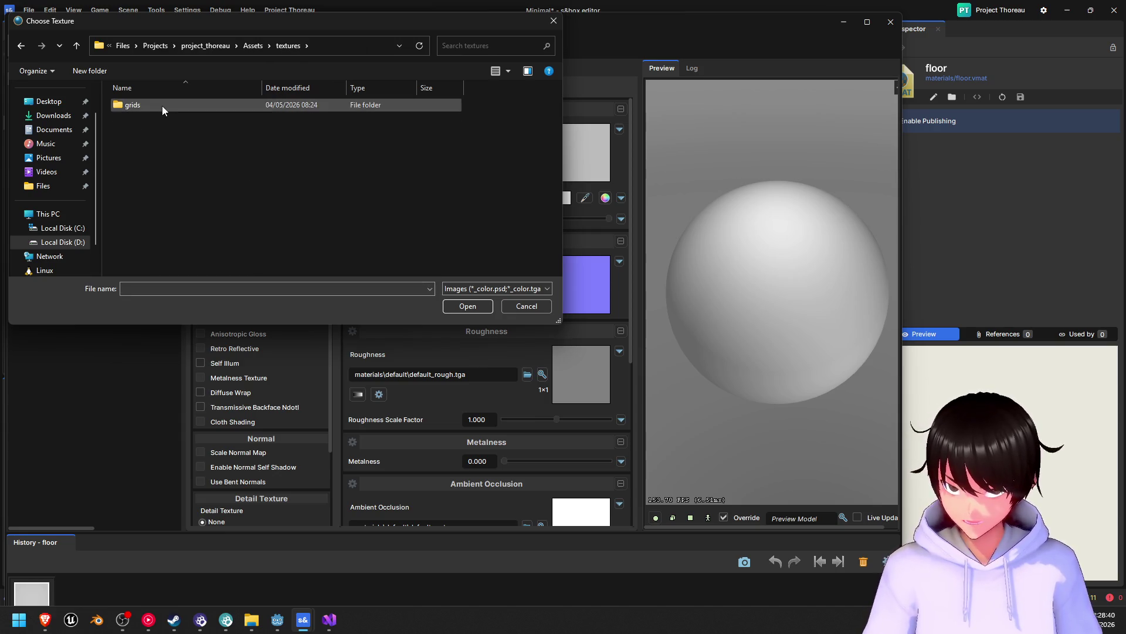
pyautogui.doubleClick(162, 105)
pyautogui.doubleClick(160, 131)
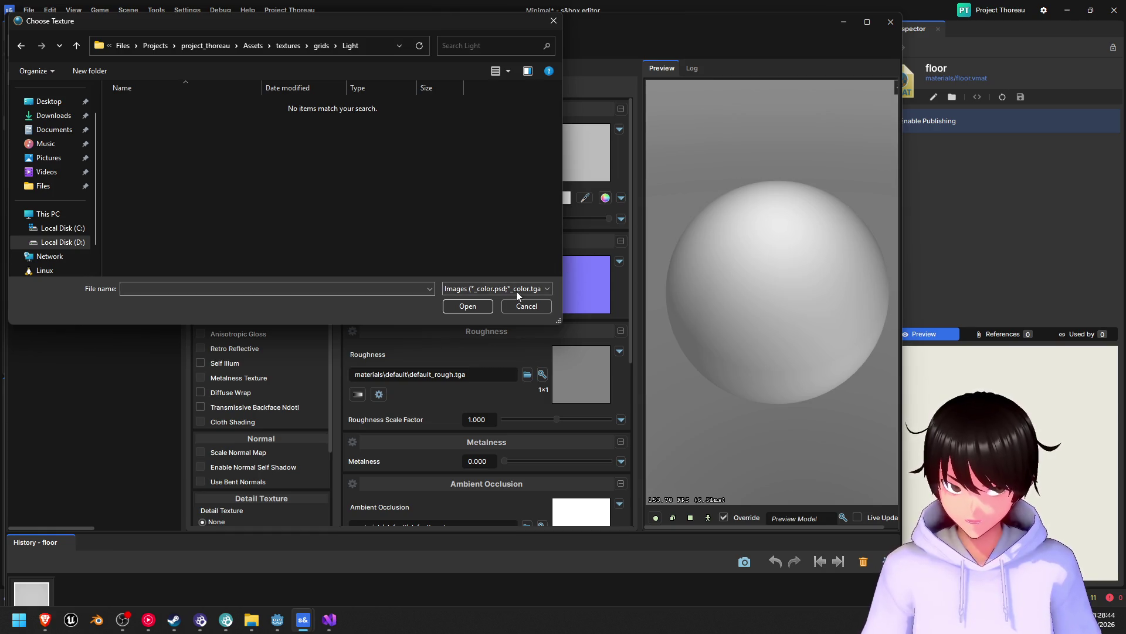
pyautogui.click(547, 290)
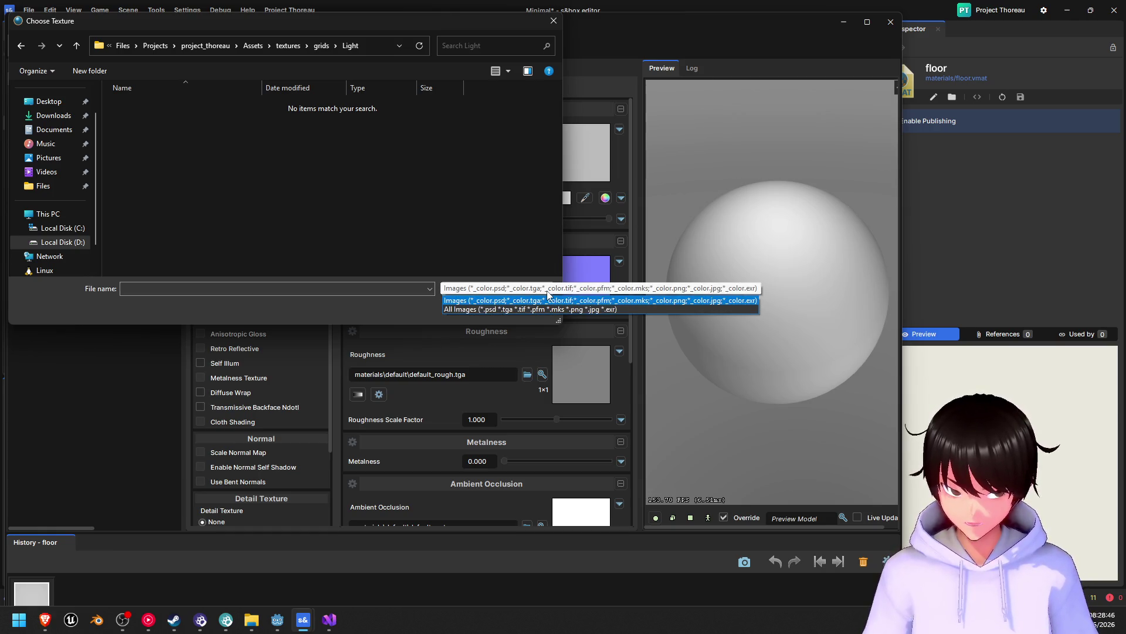
pyautogui.click(529, 309)
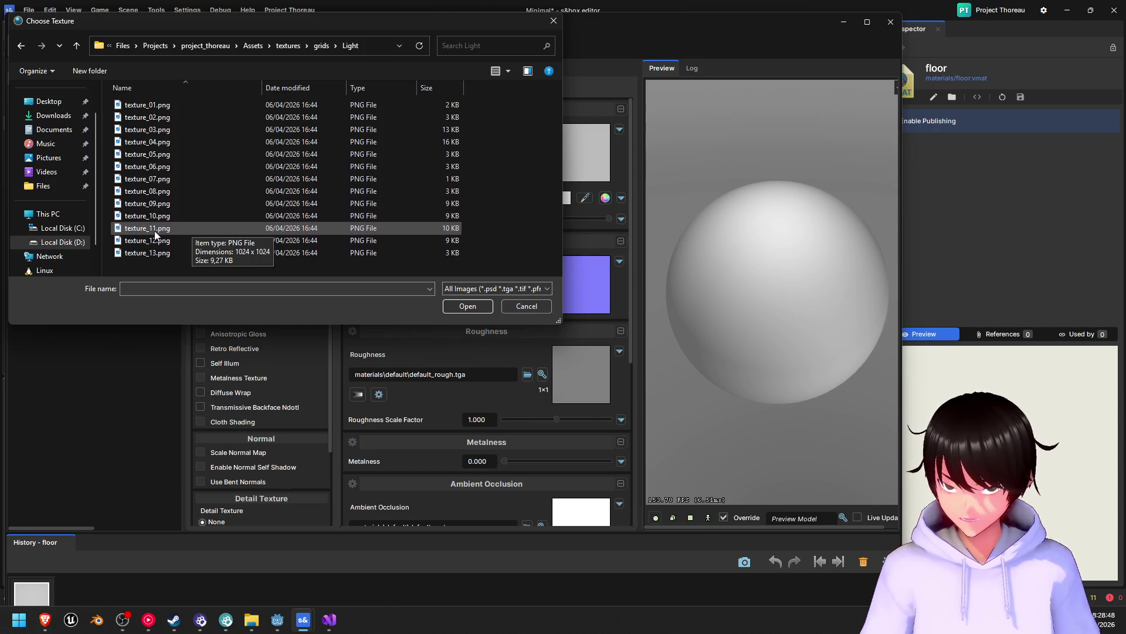
pyautogui.click(164, 192)
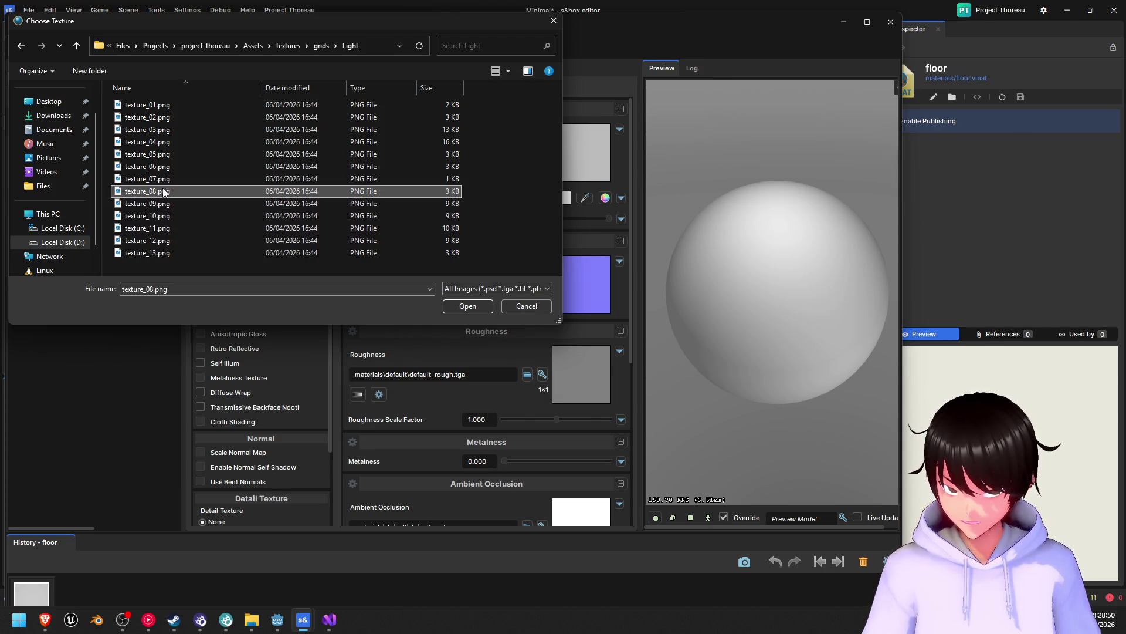
pyautogui.click(467, 305)
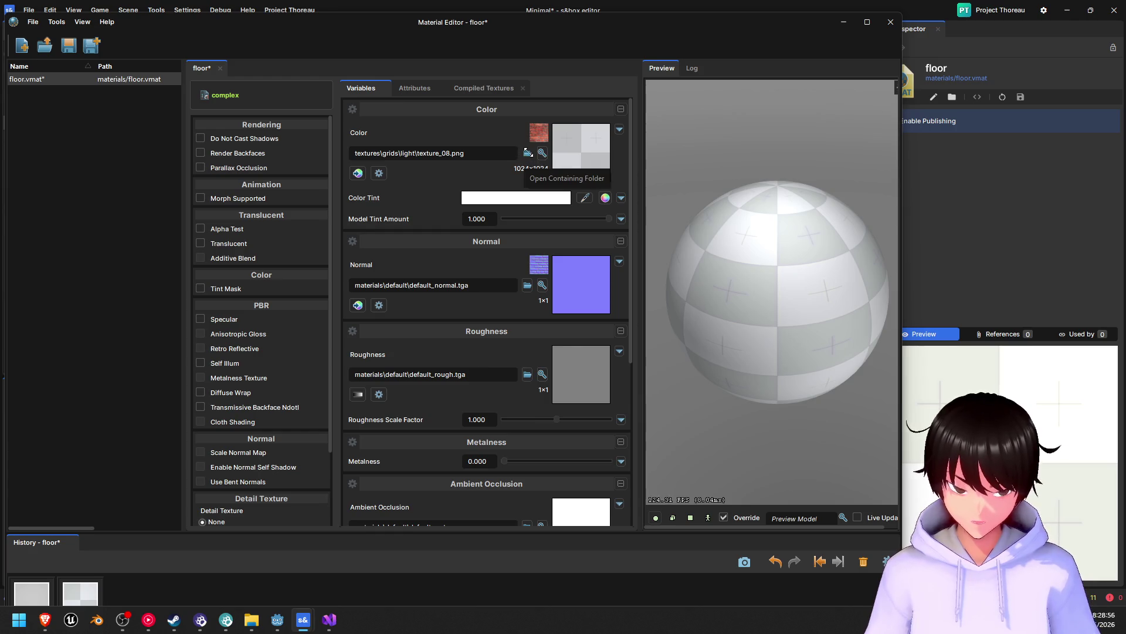
pyautogui.click(527, 153)
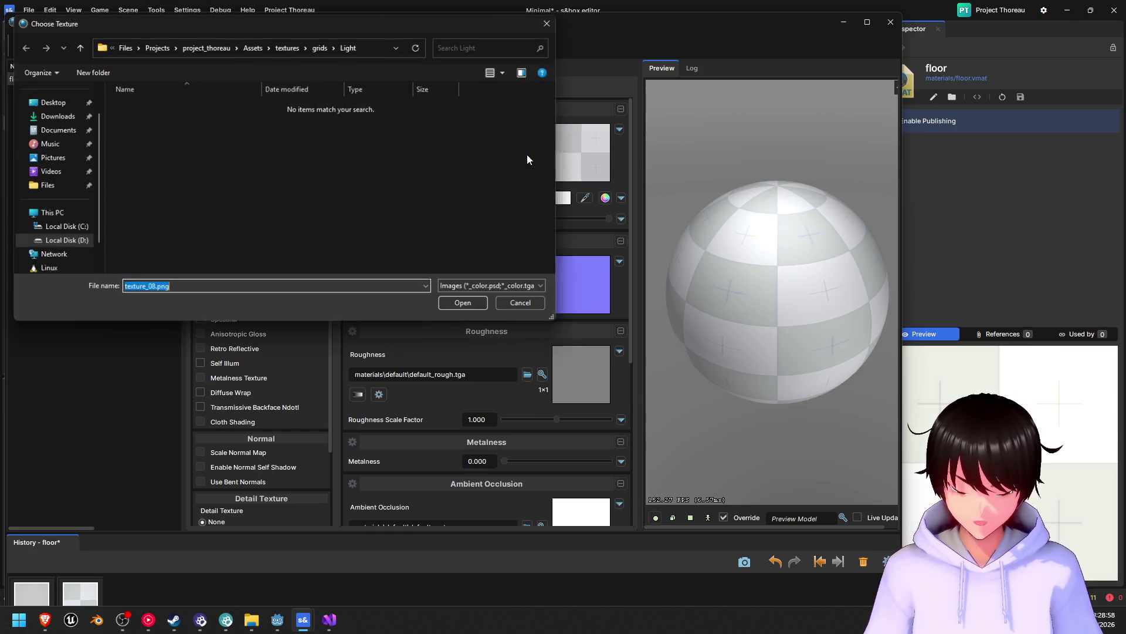
# - Compare grid previews and apply the checkered texture_06.png as the colour texture
pyautogui.click(512, 289)
pyautogui.click(512, 310)
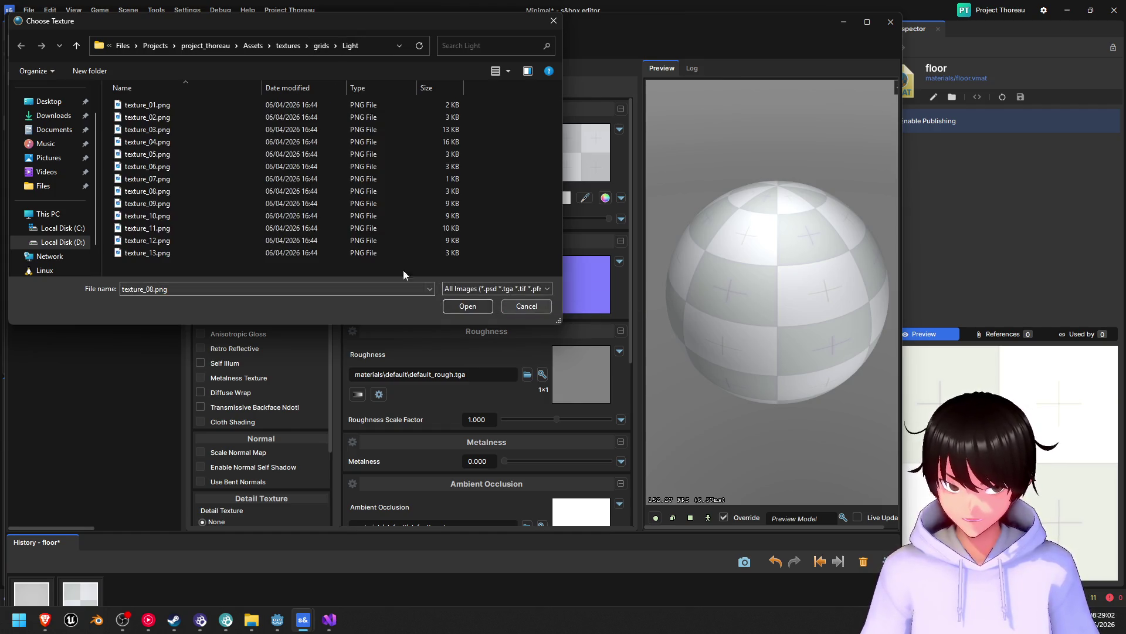
pyautogui.click(162, 182)
pyautogui.click(168, 168)
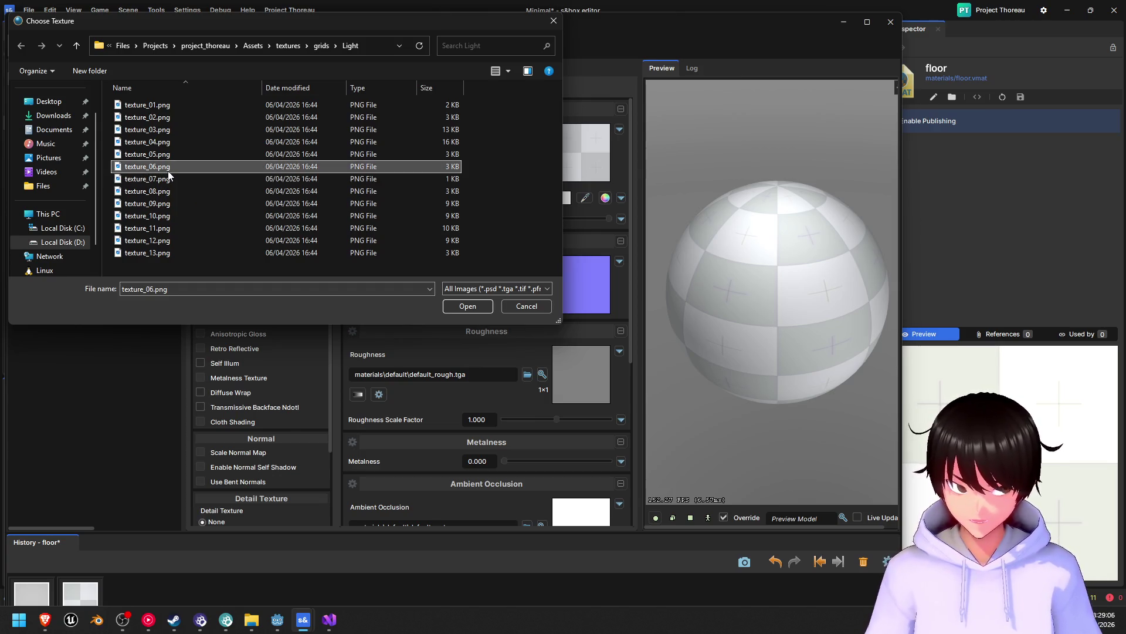
pyautogui.click(528, 71)
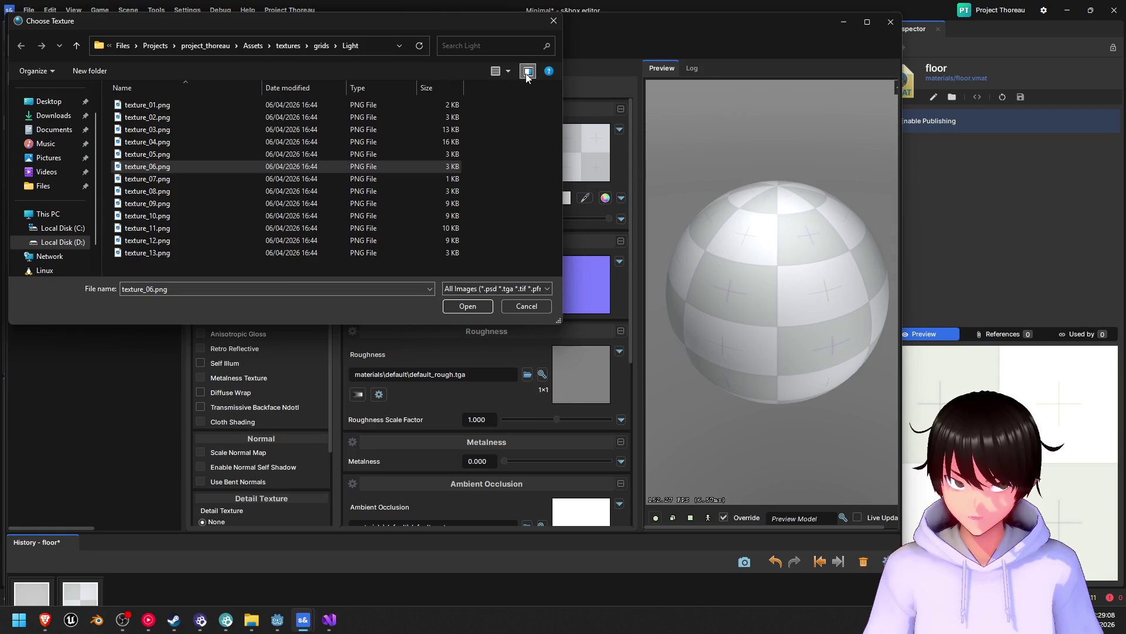
pyautogui.click(170, 179)
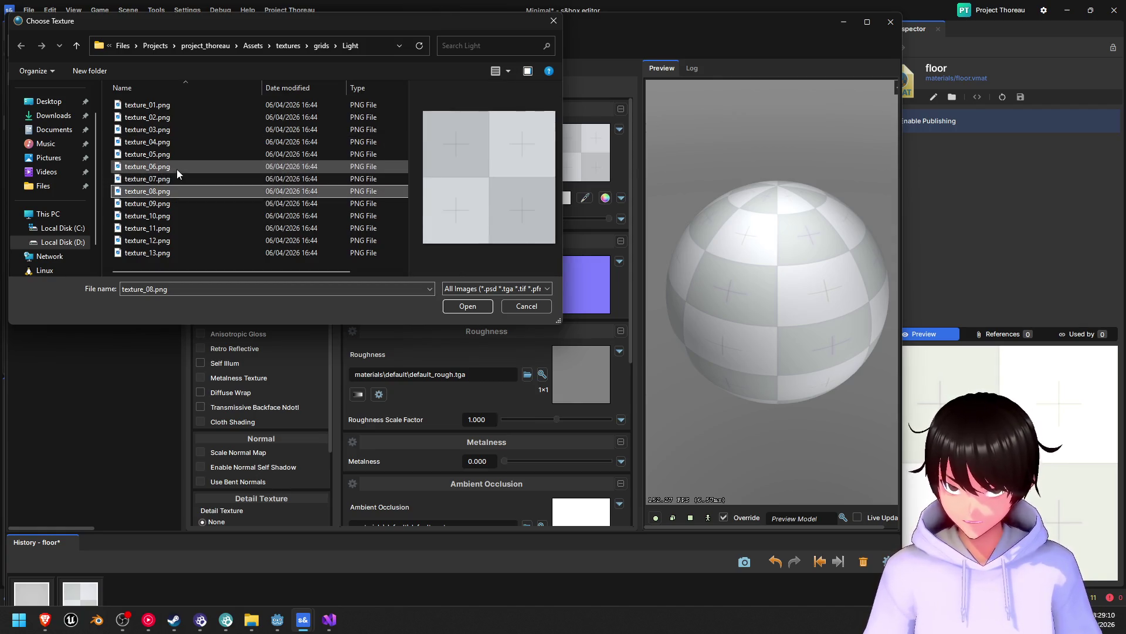
pyautogui.click(177, 167)
pyautogui.click(176, 153)
pyautogui.click(174, 166)
pyautogui.click(473, 307)
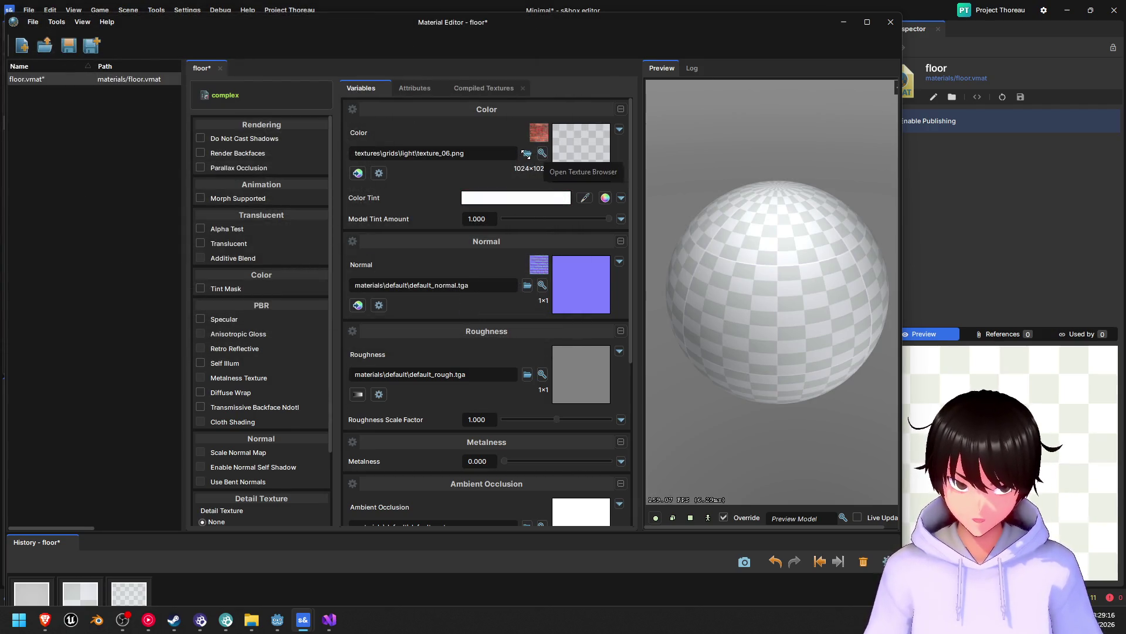
# - Switch the colour texture back to texture_08.png and close the Material Editor
pyautogui.click(527, 154)
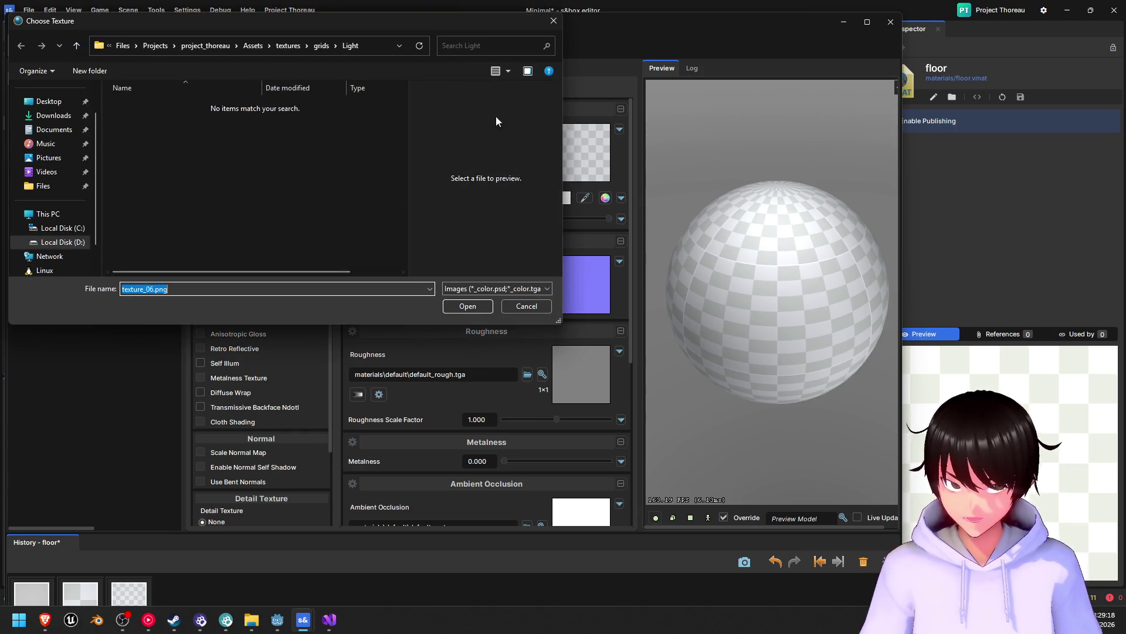
pyautogui.click(534, 287)
pyautogui.click(528, 302)
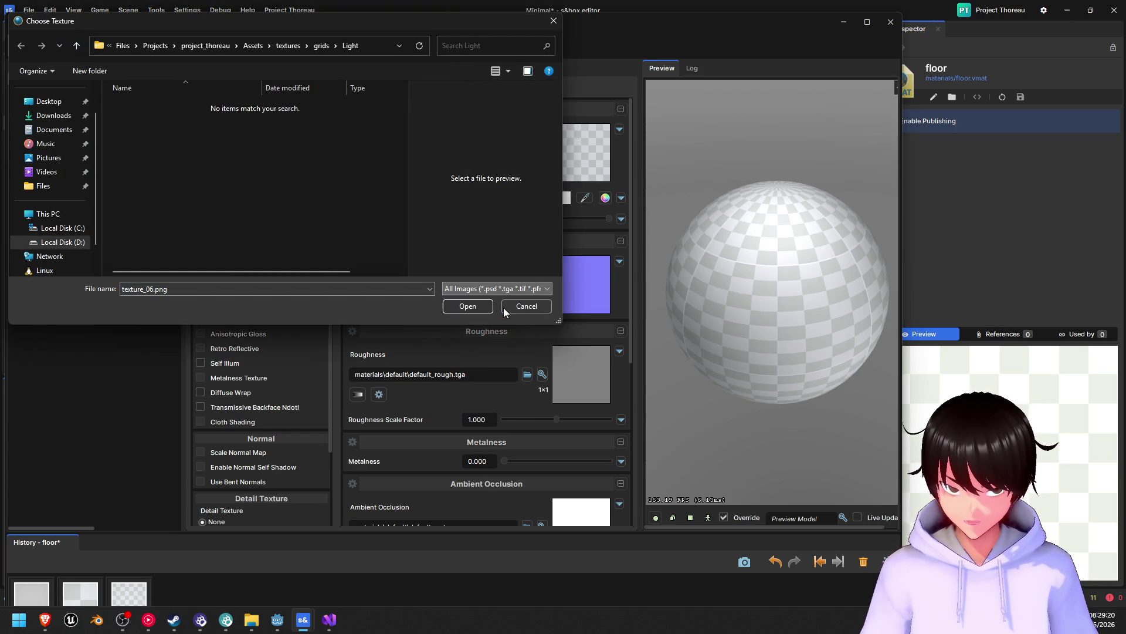
pyautogui.click(168, 191)
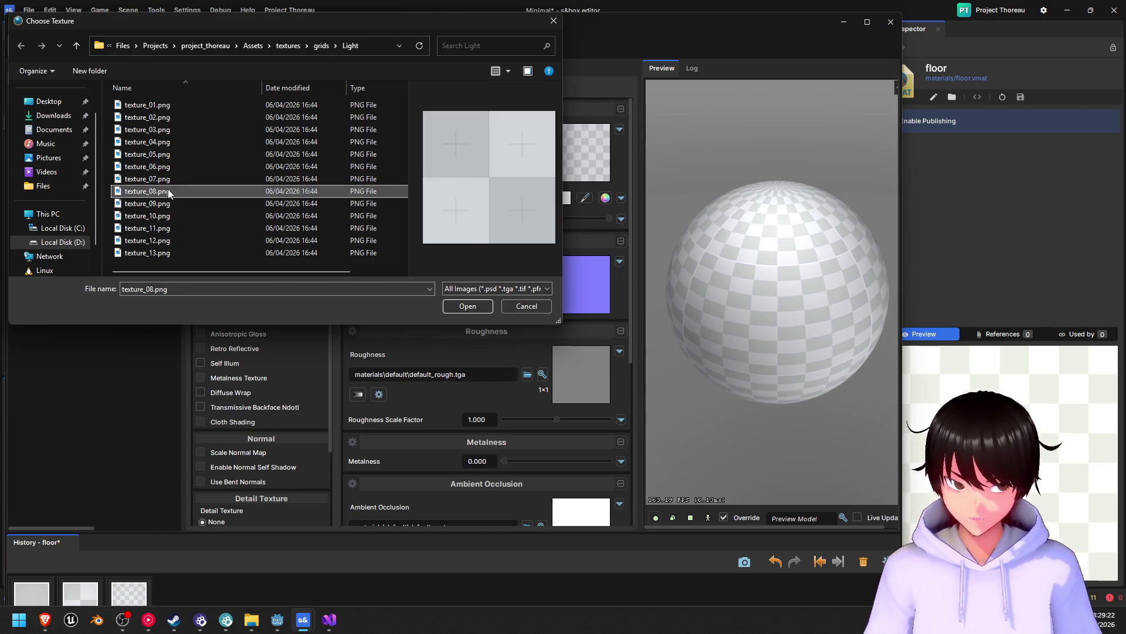
pyautogui.click(167, 179)
pyautogui.click(164, 192)
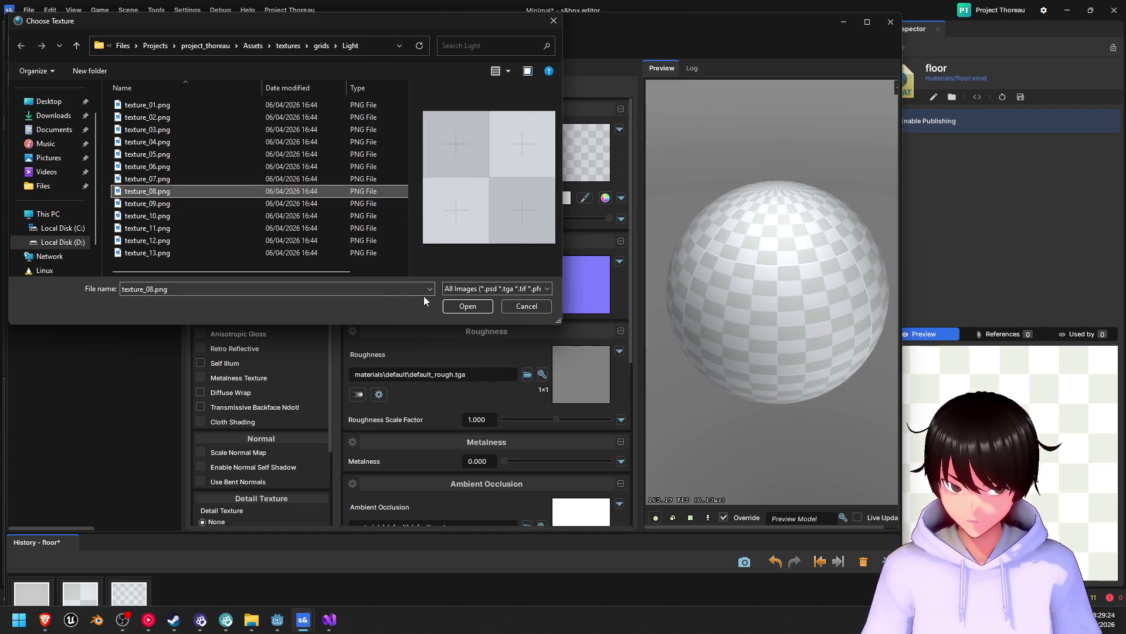
pyautogui.click(455, 306)
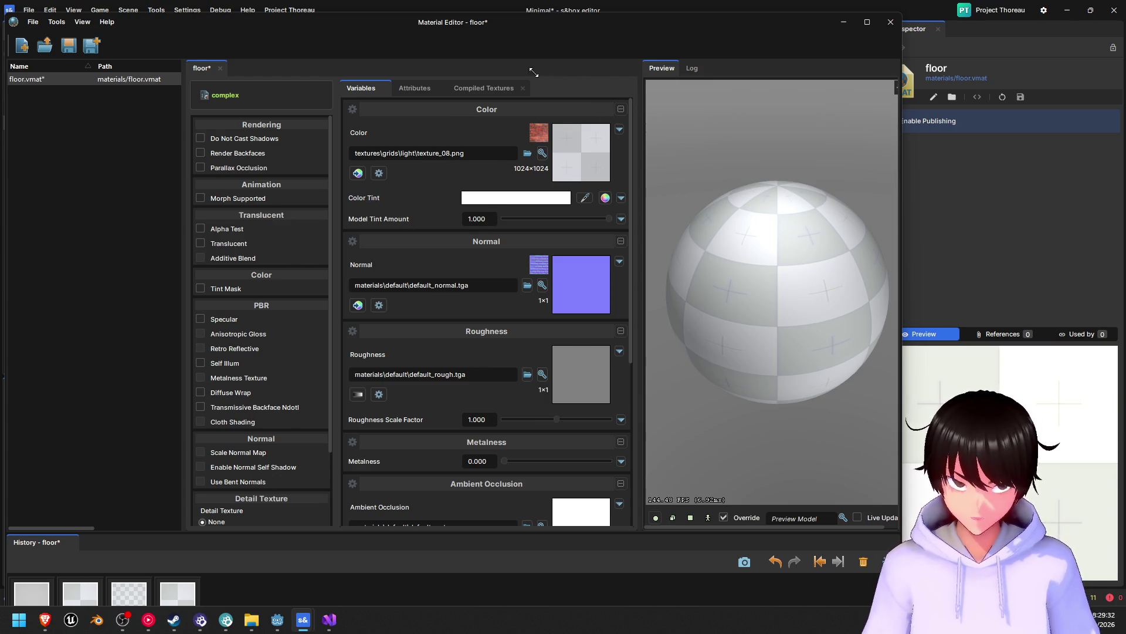
pyautogui.click(891, 22)
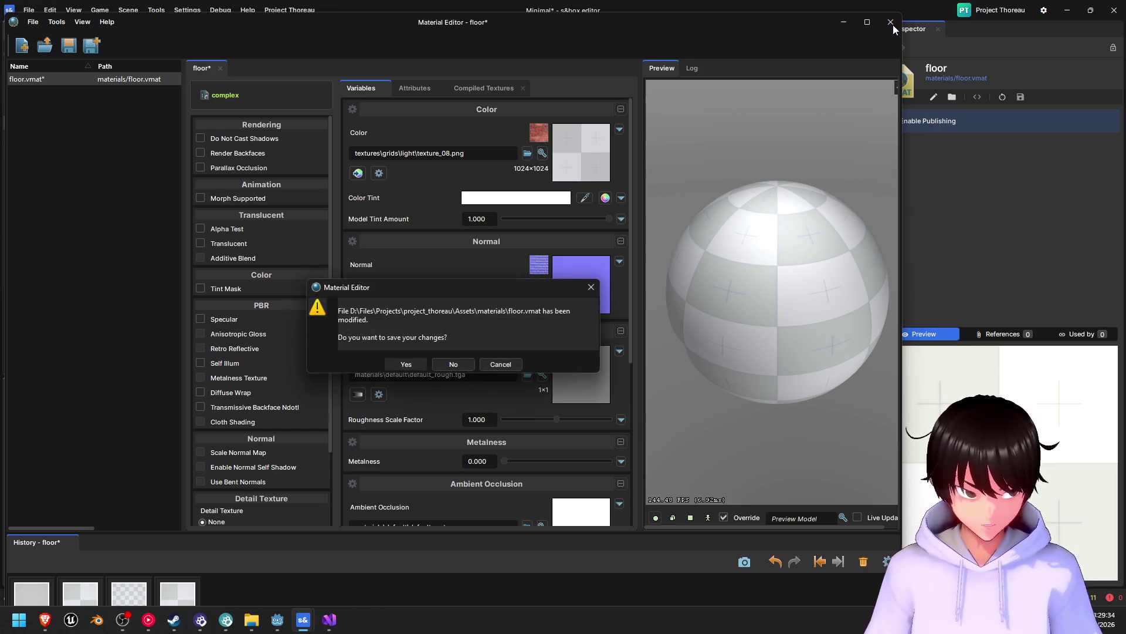
# - Save floor.vmat and set it as the Plane's Material Override
pyautogui.click(411, 363)
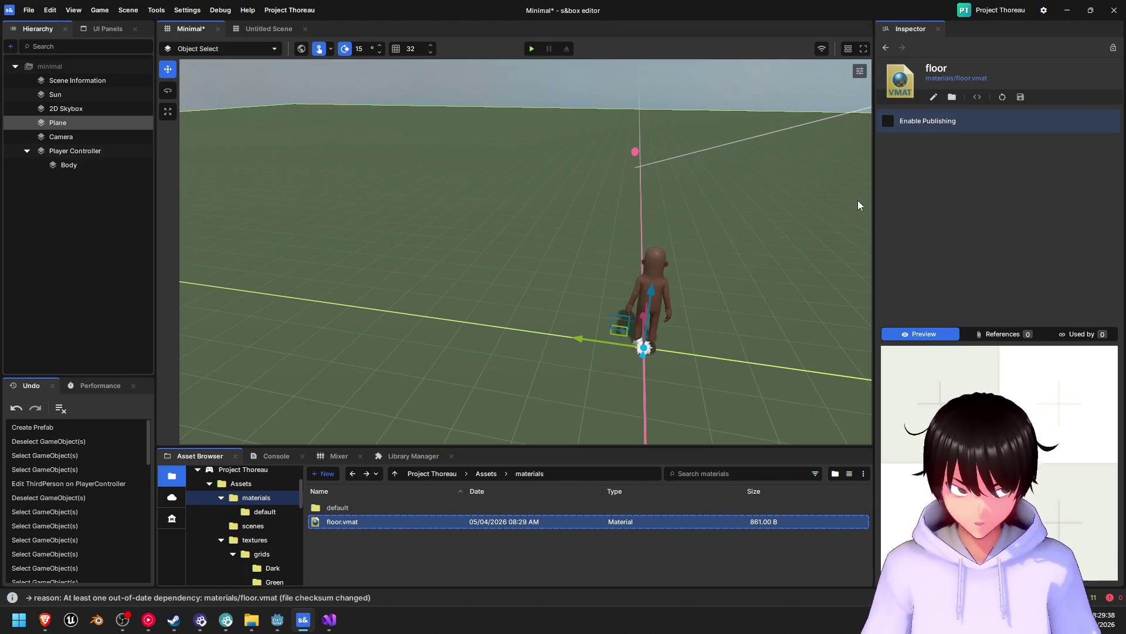
pyautogui.click(326, 333)
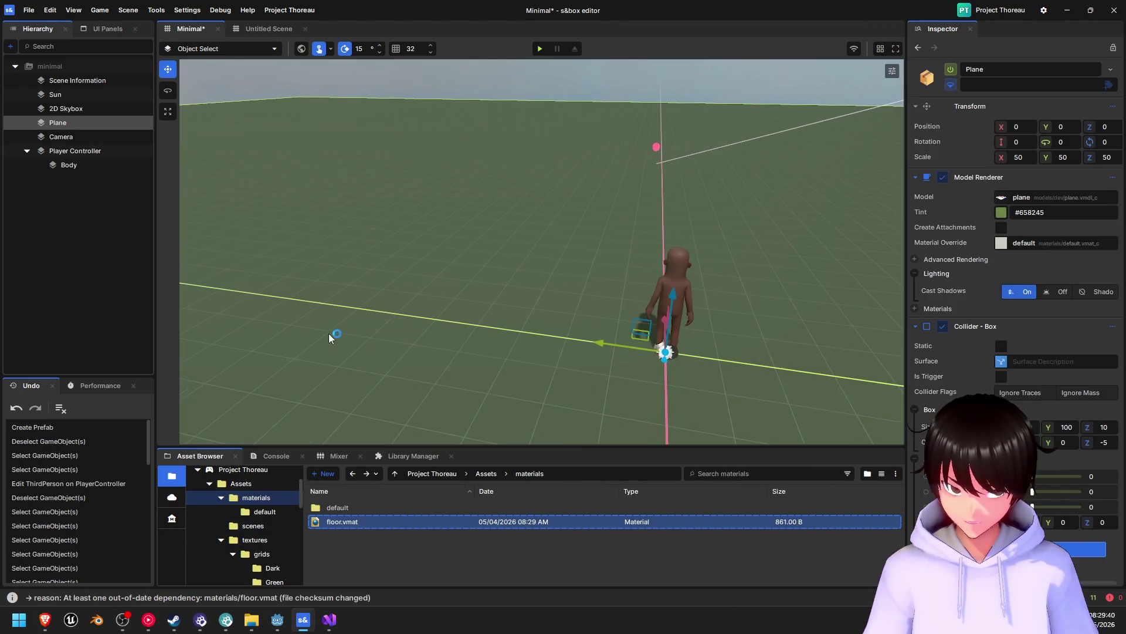
pyautogui.moveTo(378, 524)
pyautogui.mouseDown()
pyautogui.moveTo(1033, 281)
pyautogui.moveTo(1043, 243)
pyautogui.mouseUp()
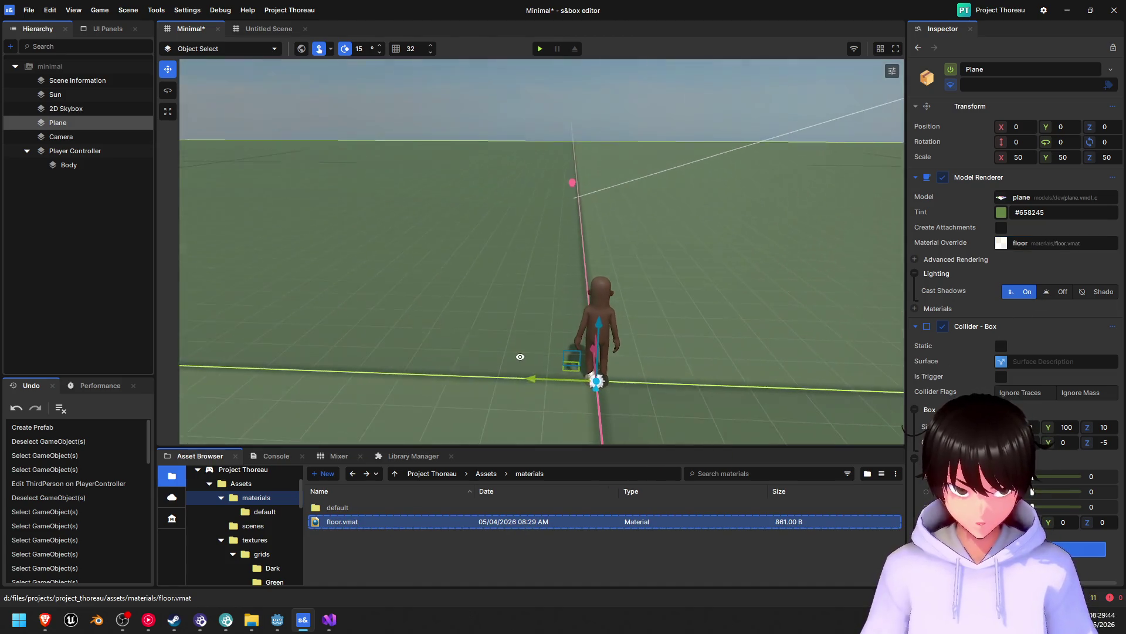
pyautogui.click(1001, 213)
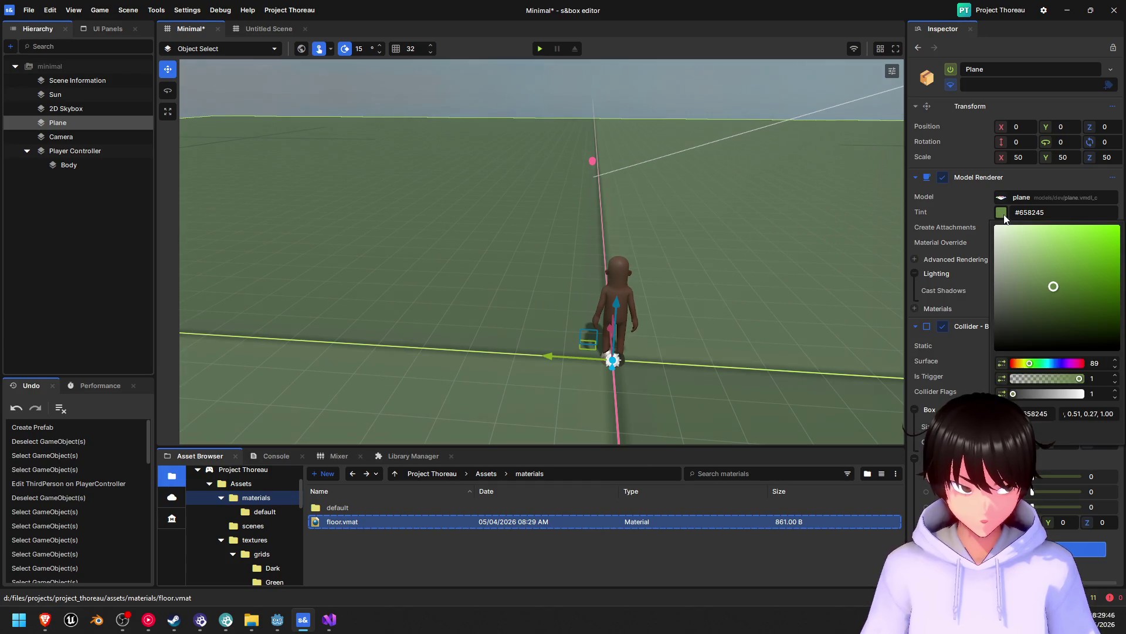
# - Desaturate the Plane's tint to grey #BABABA and view the floor from across the scene
pyautogui.click(1006, 264)
pyautogui.moveTo(1007, 265)
pyautogui.mouseDown()
pyautogui.moveTo(954, 230)
pyautogui.moveTo(956, 342)
pyautogui.moveTo(962, 296)
pyautogui.moveTo(1006, 317)
pyautogui.moveTo(1055, 308)
pyautogui.moveTo(963, 235)
pyautogui.moveTo(951, 294)
pyautogui.moveTo(932, 260)
pyautogui.mouseUp()
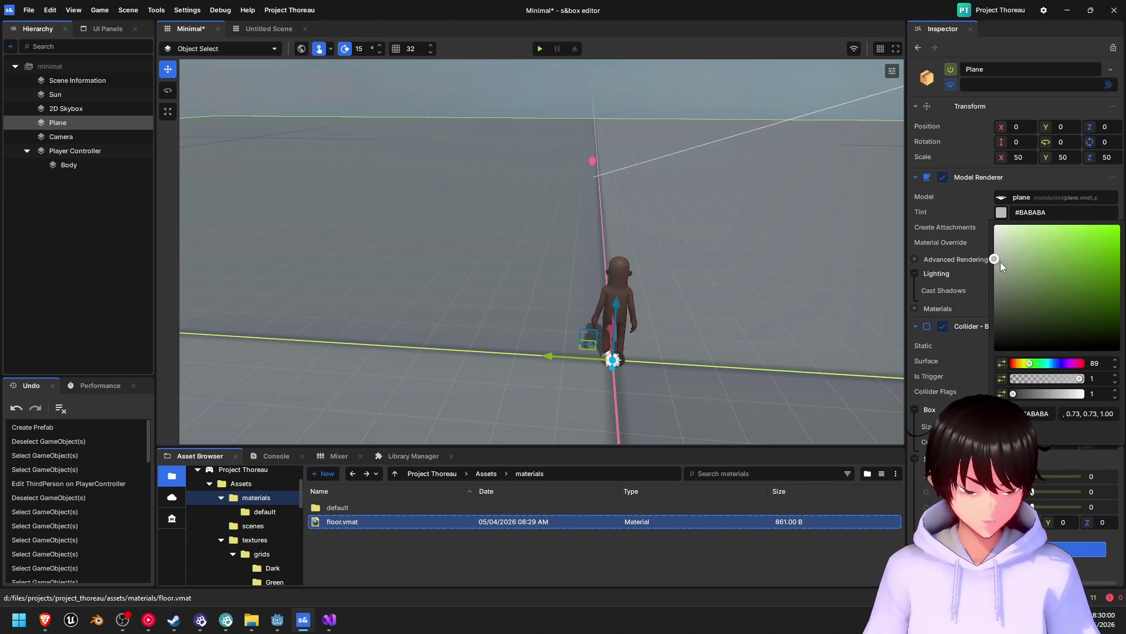
pyautogui.click(413, 241)
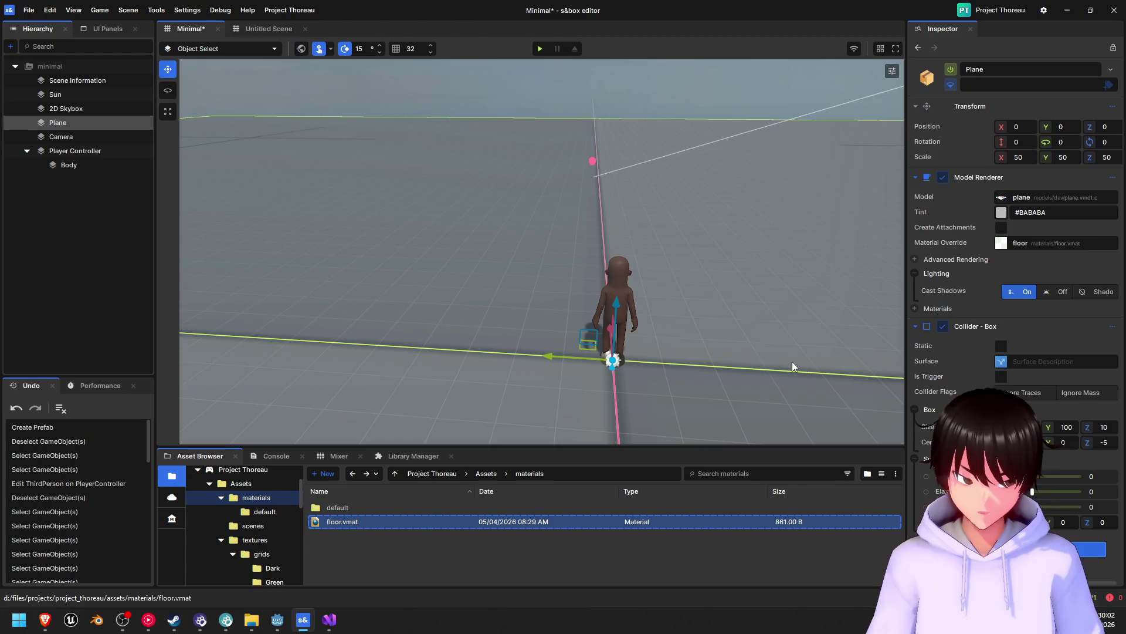
pyautogui.scroll(-3, 705, 315)
pyautogui.moveTo(705, 315); pyautogui.dragTo(597, 345)
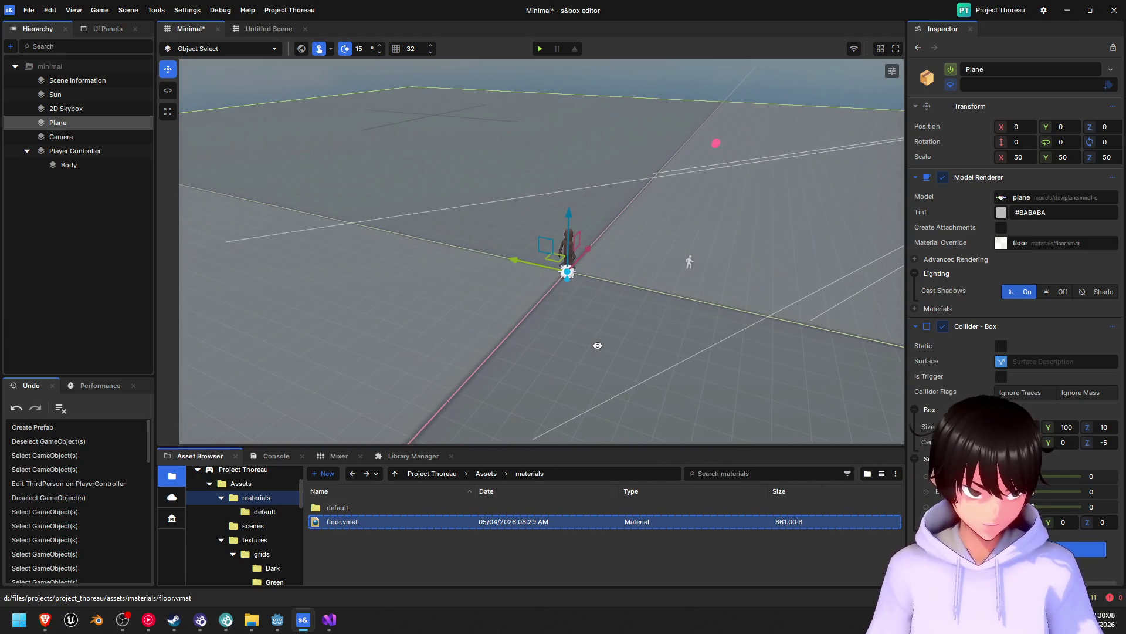
# - Dismiss the Material Override picker unchanged, then reopen floor.vmat from the Asset Browser in the Material Editor
pyautogui.click(1047, 244)
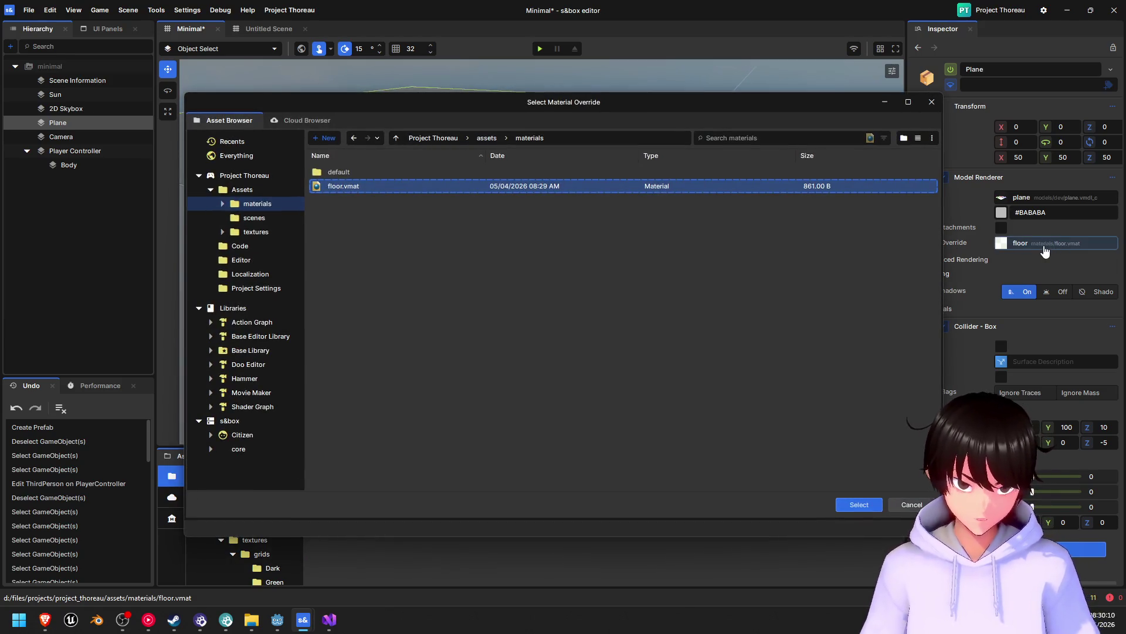
pyautogui.press('Escape')
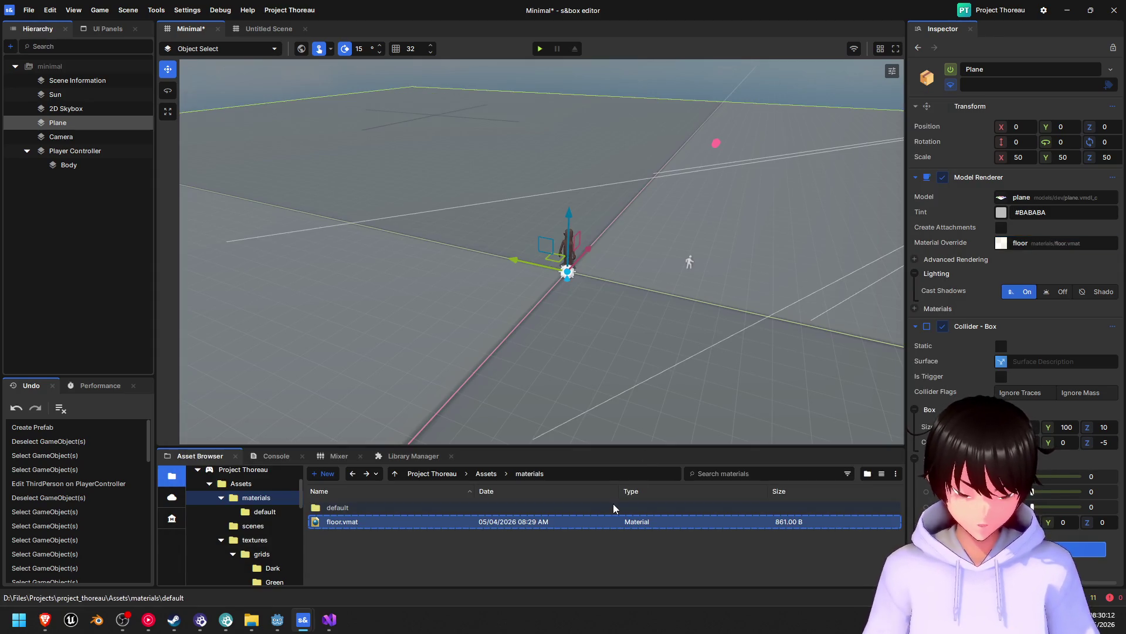
pyautogui.click(392, 523)
pyautogui.doubleClick(392, 523)
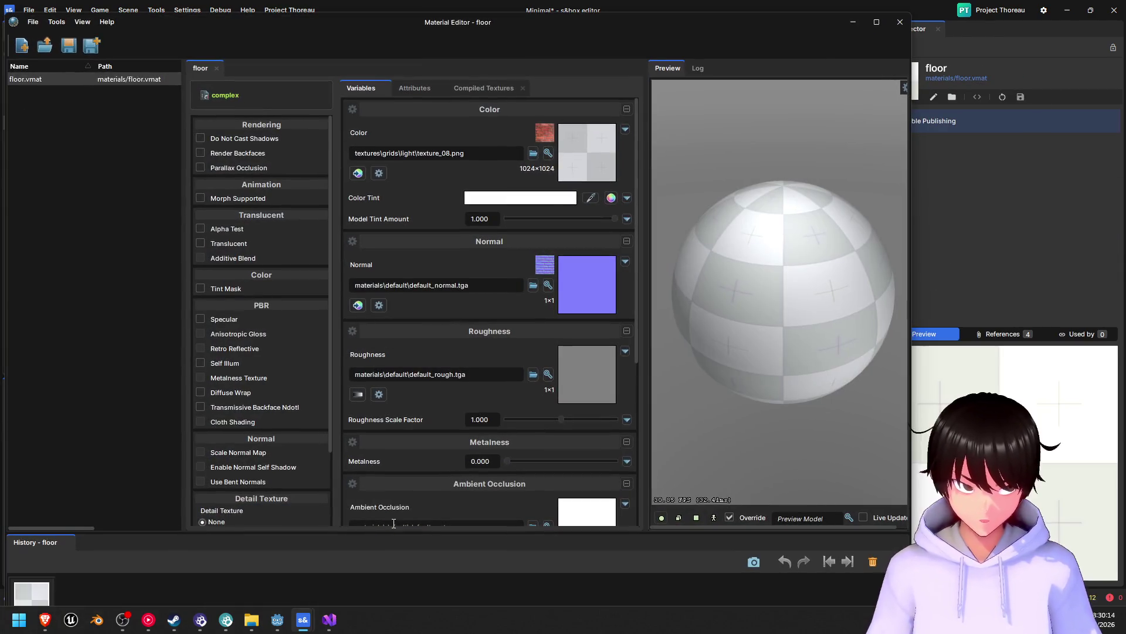
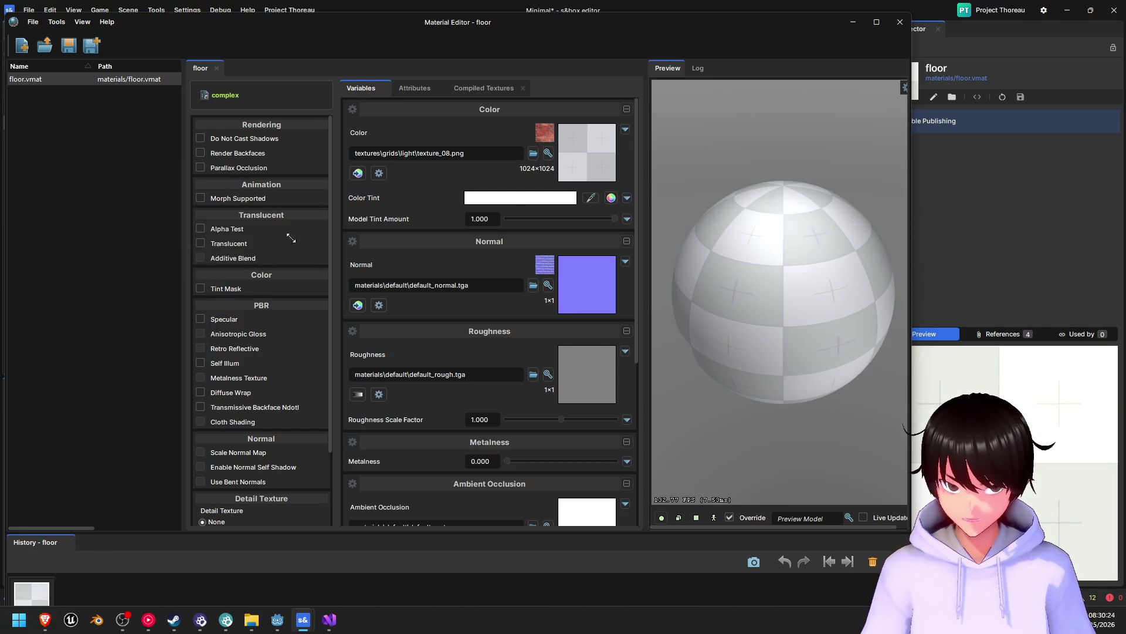
# - Tick Secondary Uv on floor.vmat, then close the Material Editor
pyautogui.scroll(-3, 253, 398)
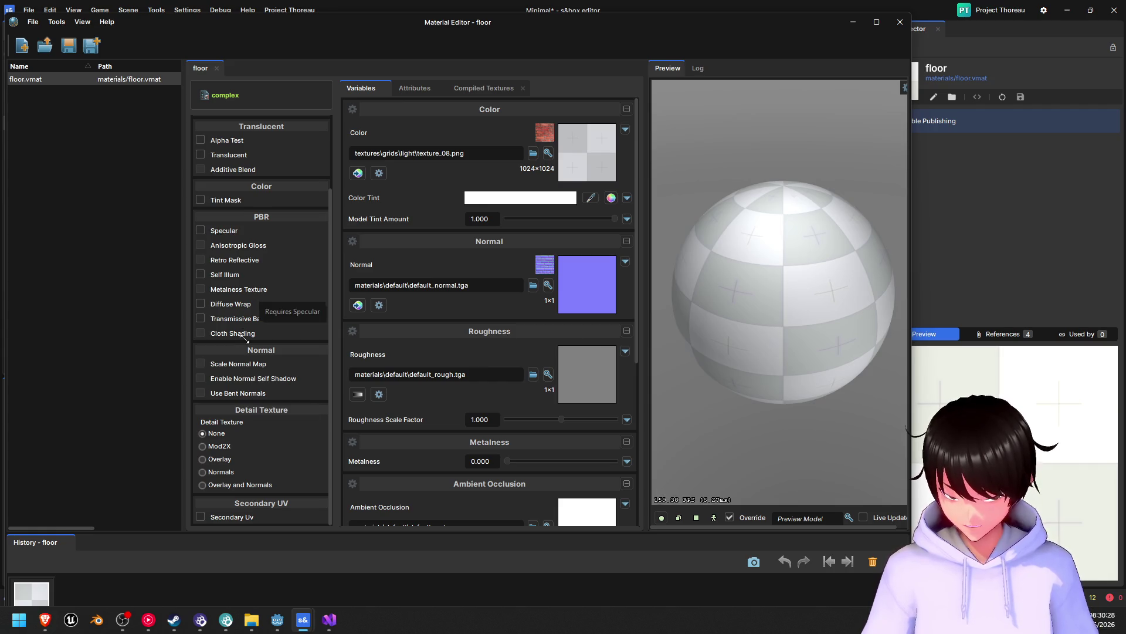
pyautogui.click(199, 517)
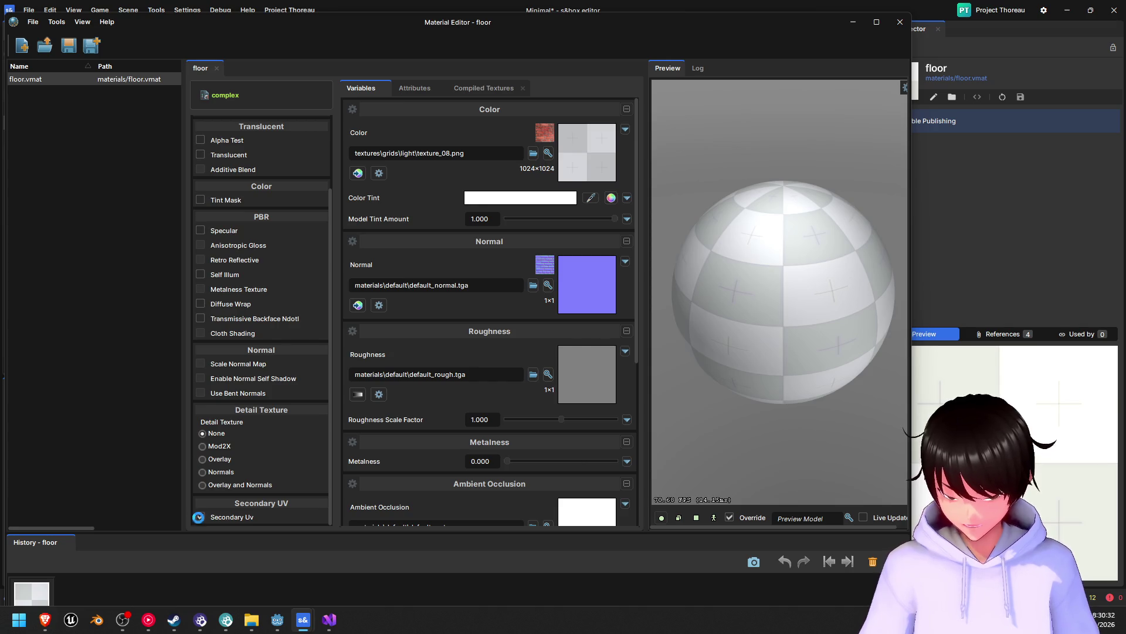
pyautogui.click(199, 517)
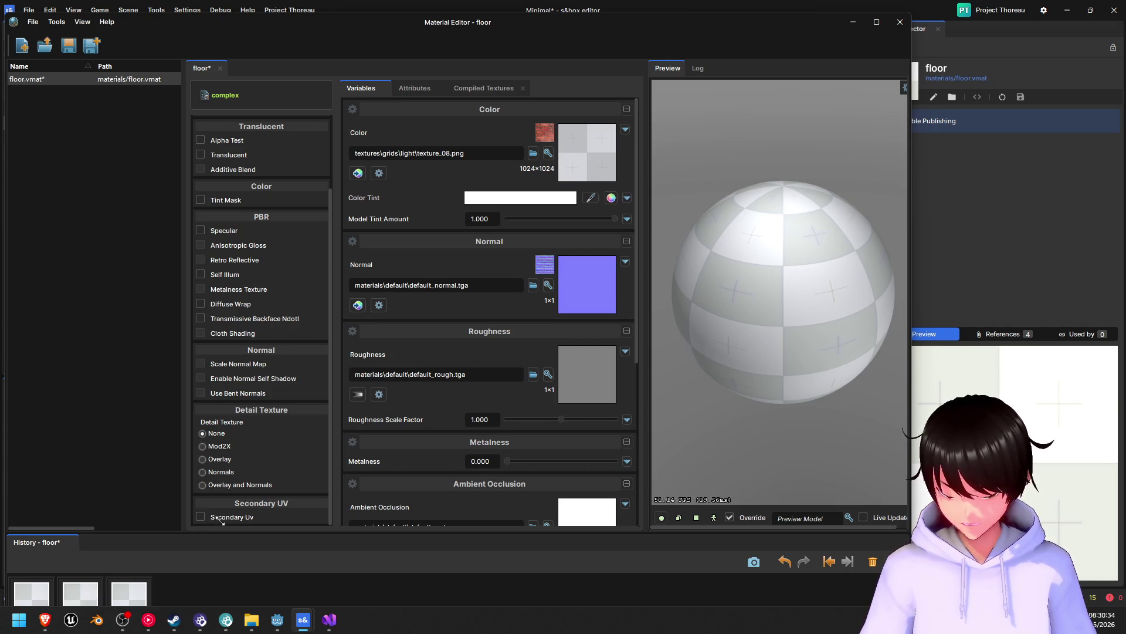
pyautogui.click(200, 516)
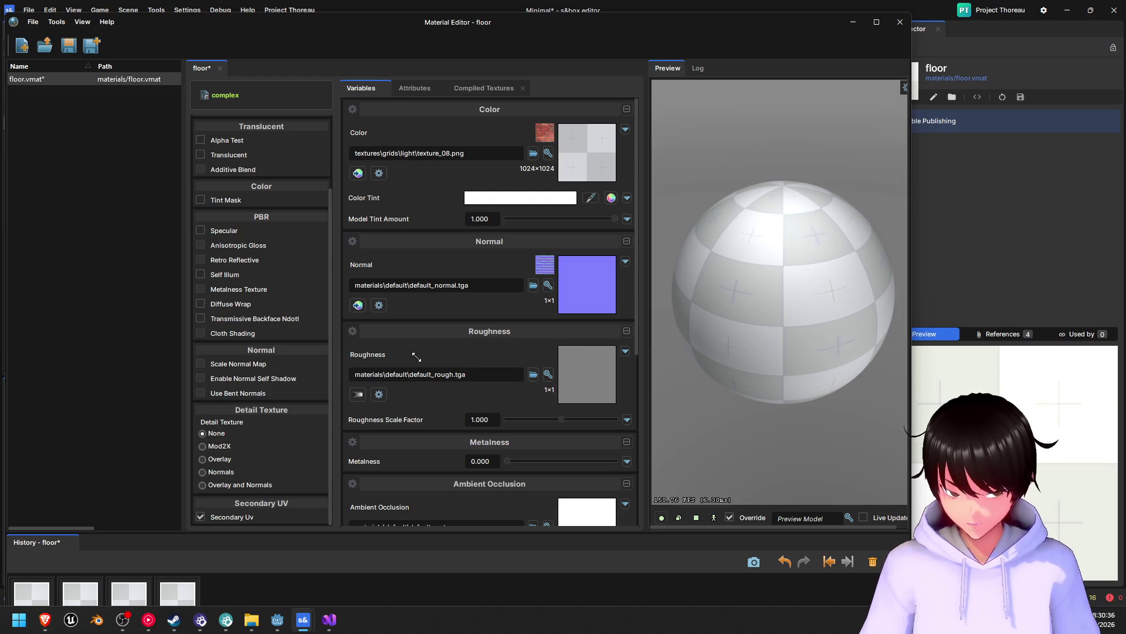
pyautogui.scroll(-4, 411, 359)
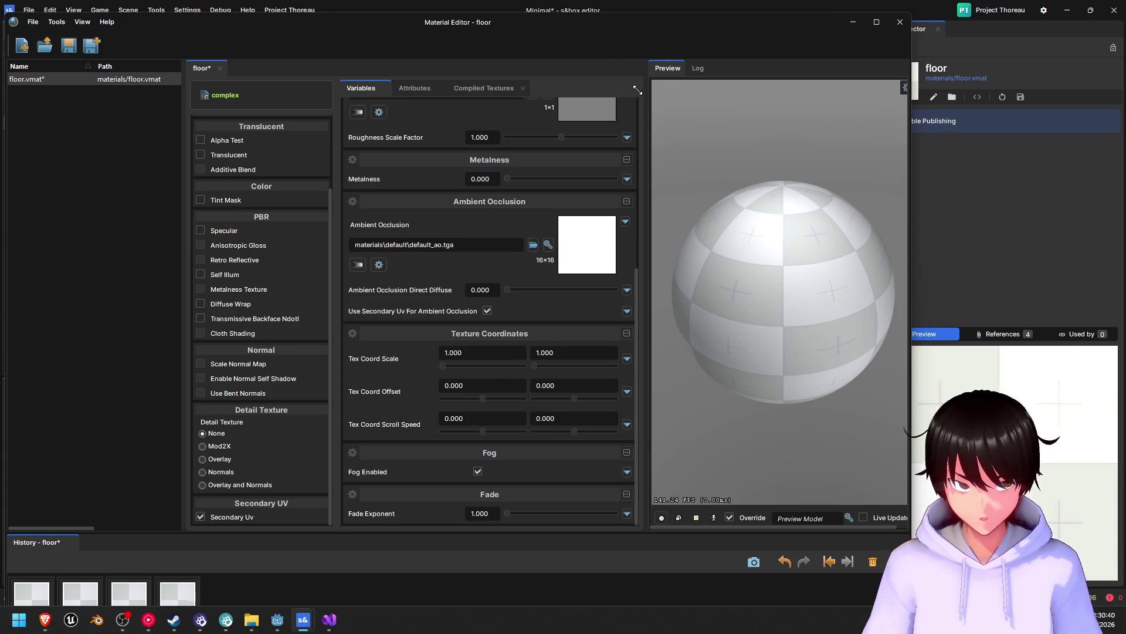
pyautogui.scroll(1, 245, 283)
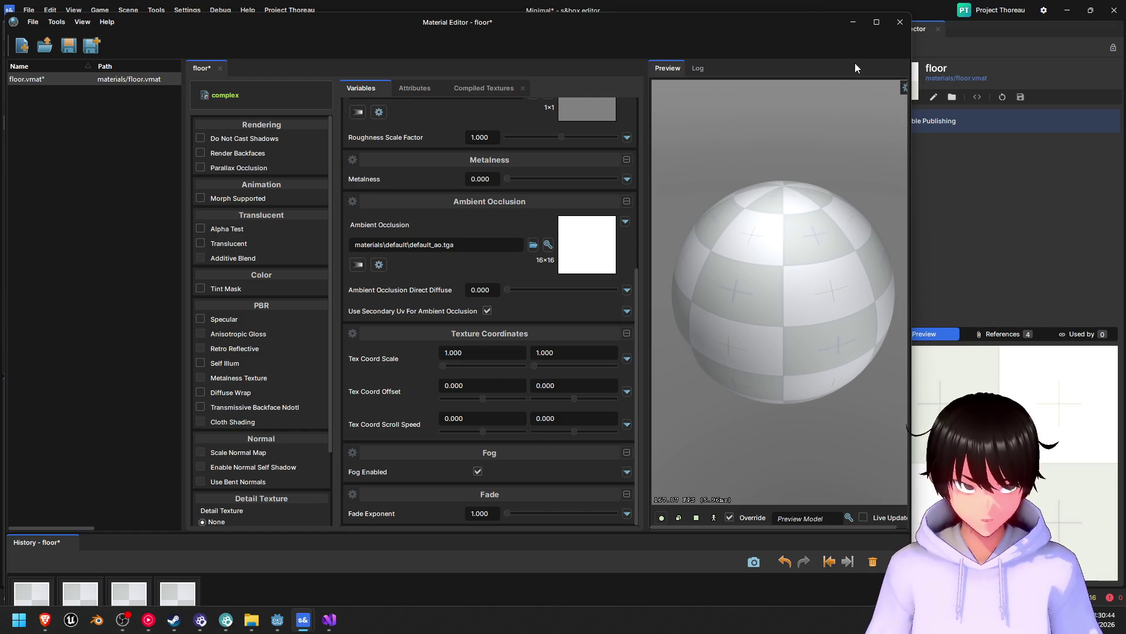
pyautogui.click(897, 25)
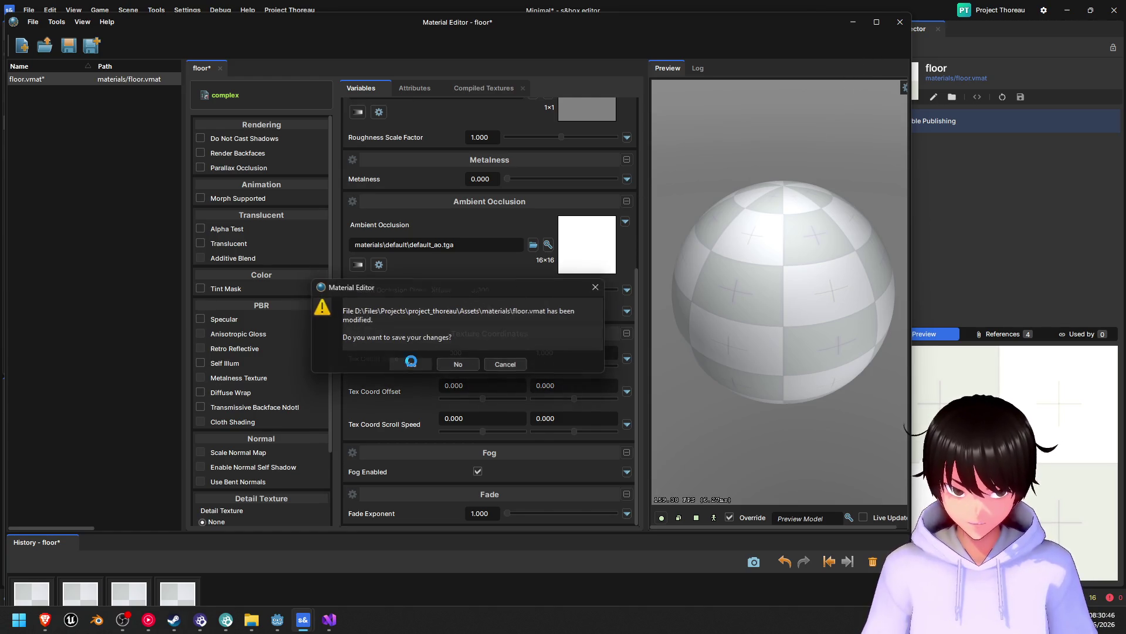
# - Save floor.vmat, reopen it from the Asset Browser, and untick Secondary Uv
pyautogui.click(411, 364)
pyautogui.moveTo(641, 338)
pyautogui.mouseDown()
pyautogui.moveTo(604, 329)
pyautogui.moveTo(586, 340)
pyautogui.moveTo(710, 324)
pyautogui.mouseUp()
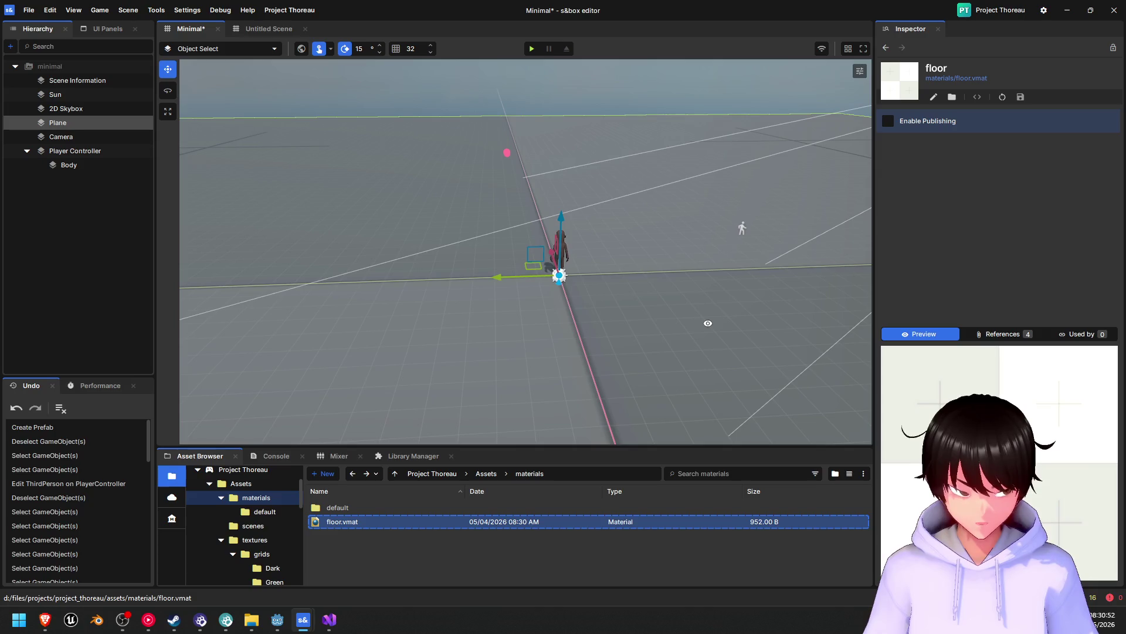
pyautogui.doubleClick(377, 523)
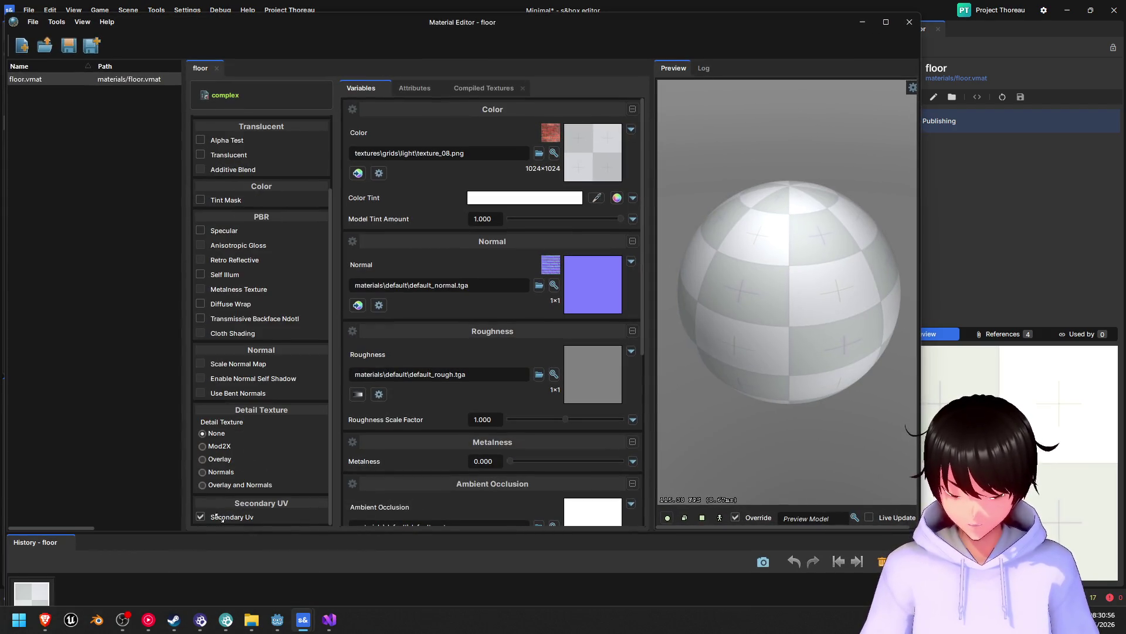
pyautogui.click(200, 517)
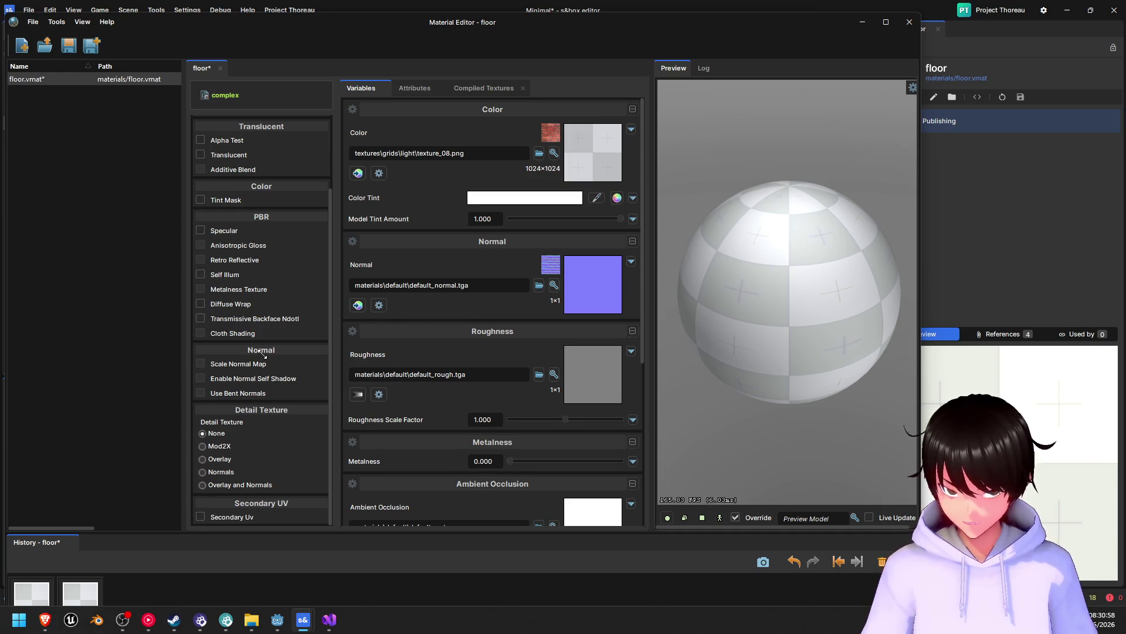
pyautogui.scroll(3, 278, 297)
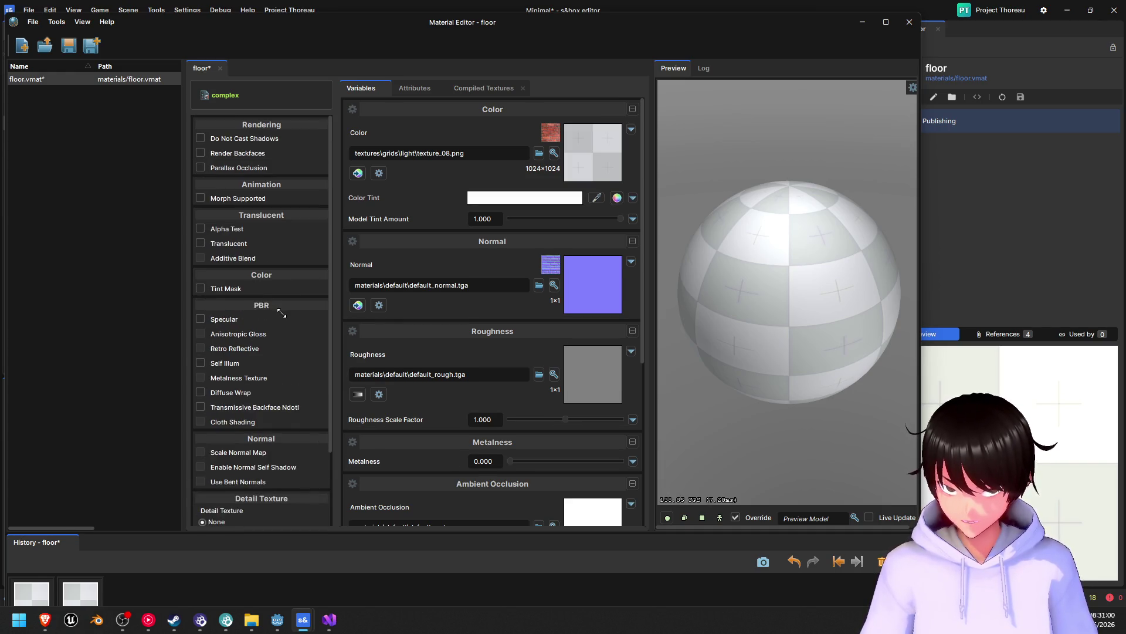
# - Look through the Attributes and Compiled Textures tabs, then return to Variables
pyautogui.click(422, 88)
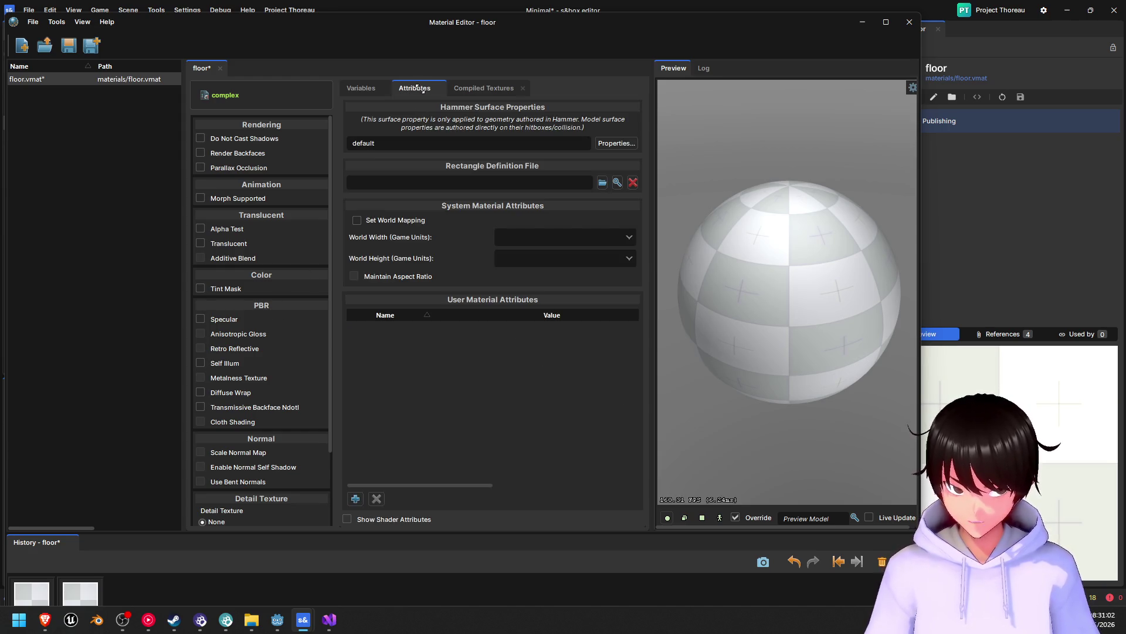
pyautogui.click(487, 88)
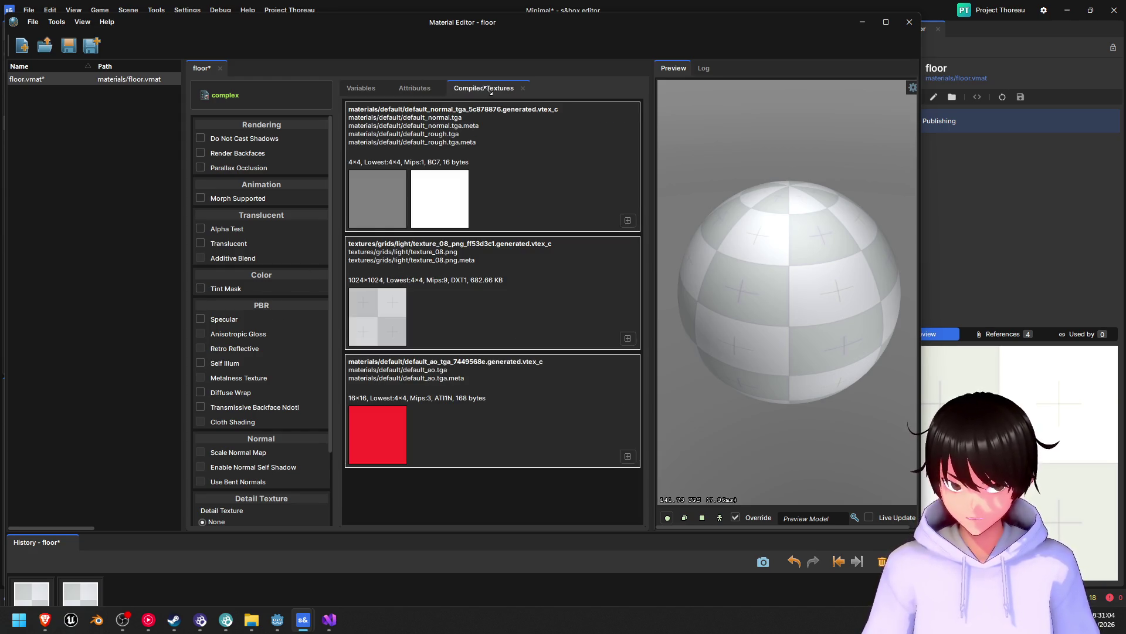
pyautogui.click(415, 88)
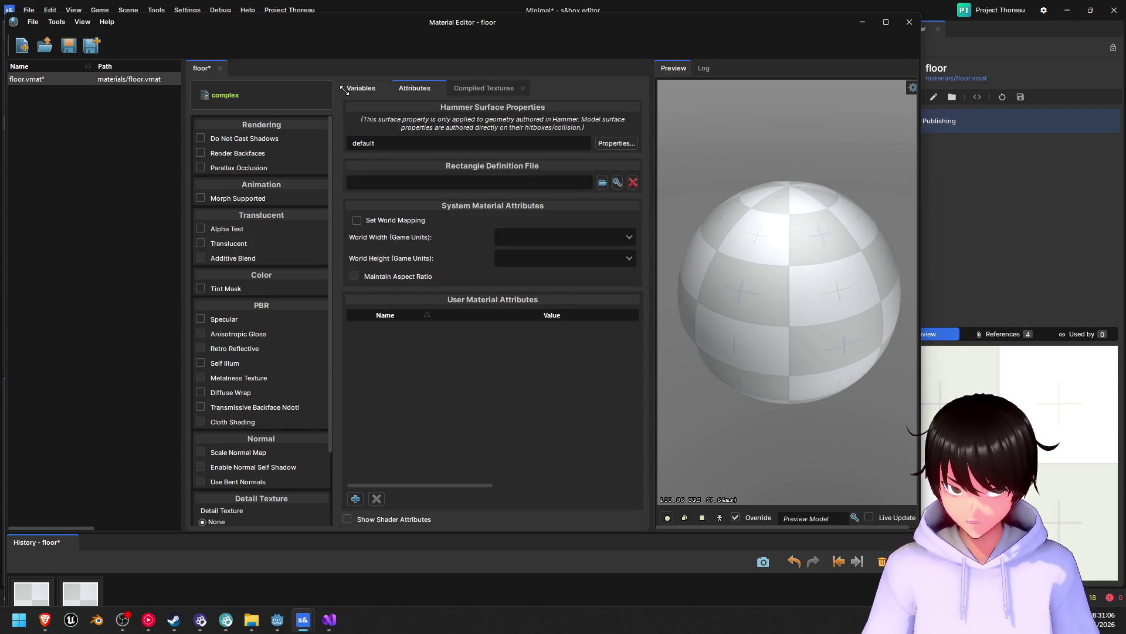
pyautogui.click(359, 88)
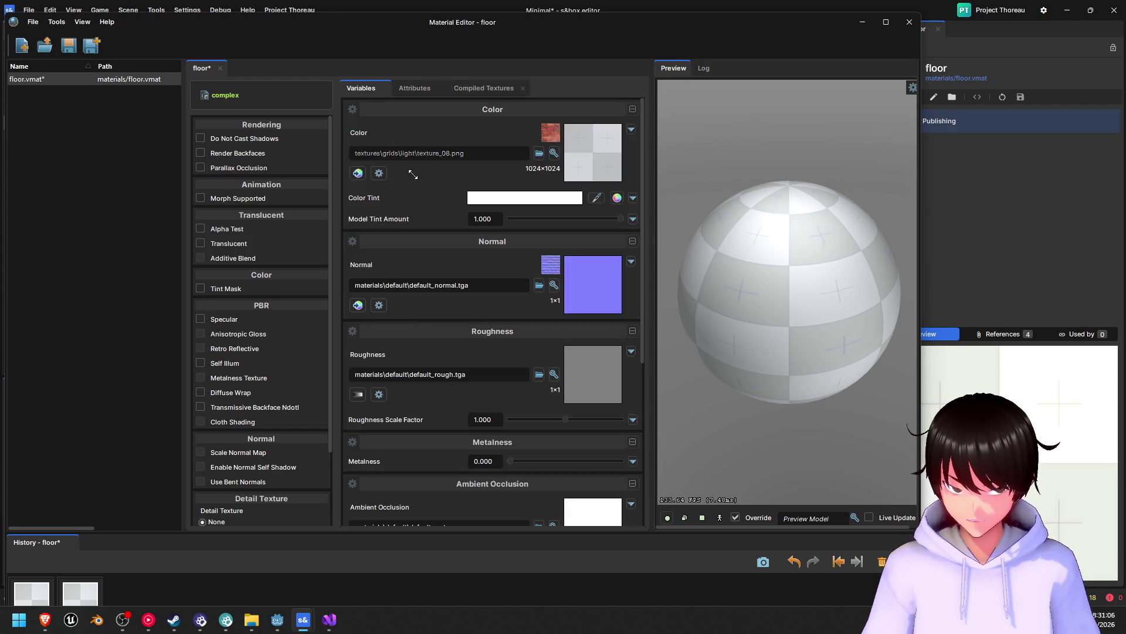
# - Apply Auto Fill Using Me from the Color slot's texture_08.png
pyautogui.click(633, 220)
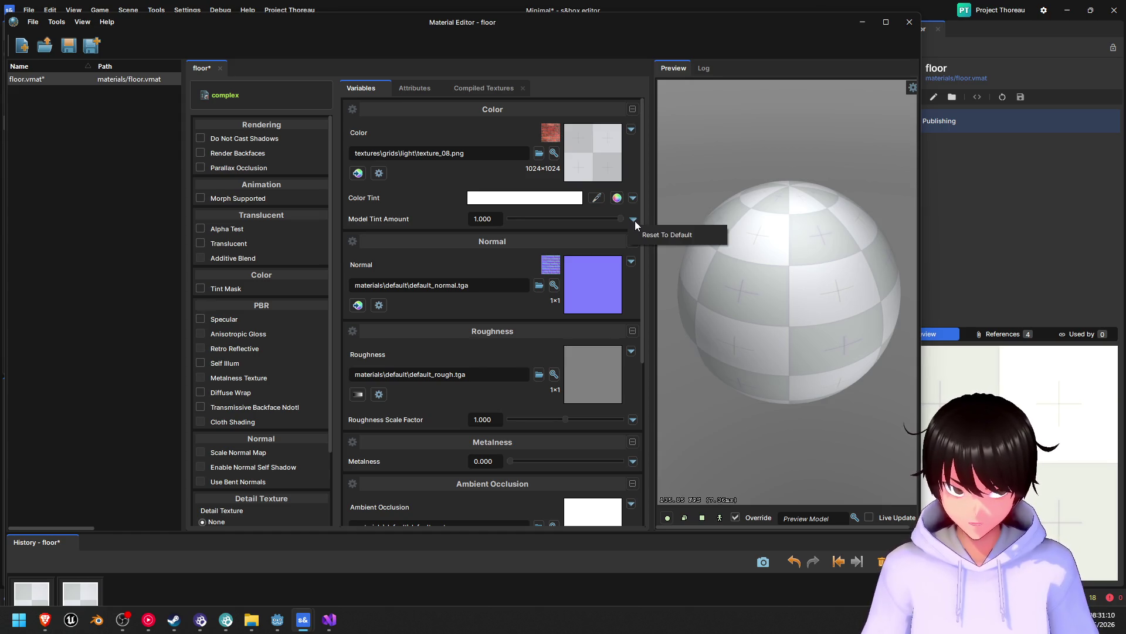
pyautogui.click(631, 128)
pyautogui.click(631, 128)
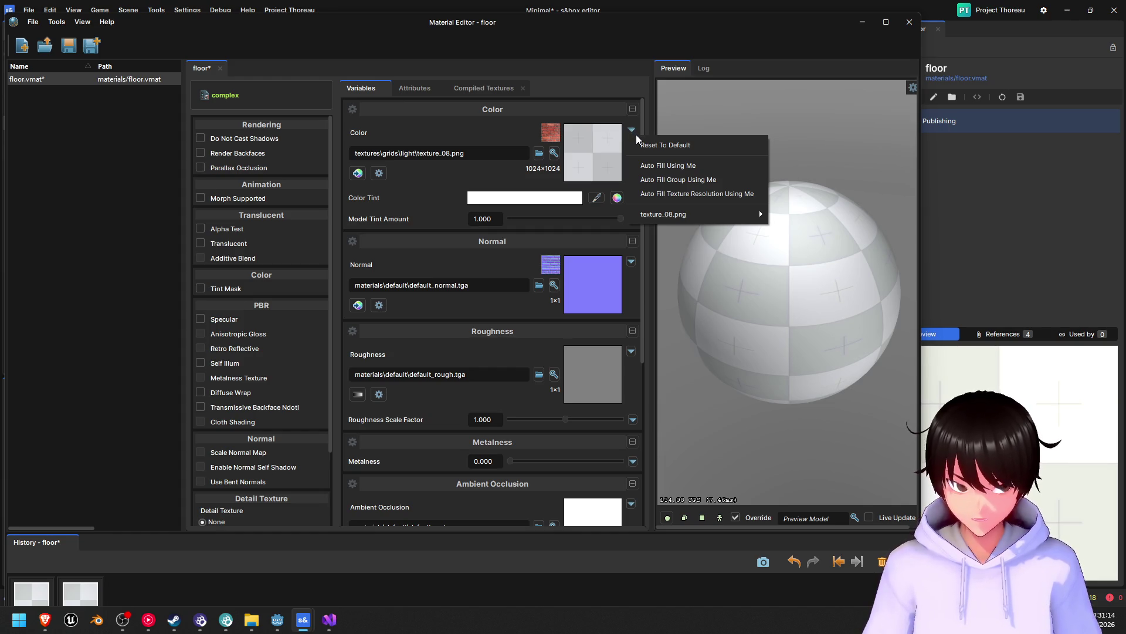
pyautogui.click(719, 170)
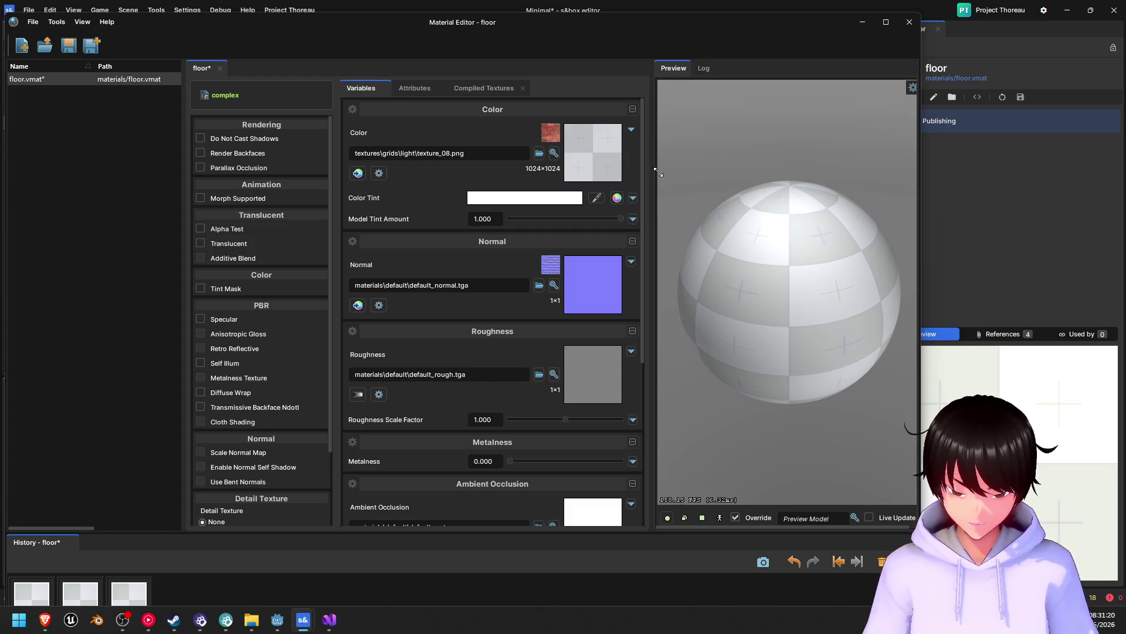
pyautogui.click(631, 129)
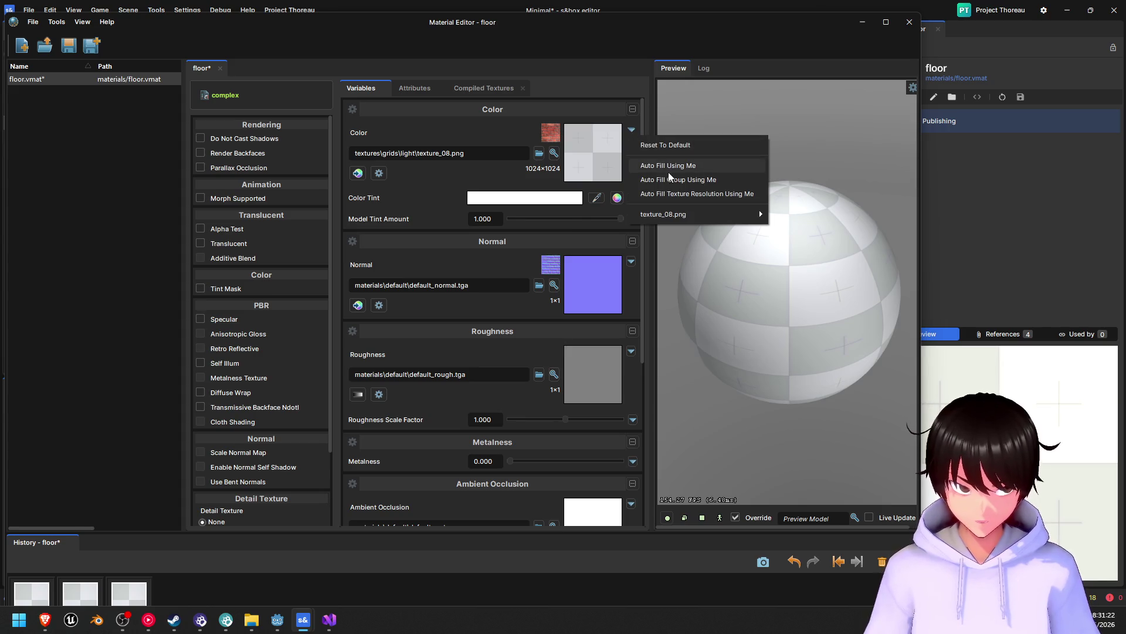
pyautogui.moveTo(708, 215)
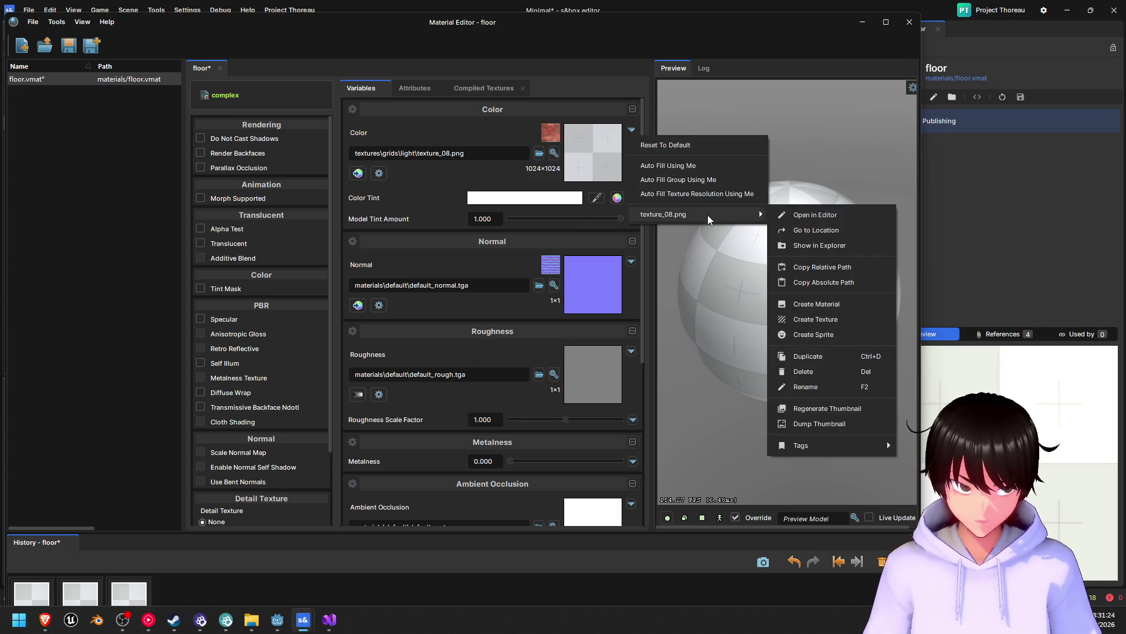
# - Reapply the Color slot's Auto Fill Using Me while checking earlier History entries
pyautogui.click(688, 165)
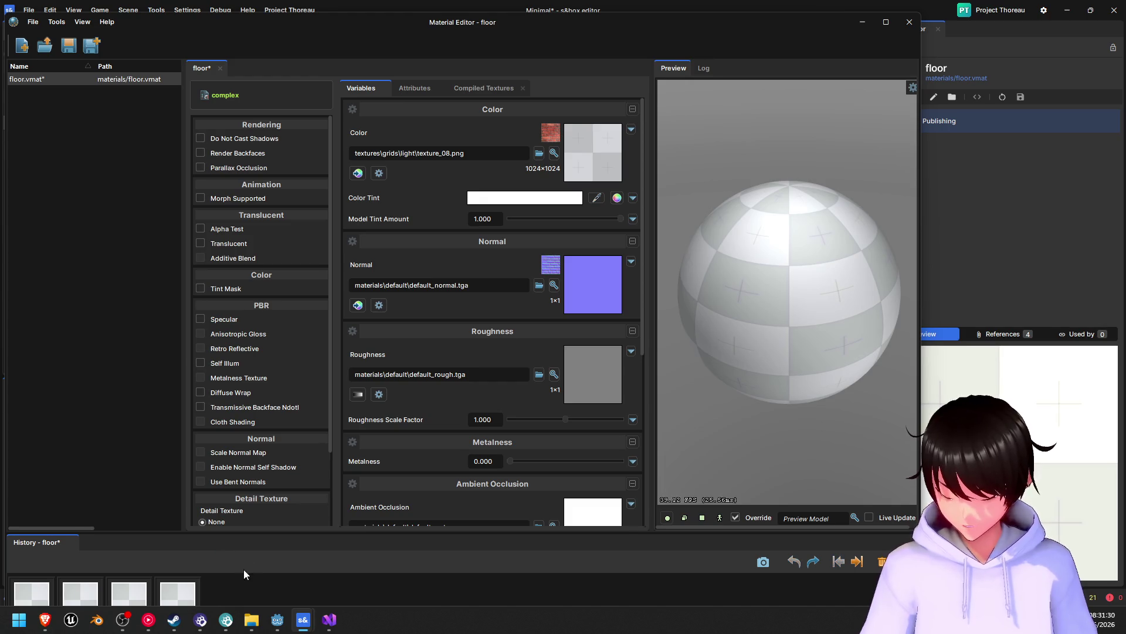
pyautogui.click(182, 591)
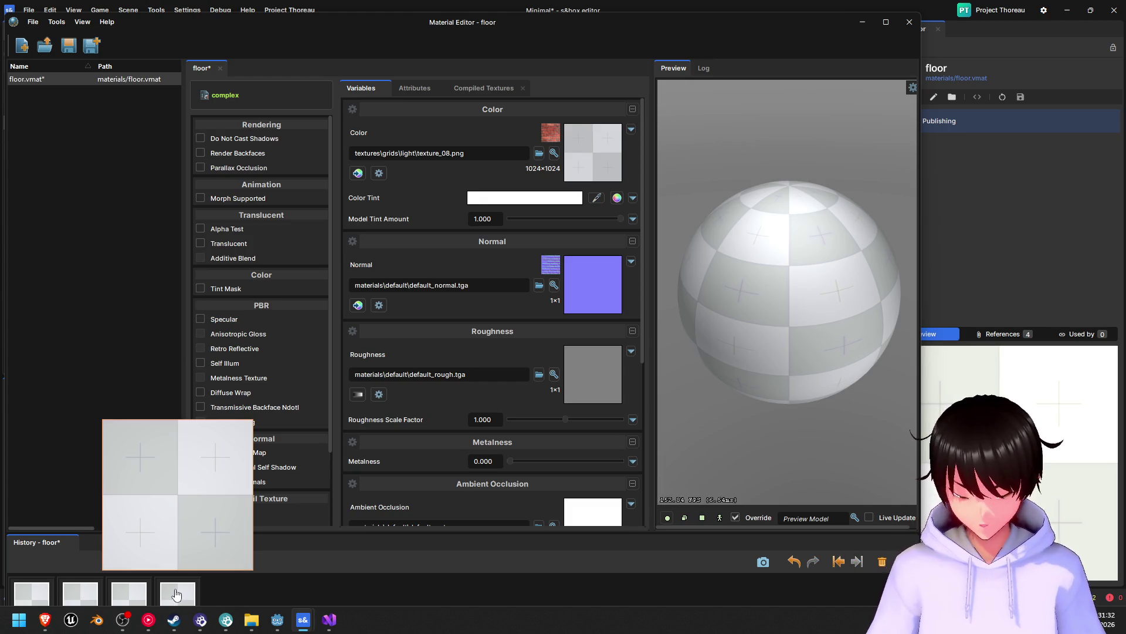
pyautogui.rightClick(176, 594)
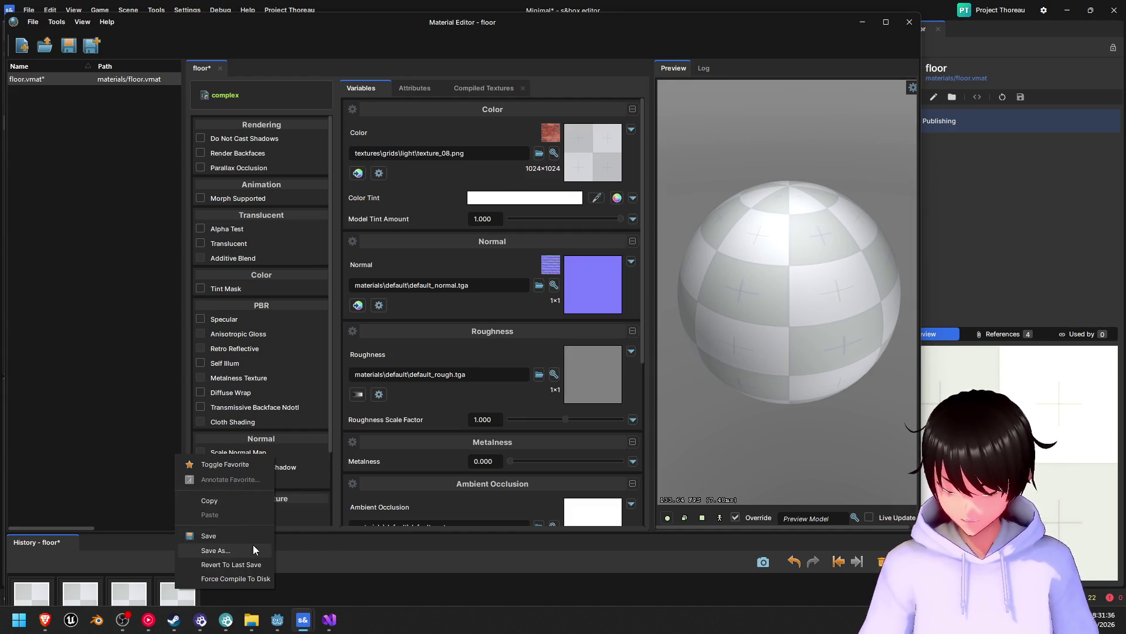
pyautogui.click(630, 130)
pyautogui.click(695, 166)
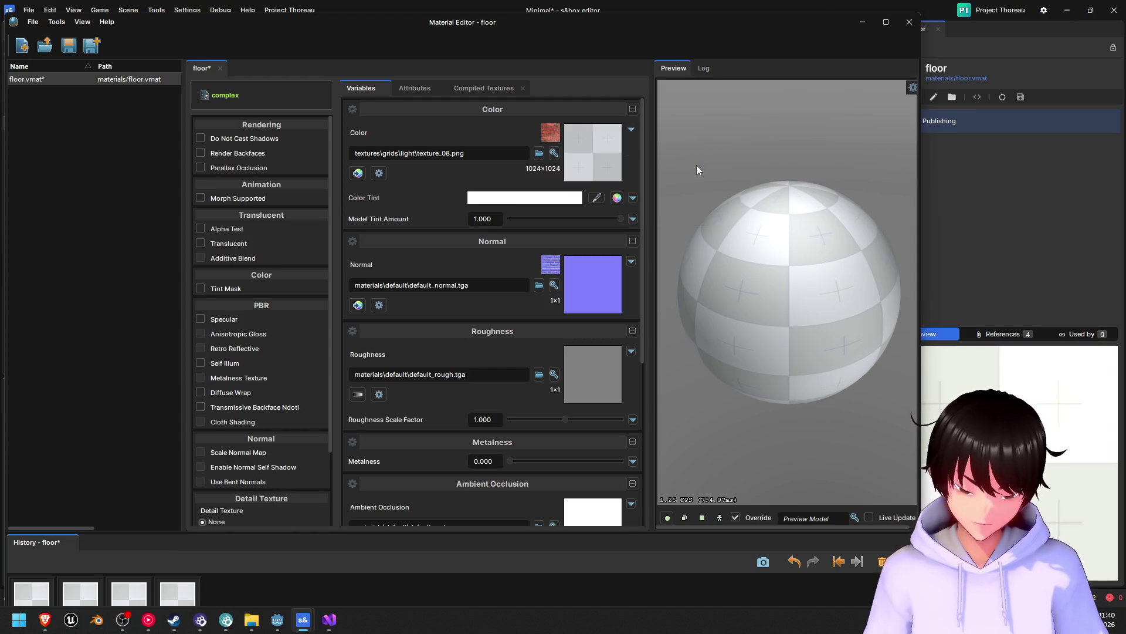
# - Clear floor.vmat's edit history and confirm with OK
pyautogui.rightClick(223, 598)
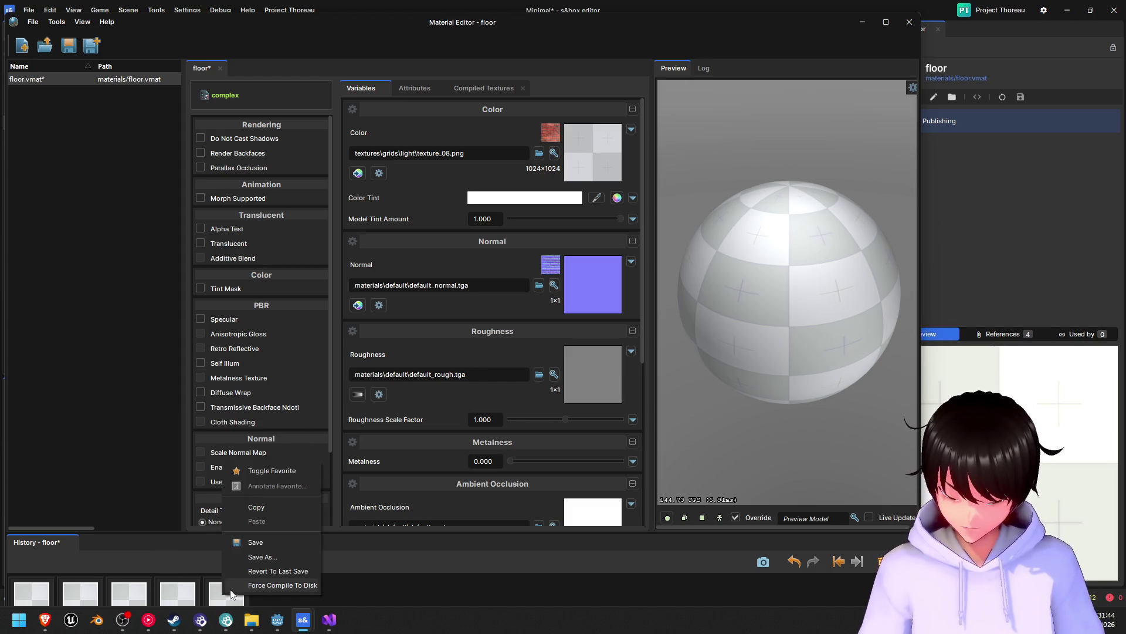
pyautogui.click(501, 592)
pyautogui.moveTo(232, 596)
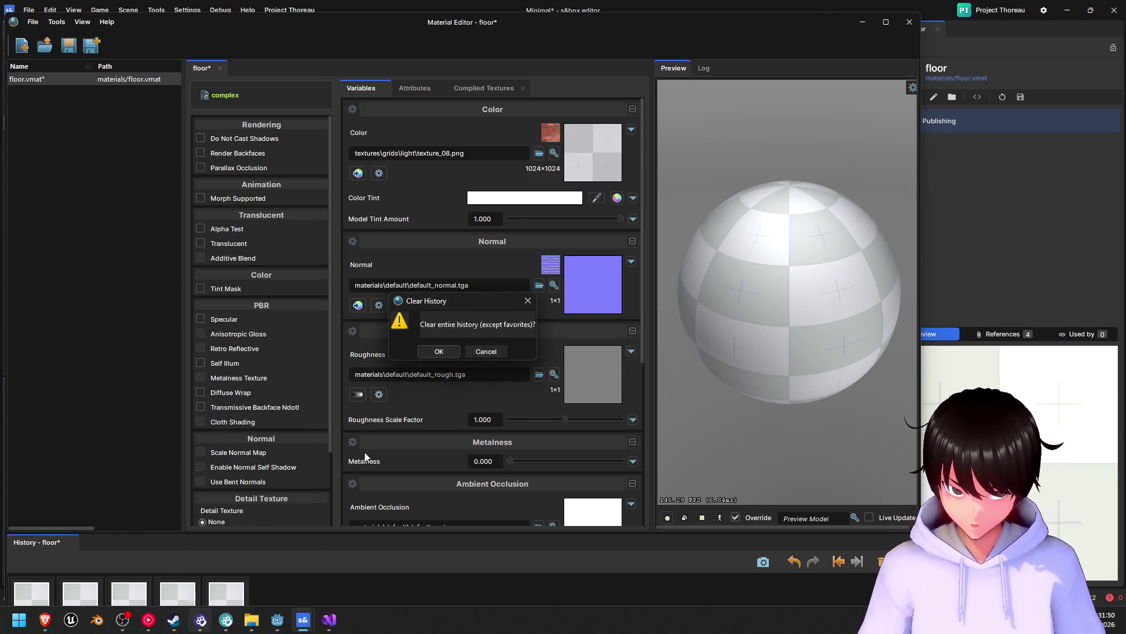
pyautogui.click(439, 351)
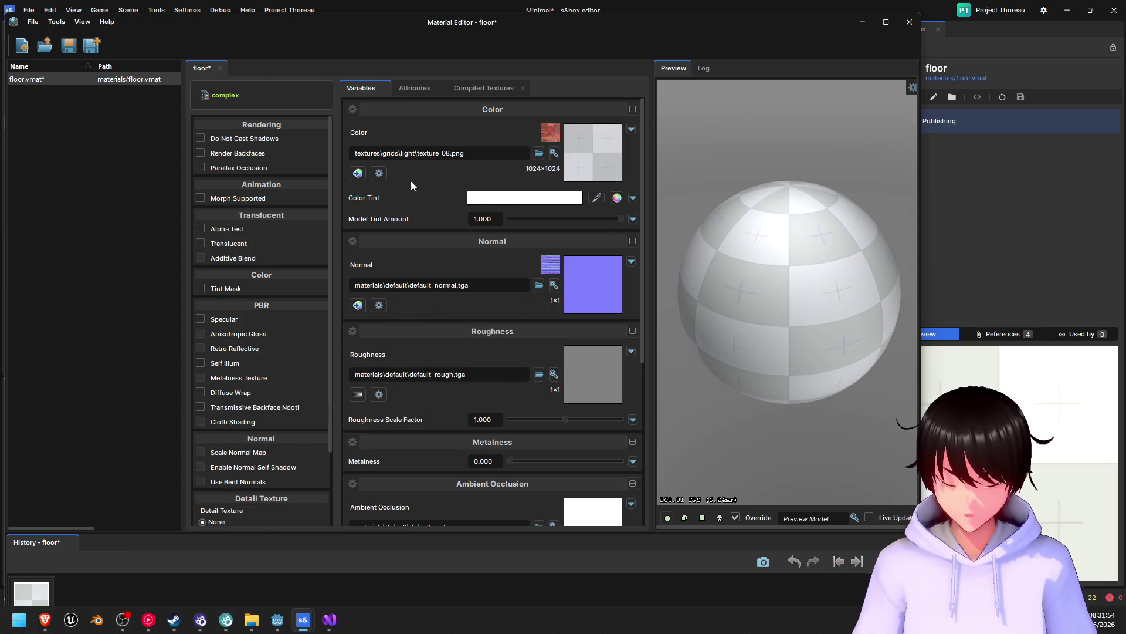
# - Enable Clamp U, V and W on texture_08.png, accept, and close floor.vmat's editor
pyautogui.click(379, 173)
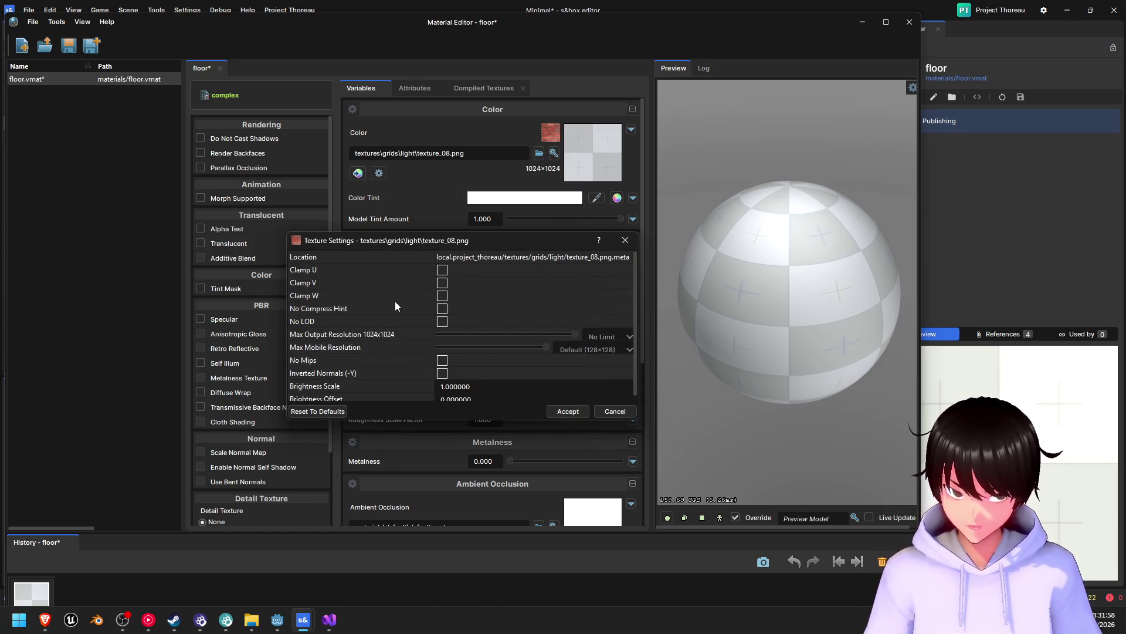
pyautogui.scroll(-1, 356, 336)
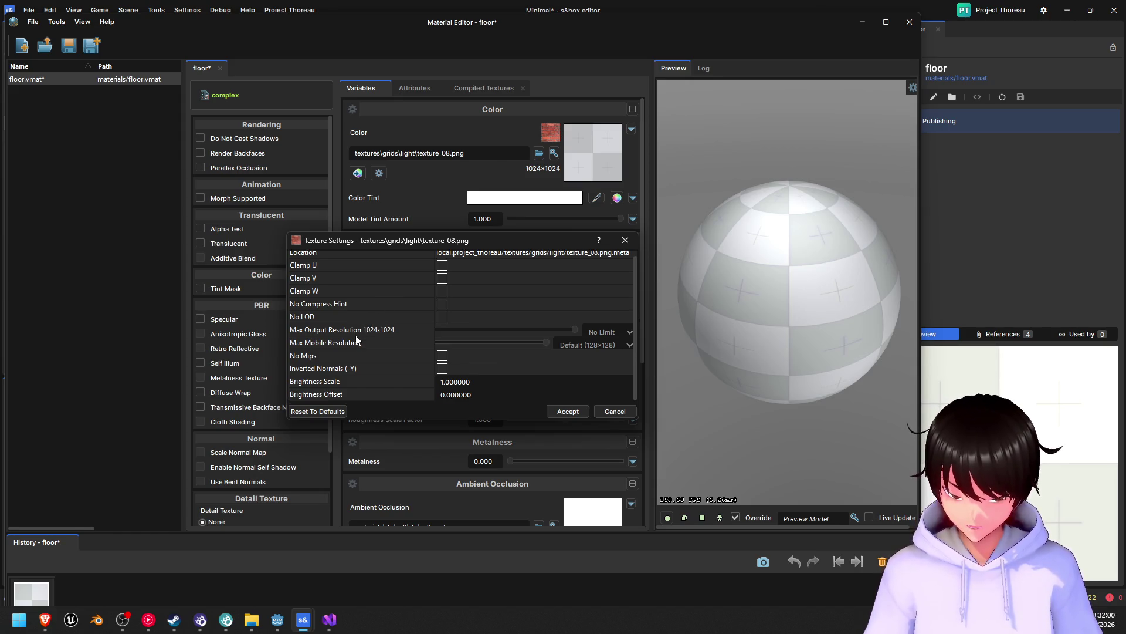
pyautogui.scroll(1, 356, 335)
pyautogui.click(442, 271)
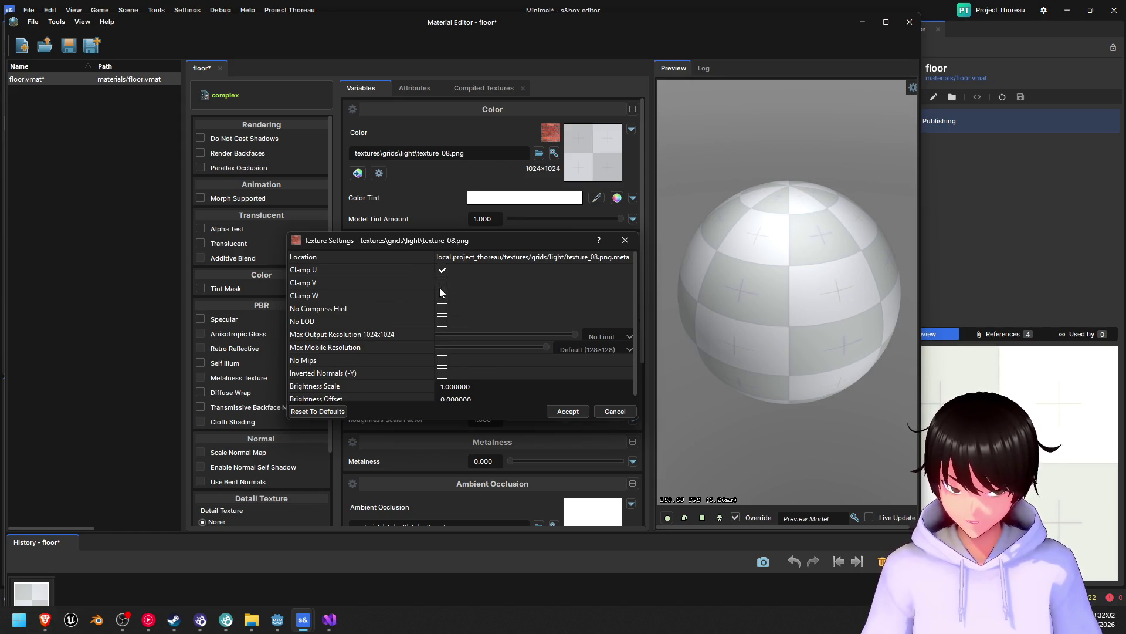
pyautogui.click(443, 283)
pyautogui.click(442, 296)
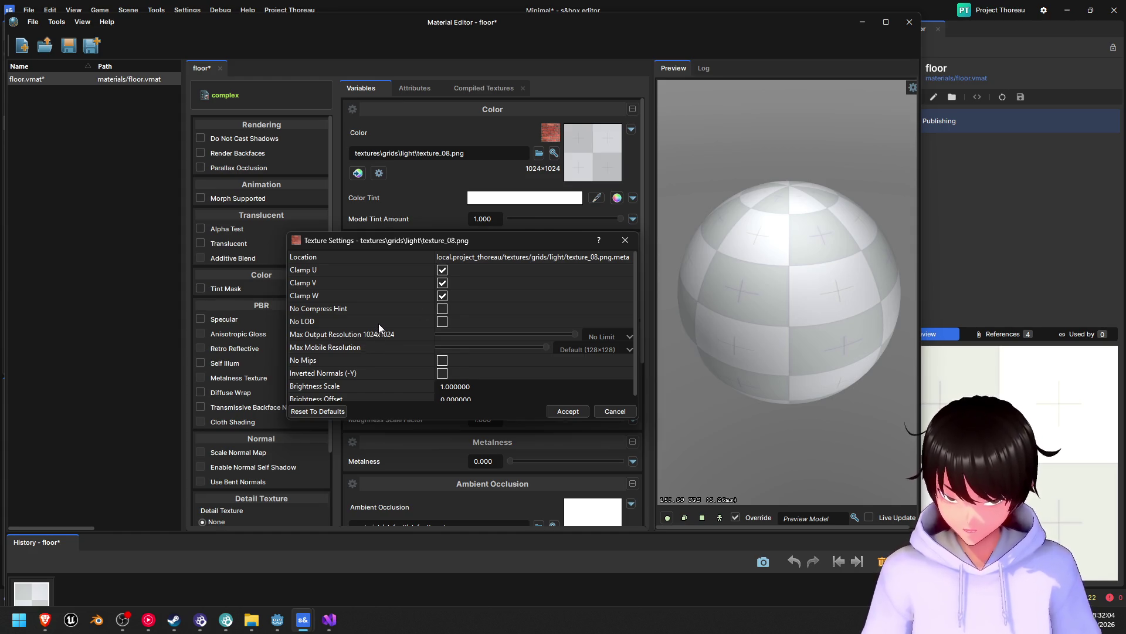
pyautogui.scroll(-1, 379, 323)
pyautogui.scroll(1, 379, 318)
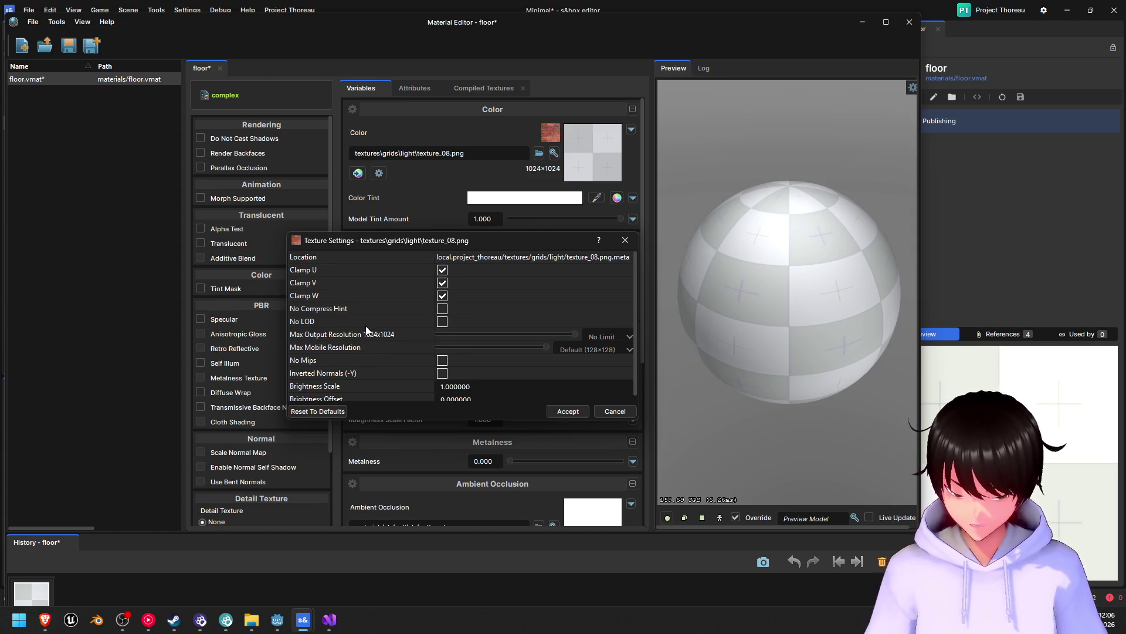
pyautogui.click(565, 414)
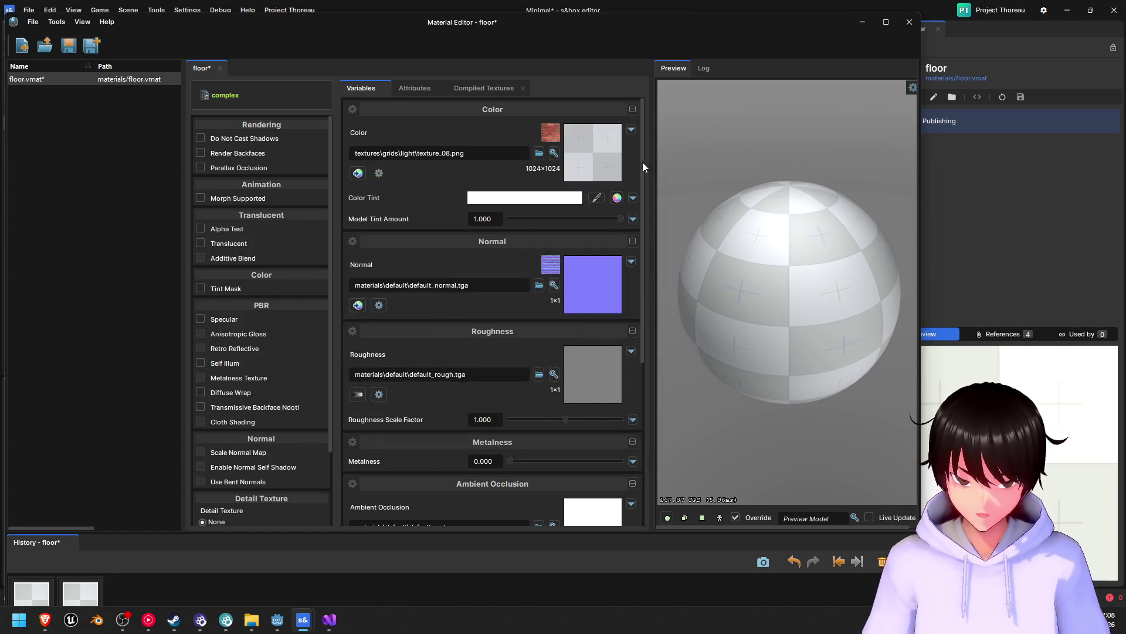
pyautogui.click(909, 22)
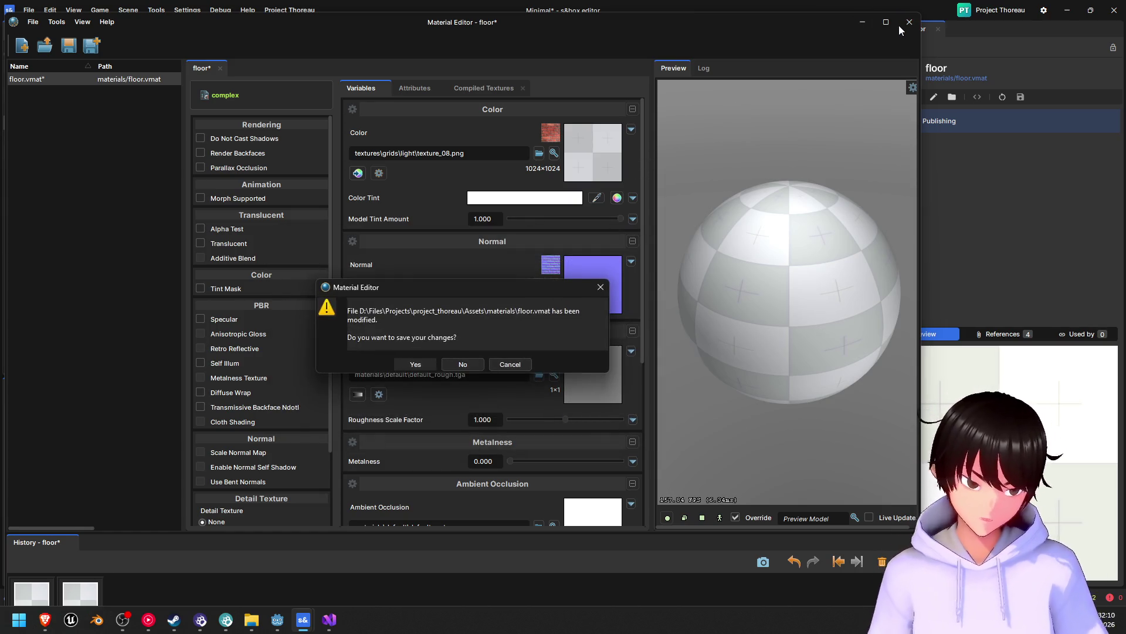
# - Answer floor.vmat's save prompt and turn the scene camera toward the floor plane
pyautogui.click(427, 365)
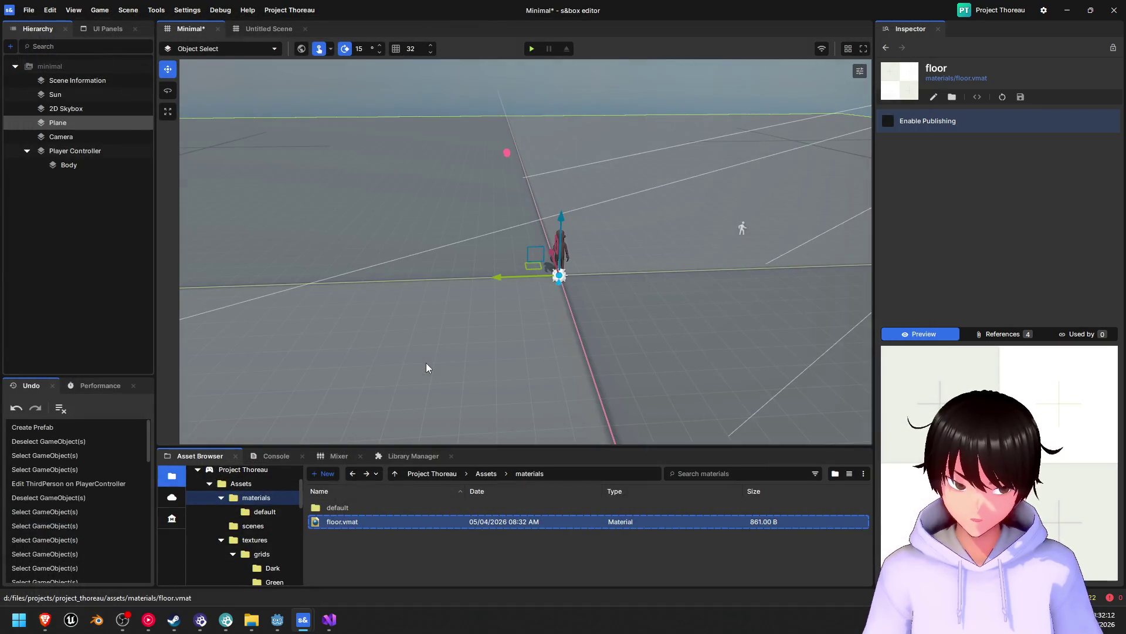
pyautogui.moveTo(422, 357)
pyautogui.mouseDown()
pyautogui.moveTo(246, 334)
pyautogui.moveTo(304, 319)
pyautogui.moveTo(407, 332)
pyautogui.moveTo(421, 349)
pyautogui.moveTo(389, 403)
pyautogui.moveTo(390, 80)
pyautogui.moveTo(389, 403)
pyautogui.moveTo(339, 362)
pyautogui.moveTo(364, 375)
pyautogui.mouseUp()
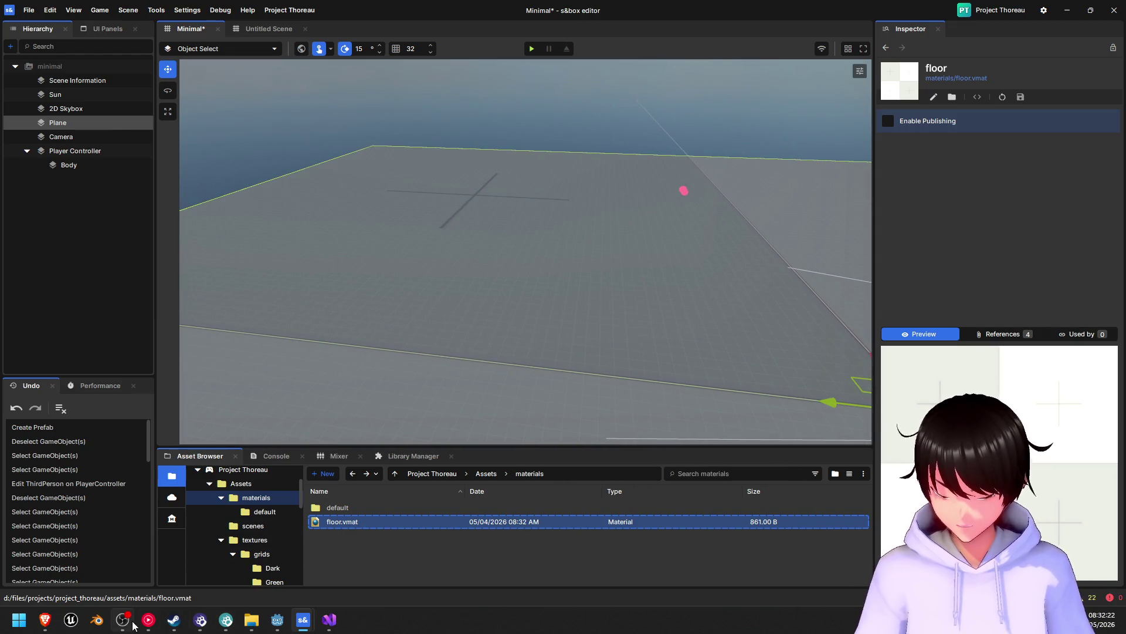
# - Draft the Gemini question 'how to make texture act like tiles i', then bring up Godot
pyautogui.click(45, 619)
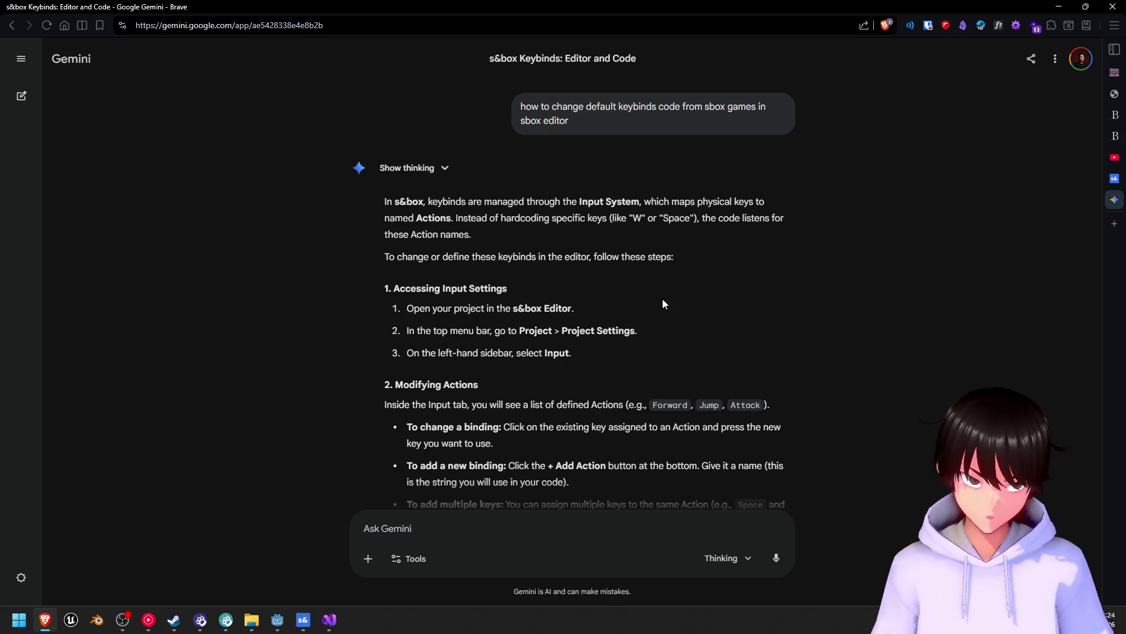
pyautogui.scroll(-15, 662, 299)
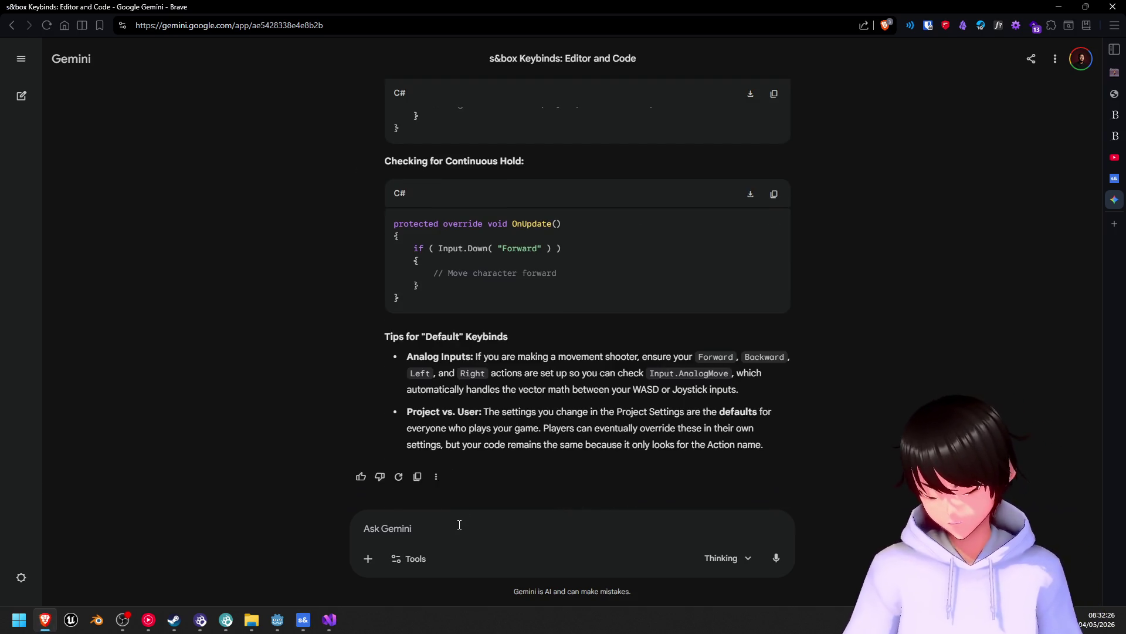
pyautogui.write('how to make t')
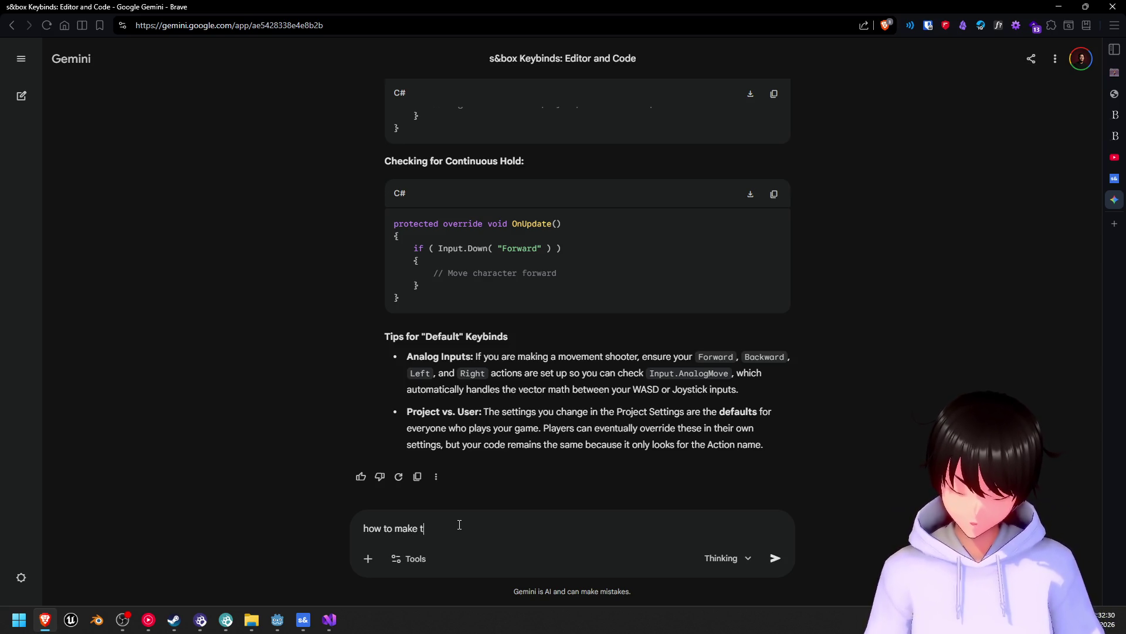
pyautogui.write('exture a')
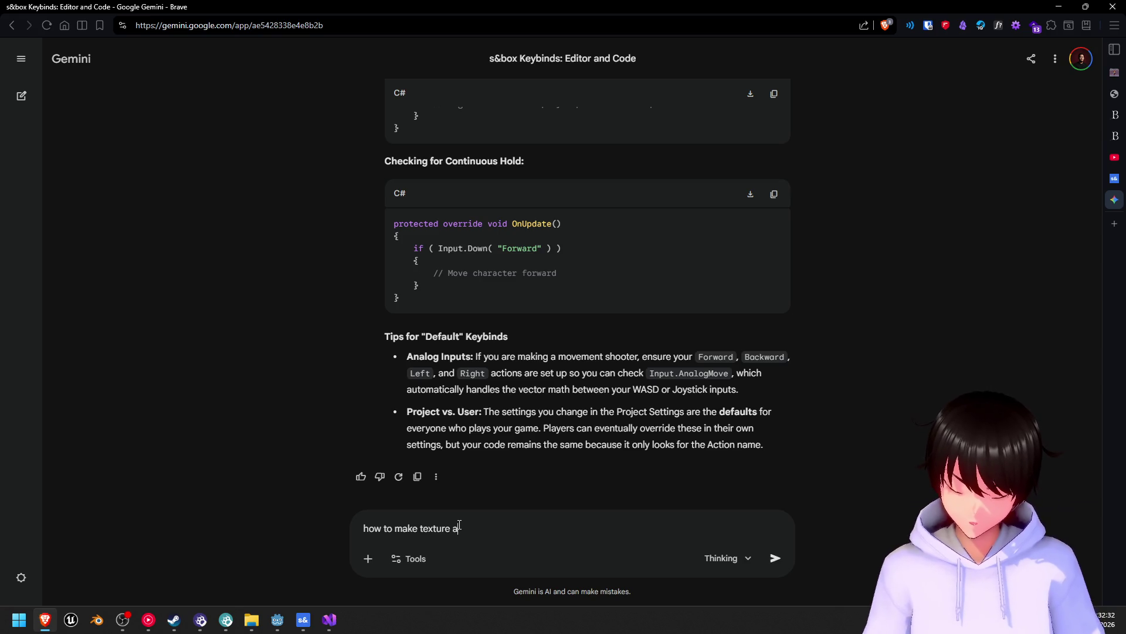
pyautogui.write('ct like til')
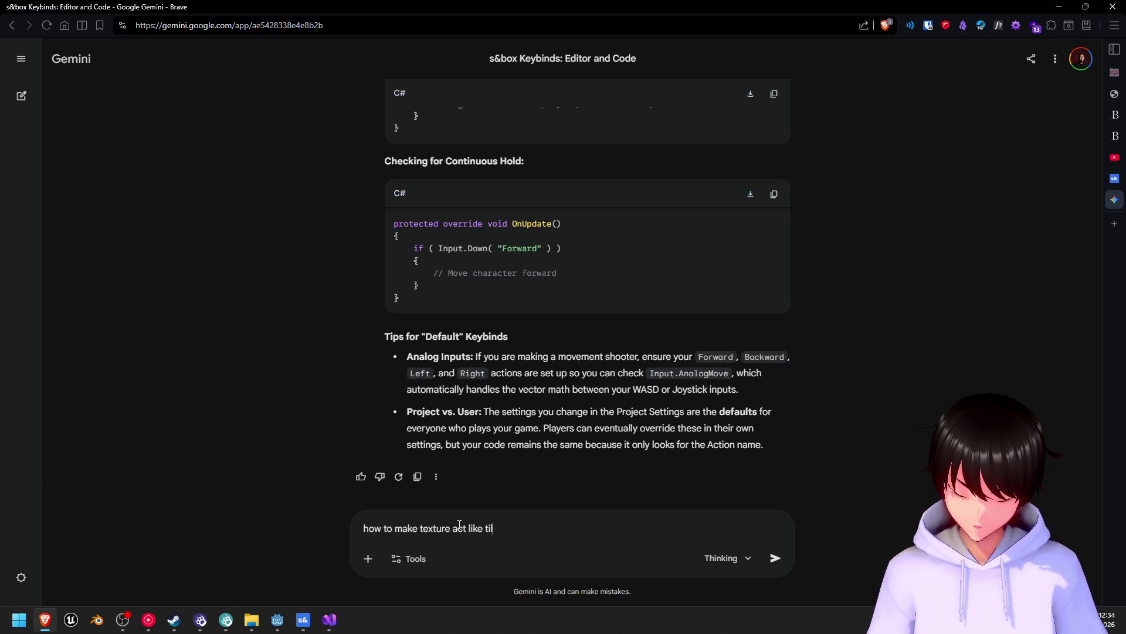
pyautogui.write('es in')
pyautogui.press('BackSpace')
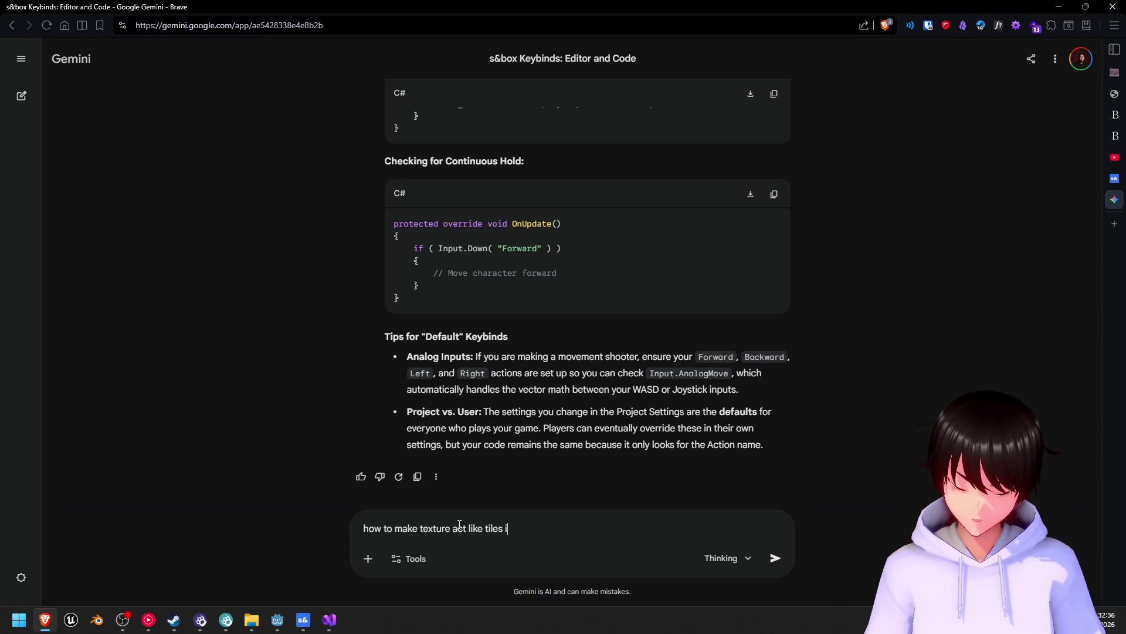
pyautogui.click(277, 620)
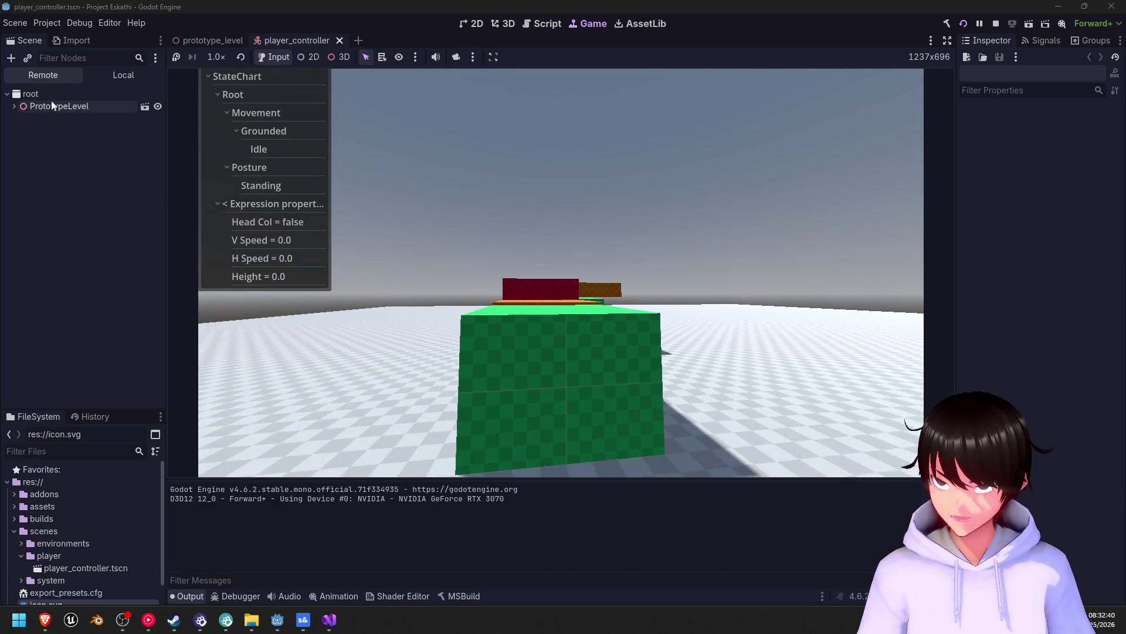
# - Stop the running Godot game and switch to the 3D view
pyautogui.click(995, 26)
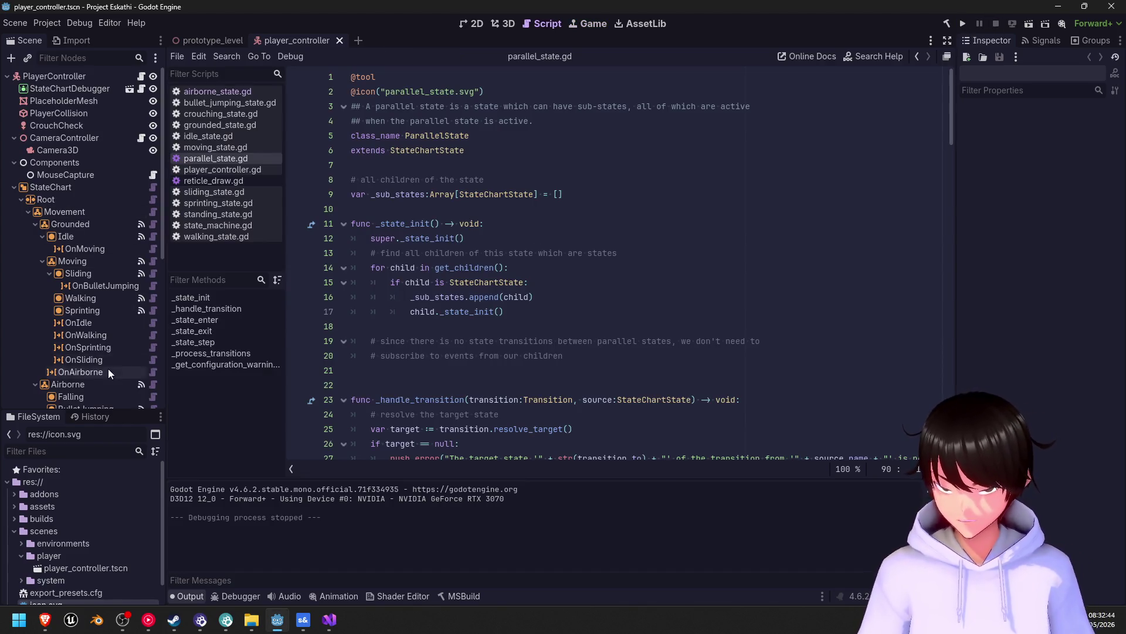
pyautogui.scroll(-5, 106, 367)
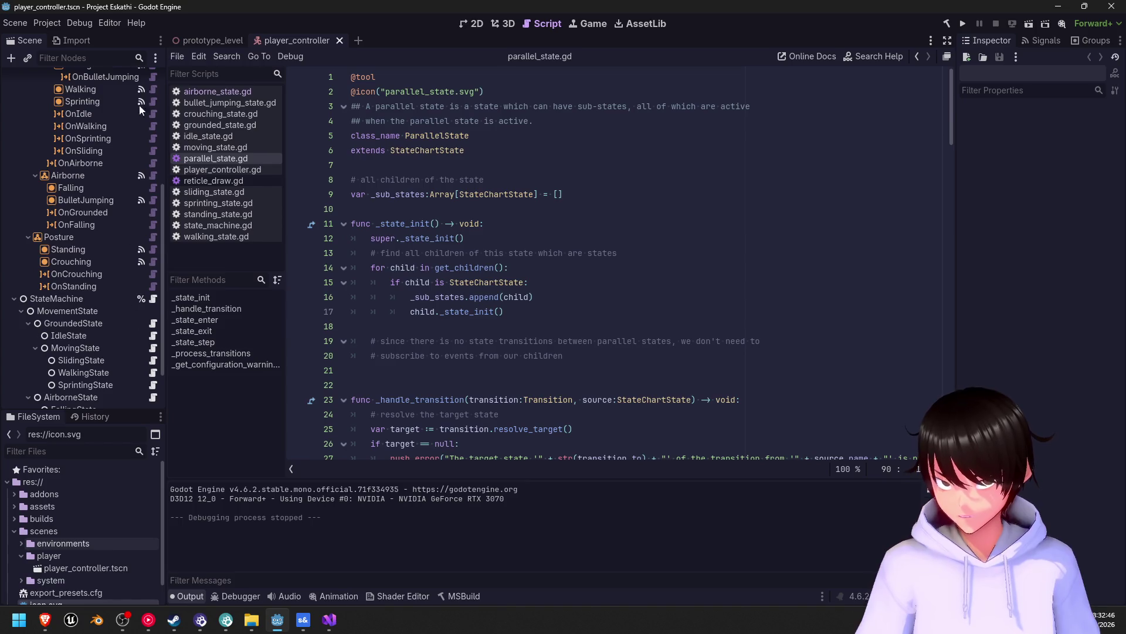
pyautogui.click(505, 26)
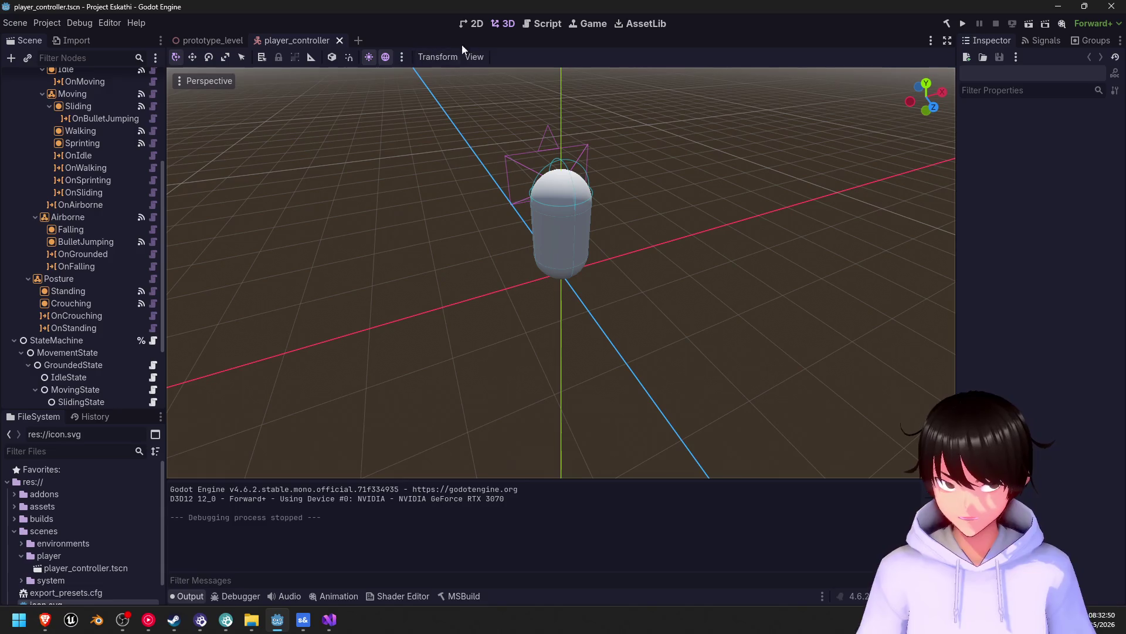
# - Inspect the prototype_level Floor MeshInstance3D's material UV1 settings, then return to Gemini
pyautogui.click(208, 39)
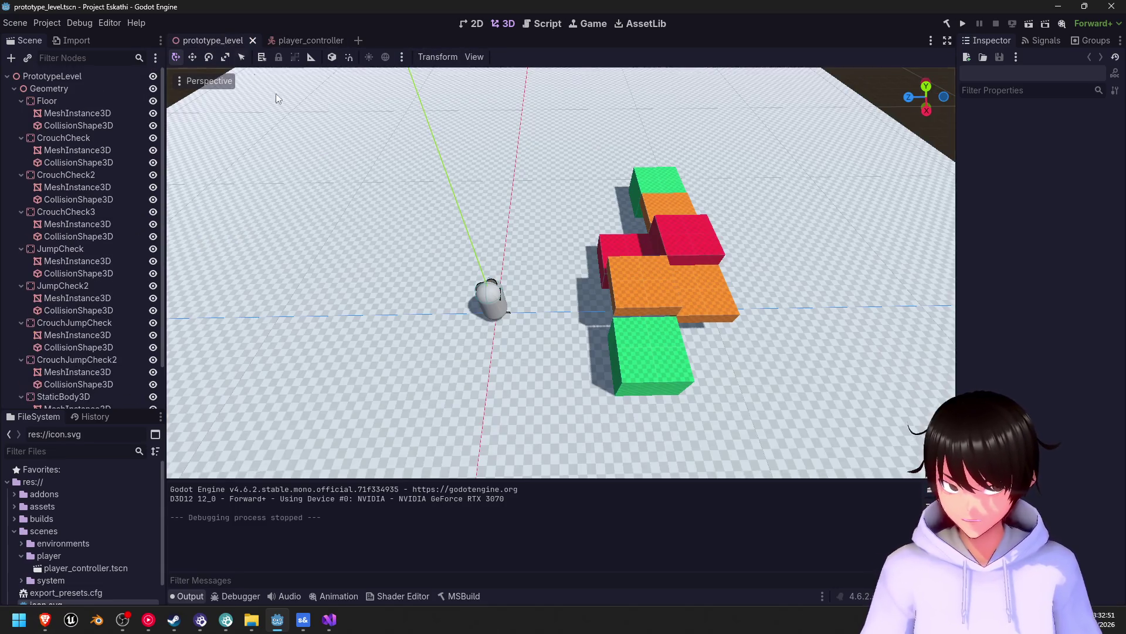
pyautogui.click(491, 376)
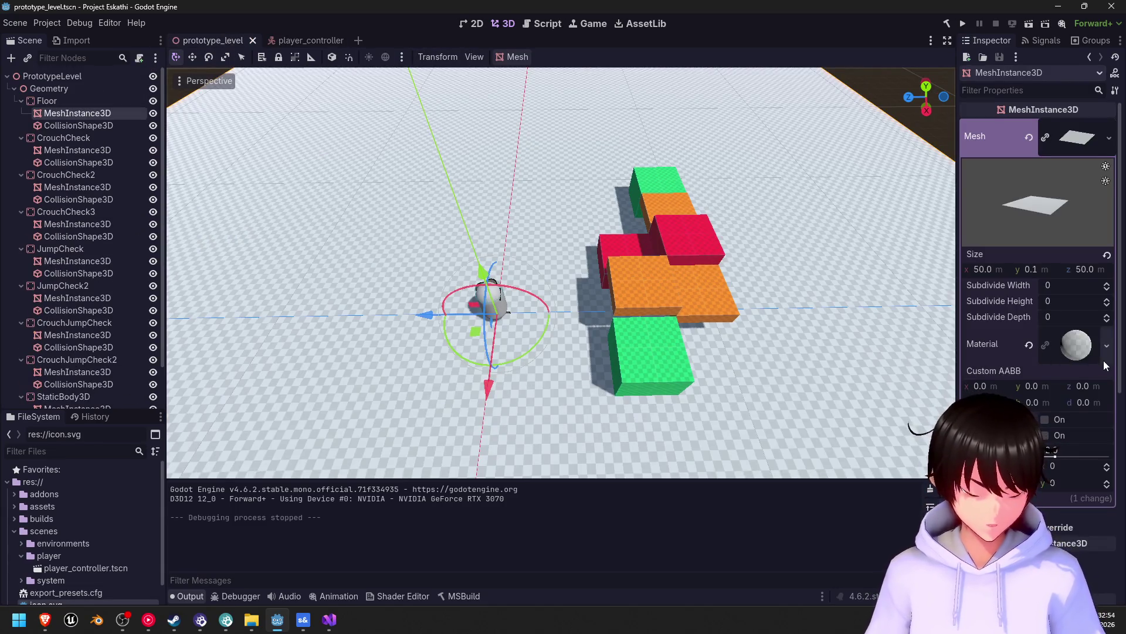
pyautogui.doubleClick(1077, 352)
pyautogui.click(1077, 352)
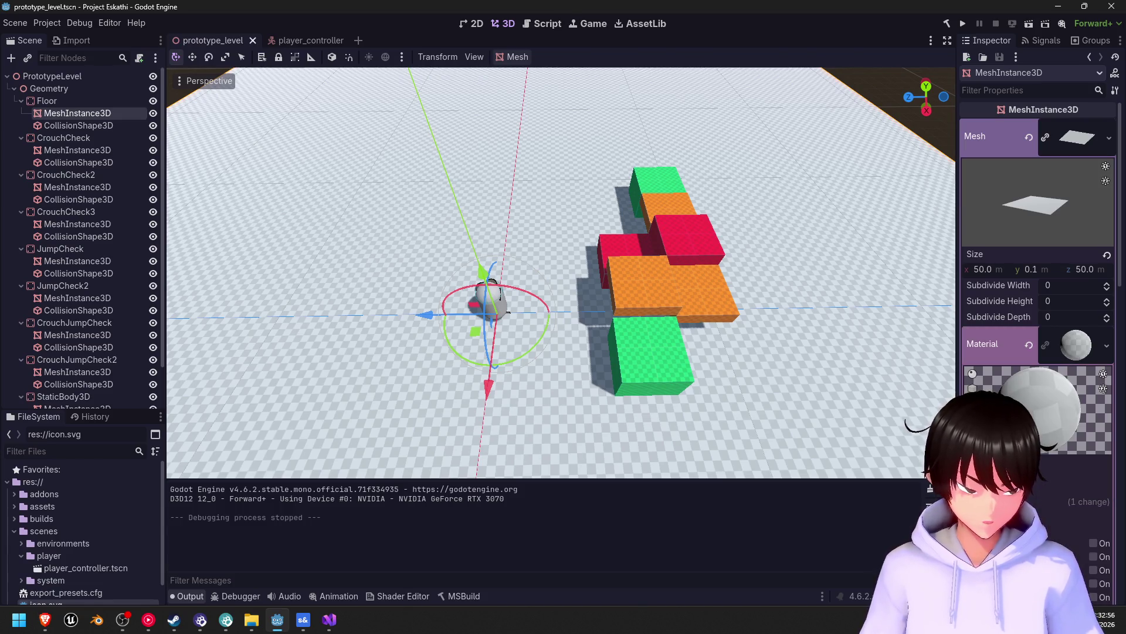
pyautogui.scroll(-5, 1038, 294)
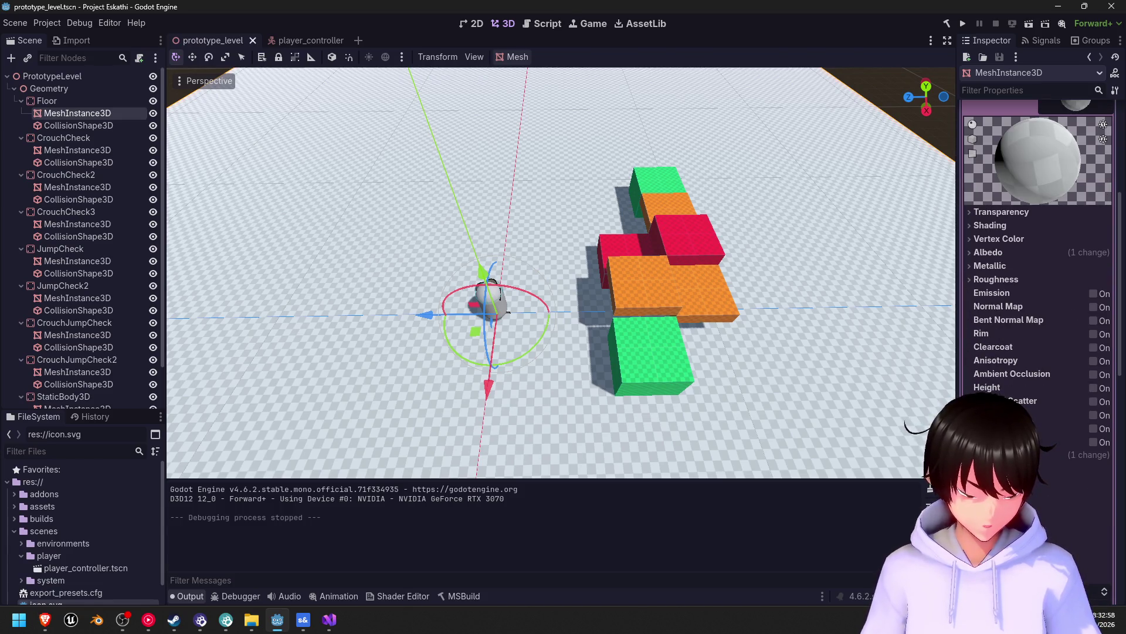
pyautogui.click(997, 454)
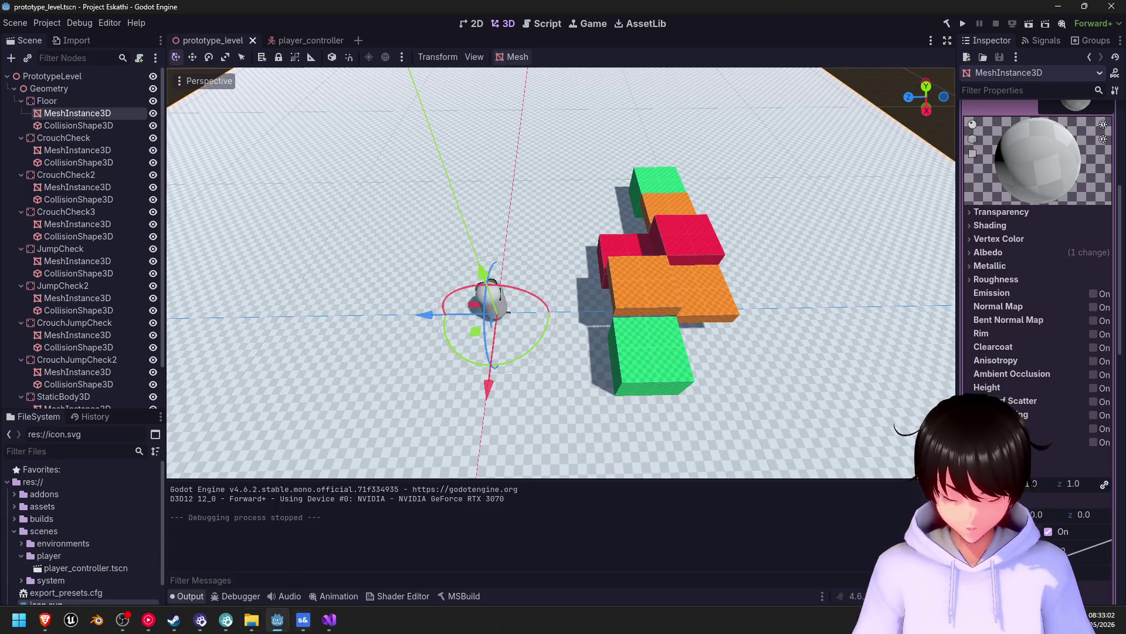
pyautogui.click(46, 619)
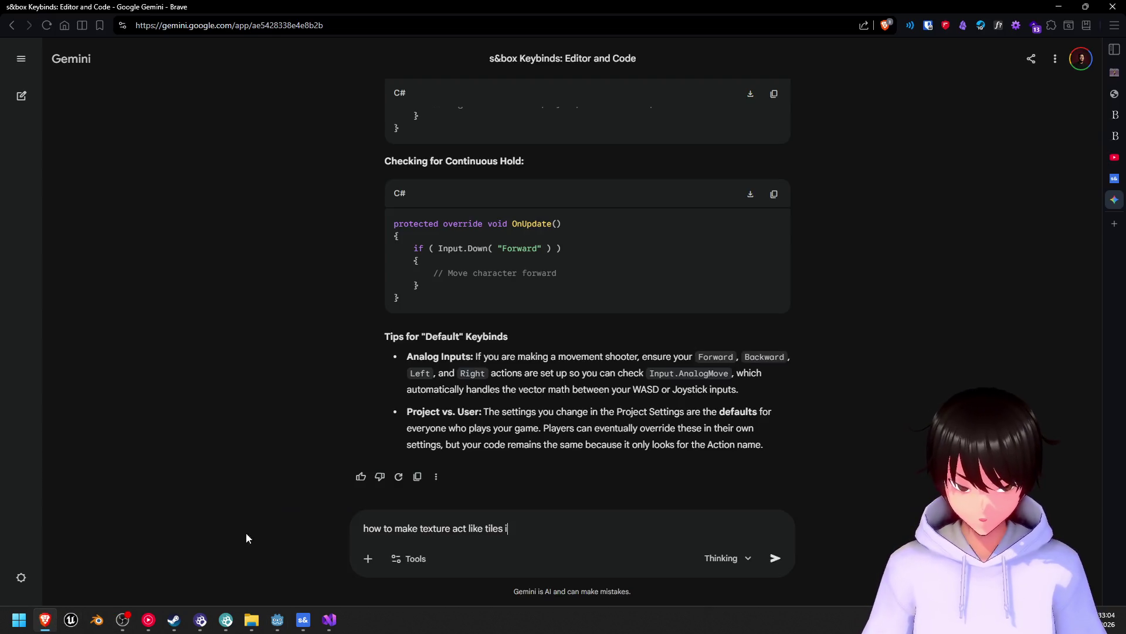
# - Ask Gemini how to make a texture triplanar so it tiles instead of stretching, like Godot
pyautogui.press('BackSpace')
pyautogui.press('BackSpace')
pyautogui.press('BackSpace')
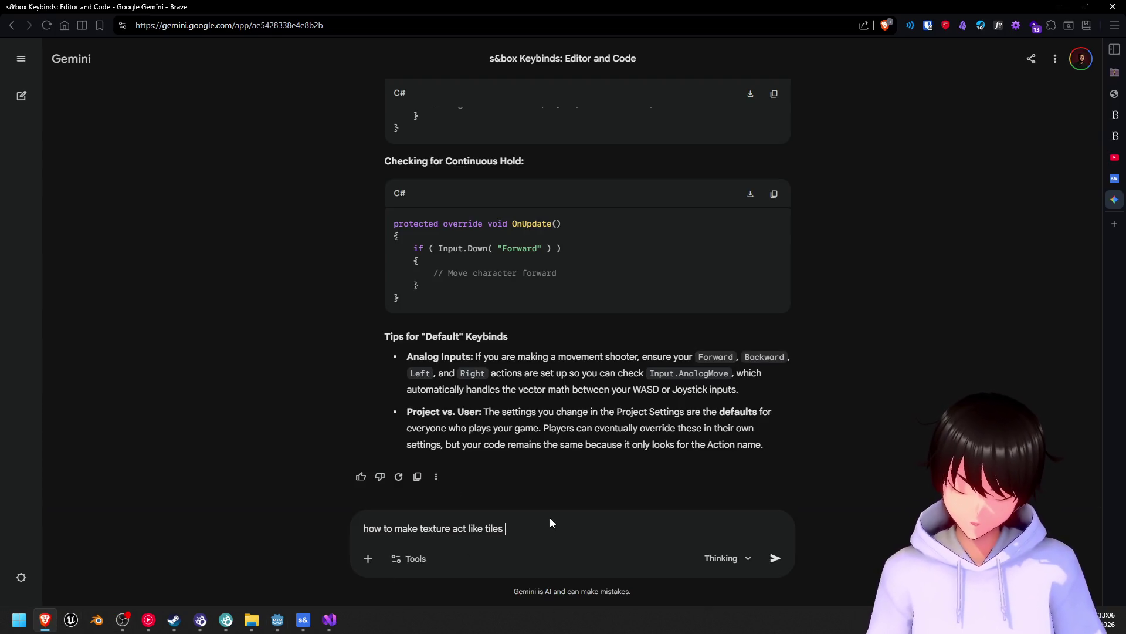
pyautogui.write('tr')
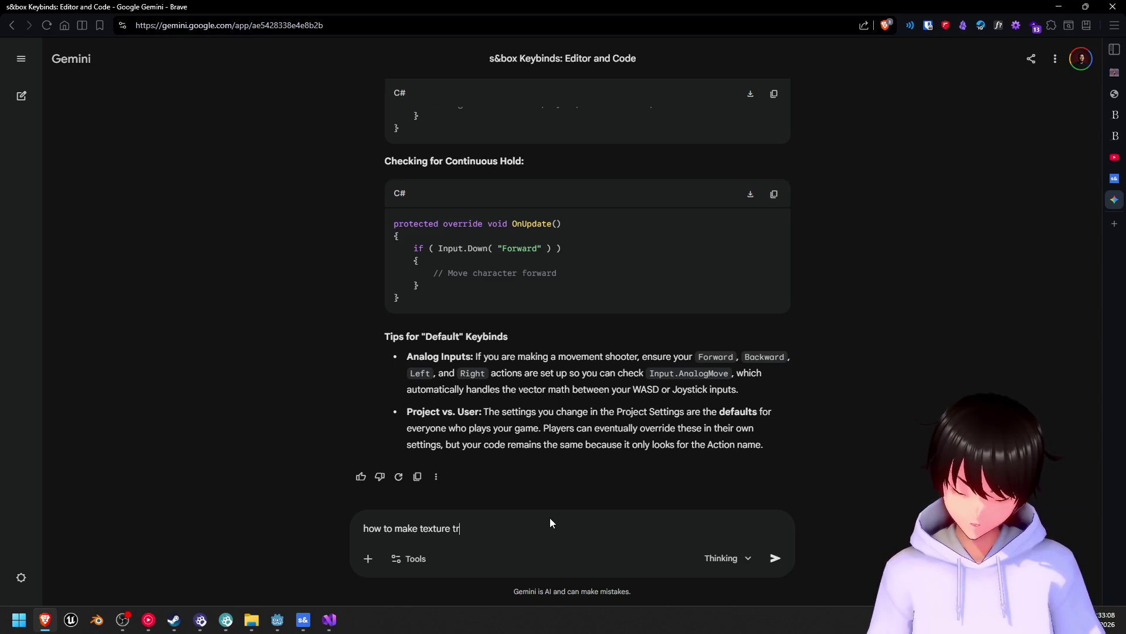
pyautogui.write('iplanar to make it act like t')
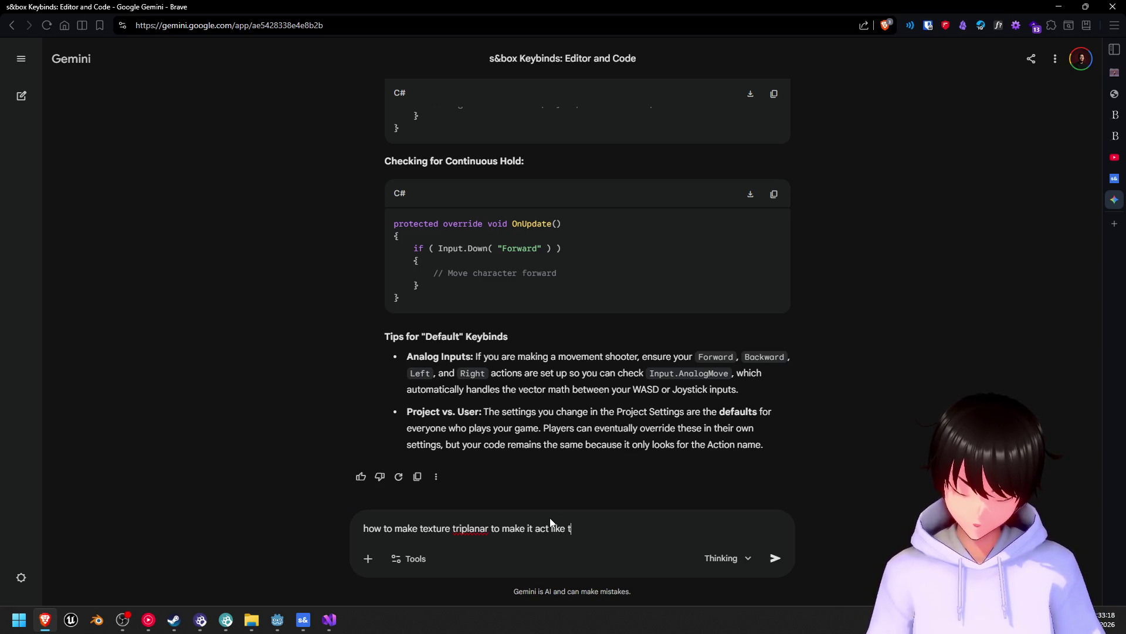
pyautogui.write('iles in')
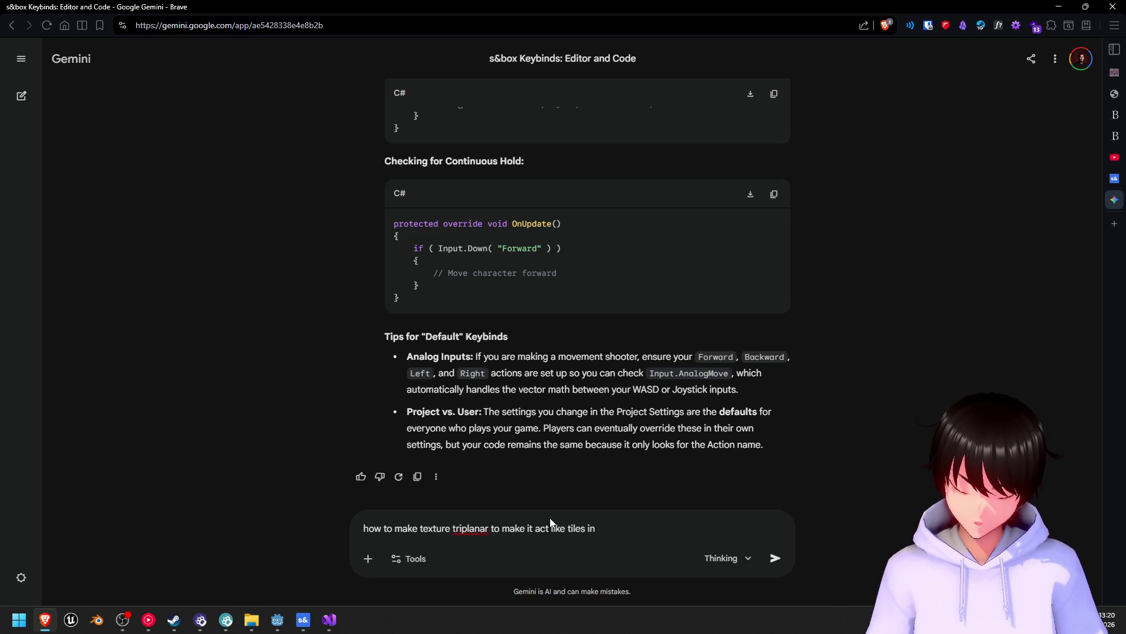
pyautogui.write('stead of ')
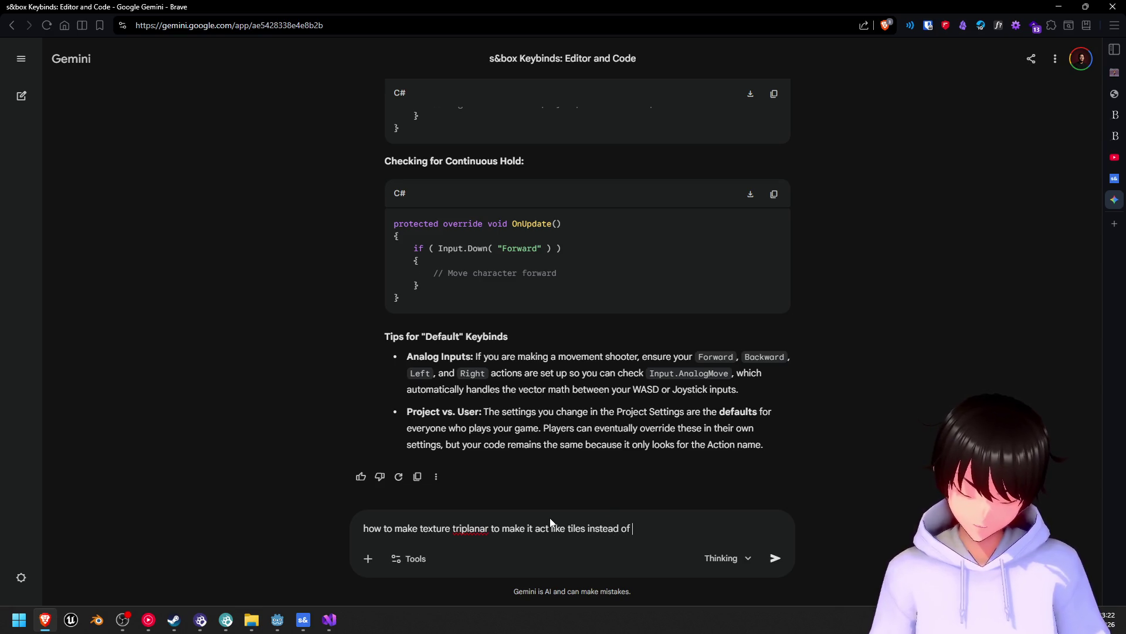
pyautogui.write('stret')
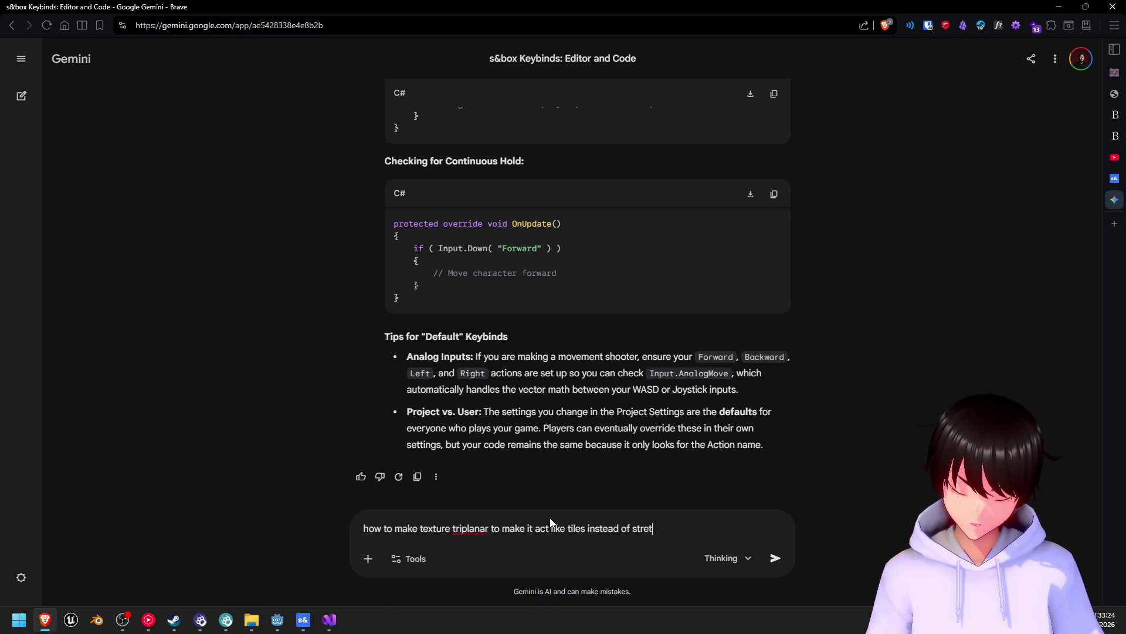
pyautogui.write('ching just ')
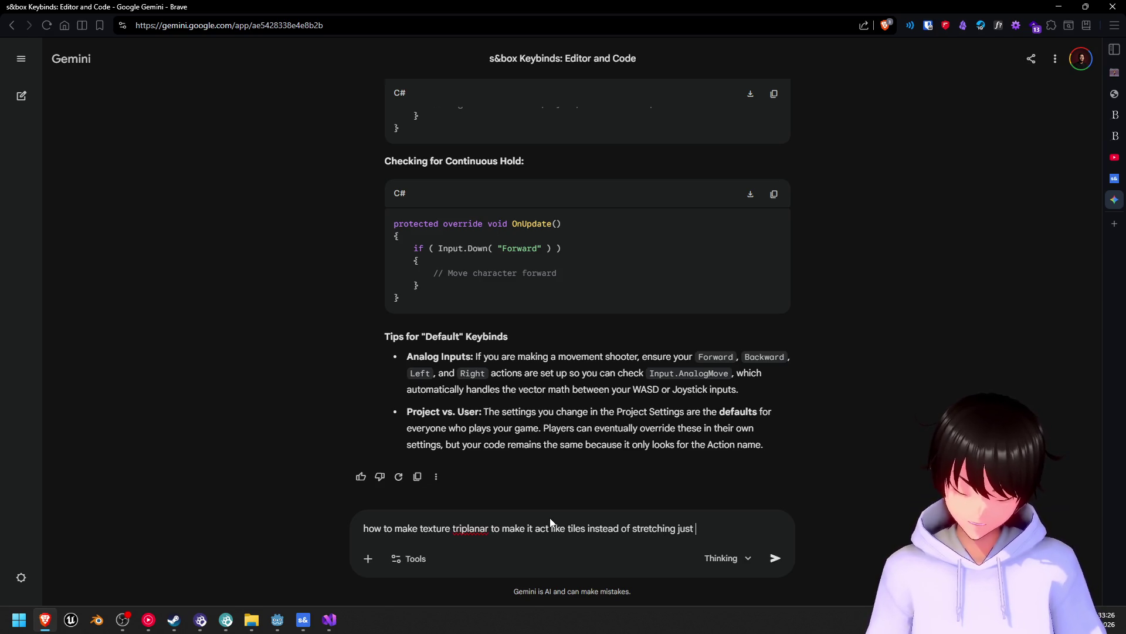
pyautogui.write('like in godot')
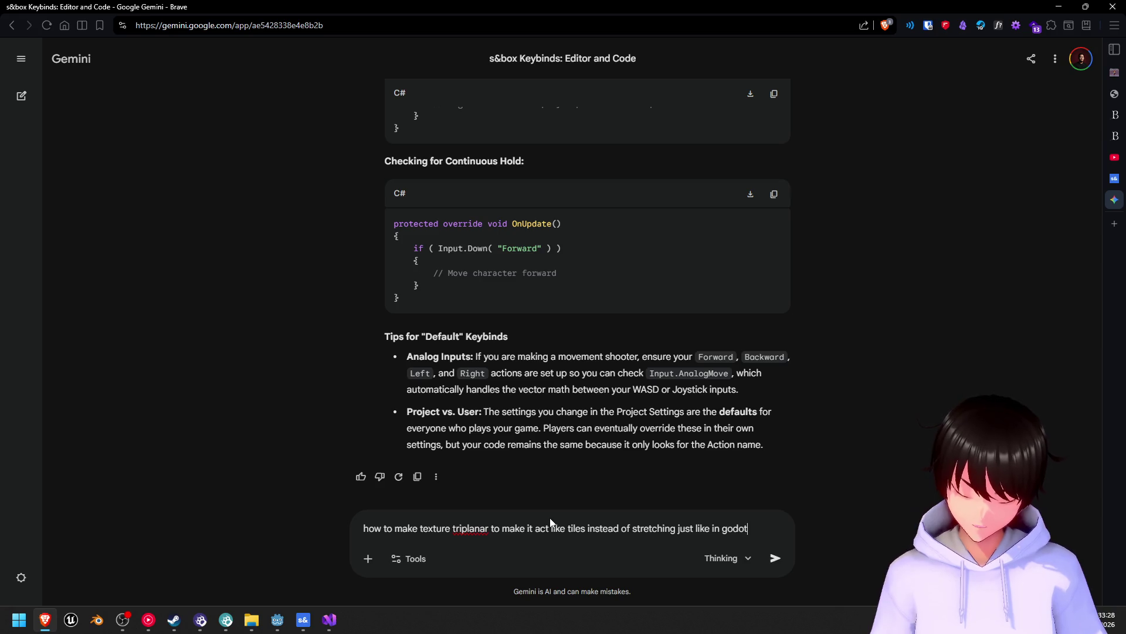
pyautogui.press('Return')
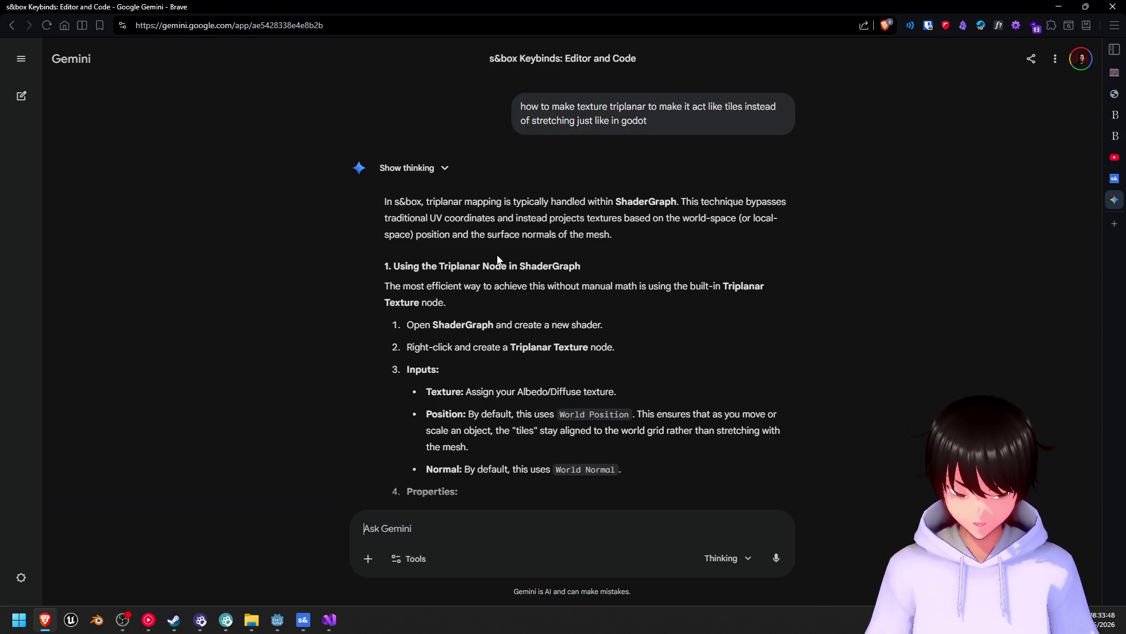
pyautogui.scroll(-2, 519, 261)
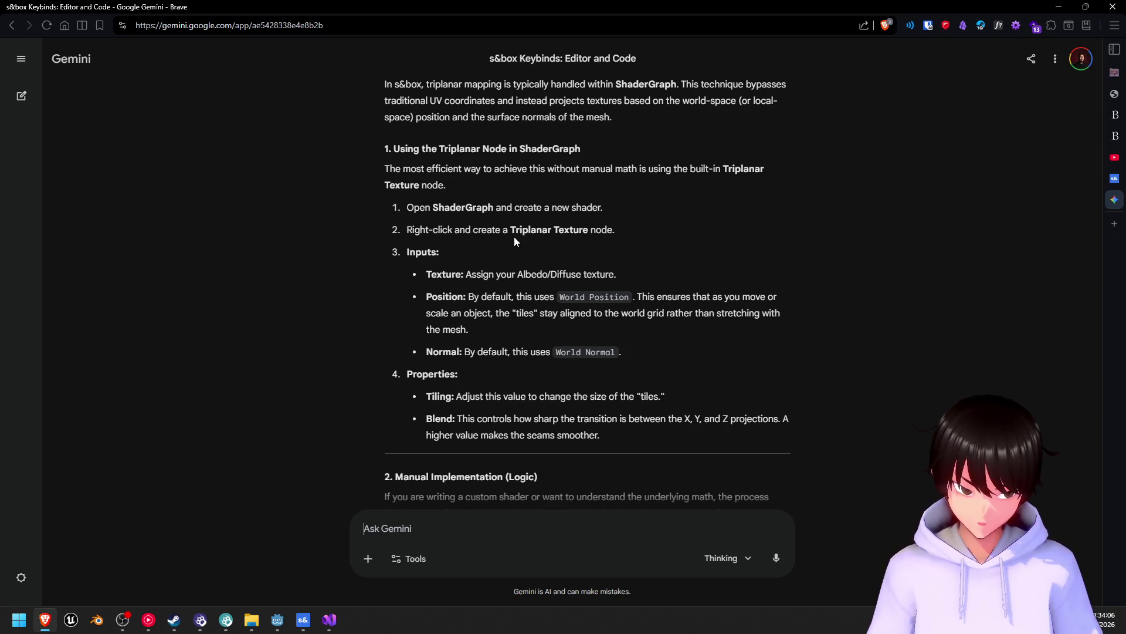
pyautogui.scroll(-1, 515, 240)
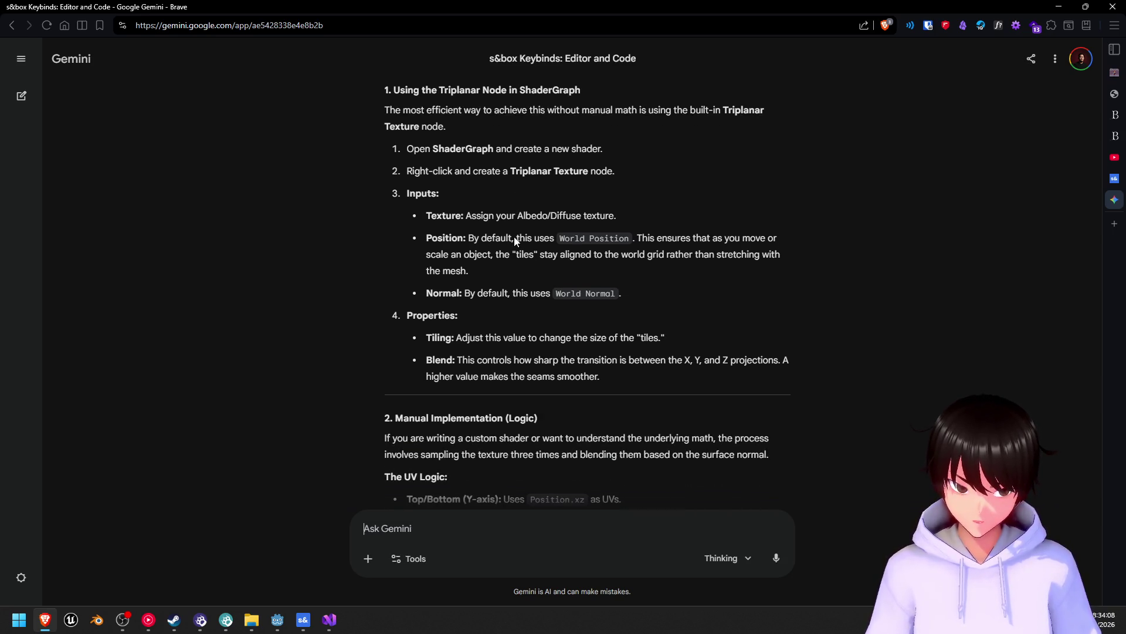
pyautogui.scroll(-1, 516, 241)
pyautogui.scroll(1, 515, 237)
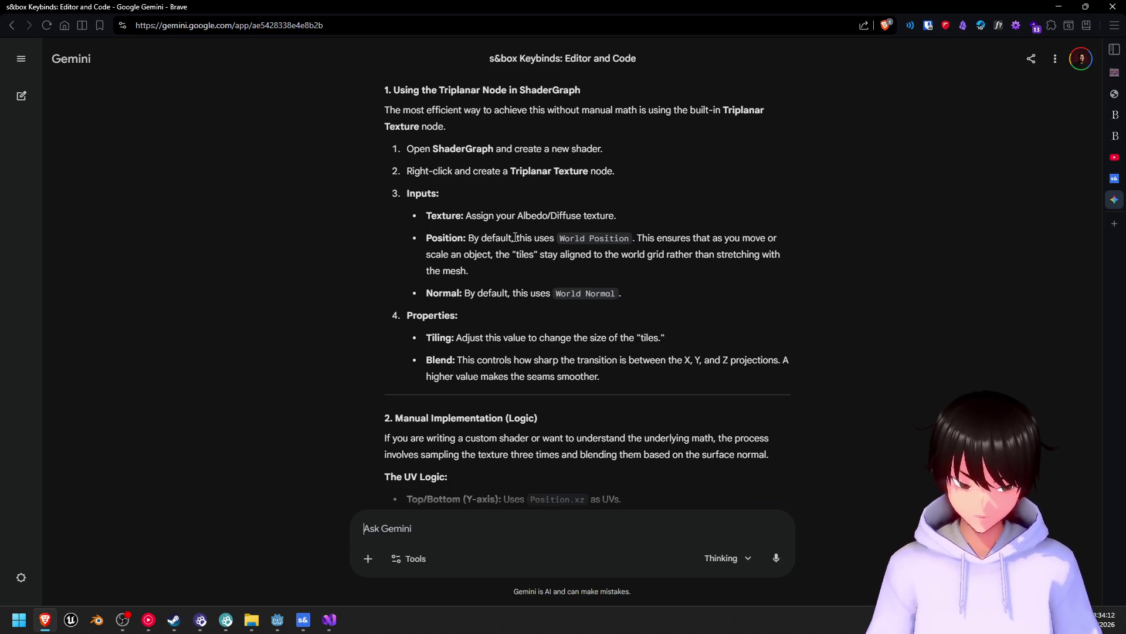
pyautogui.scroll(-3, 515, 238)
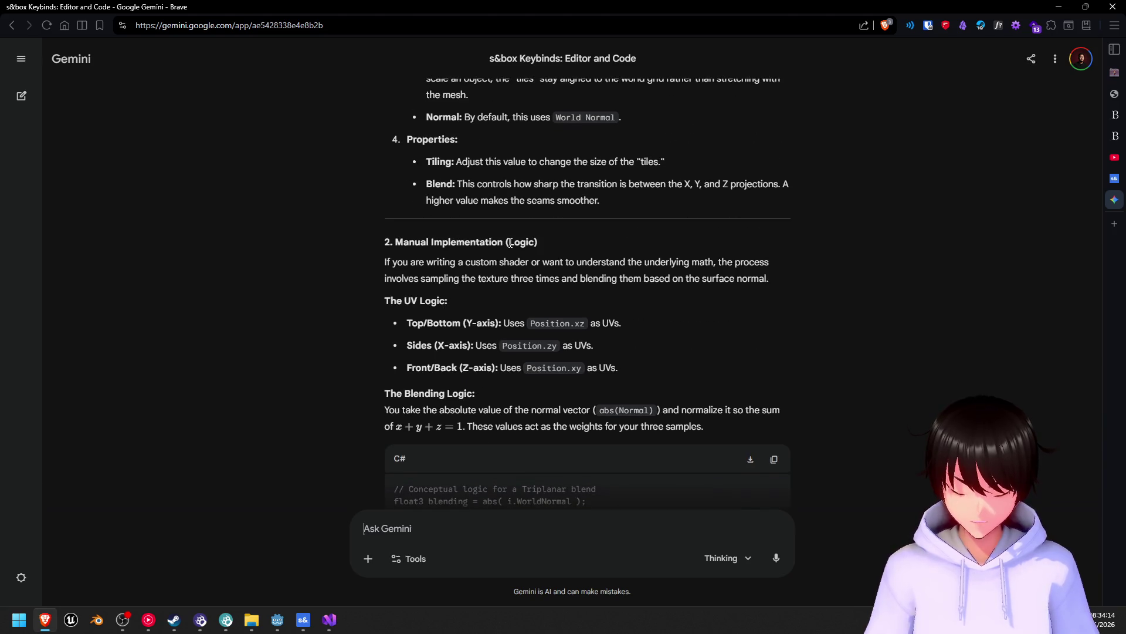
pyautogui.scroll(-8, 510, 242)
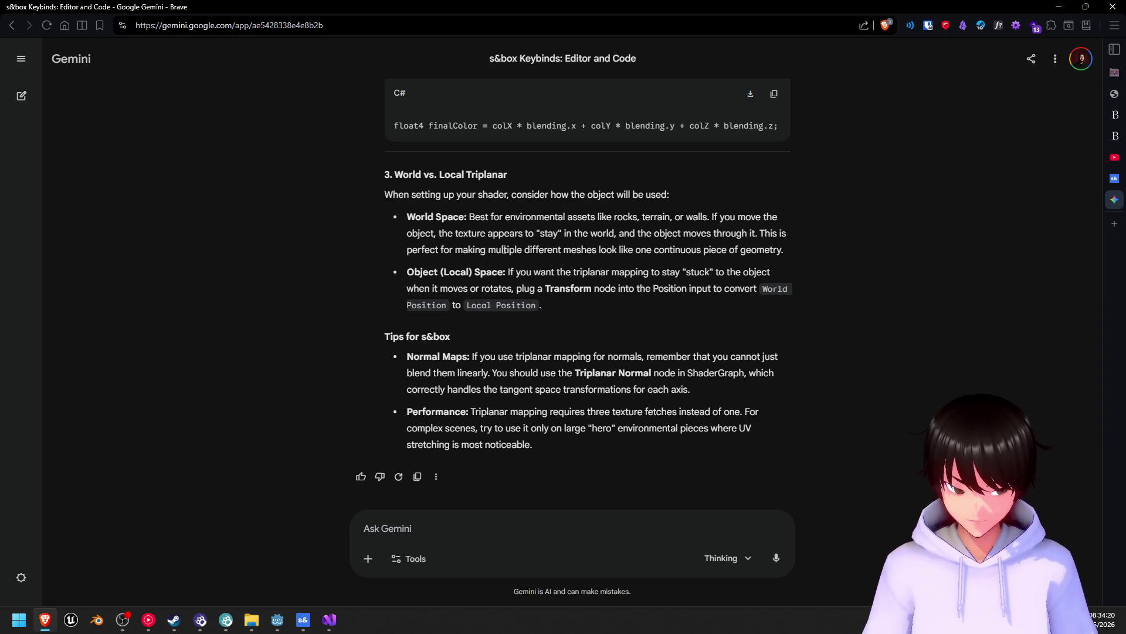
pyautogui.scroll(6, 504, 249)
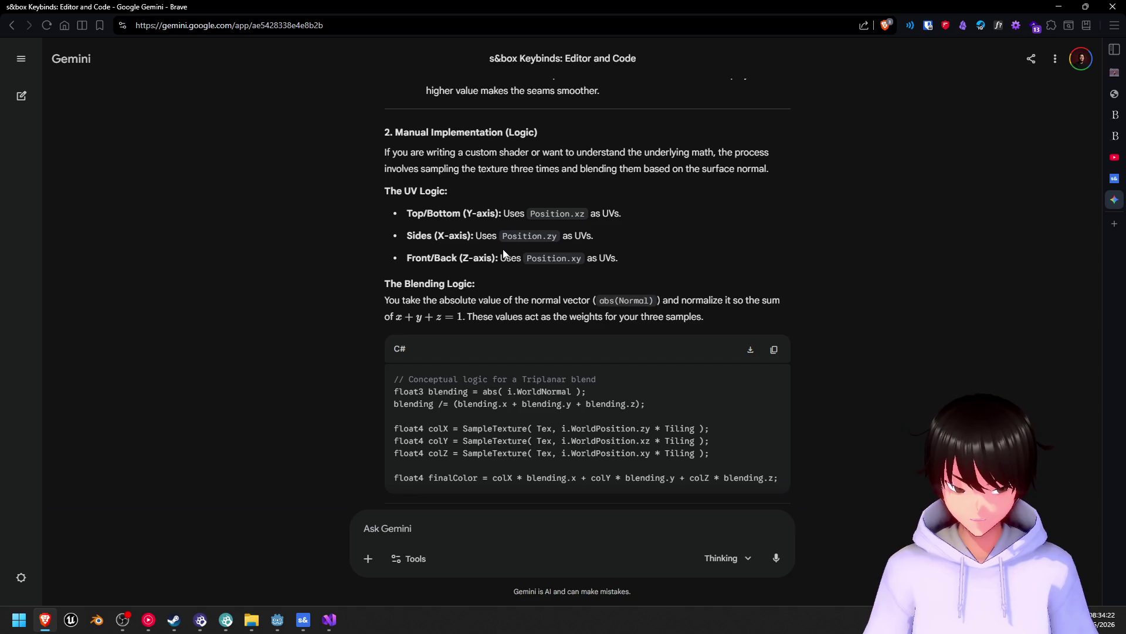
pyautogui.scroll(8, 487, 350)
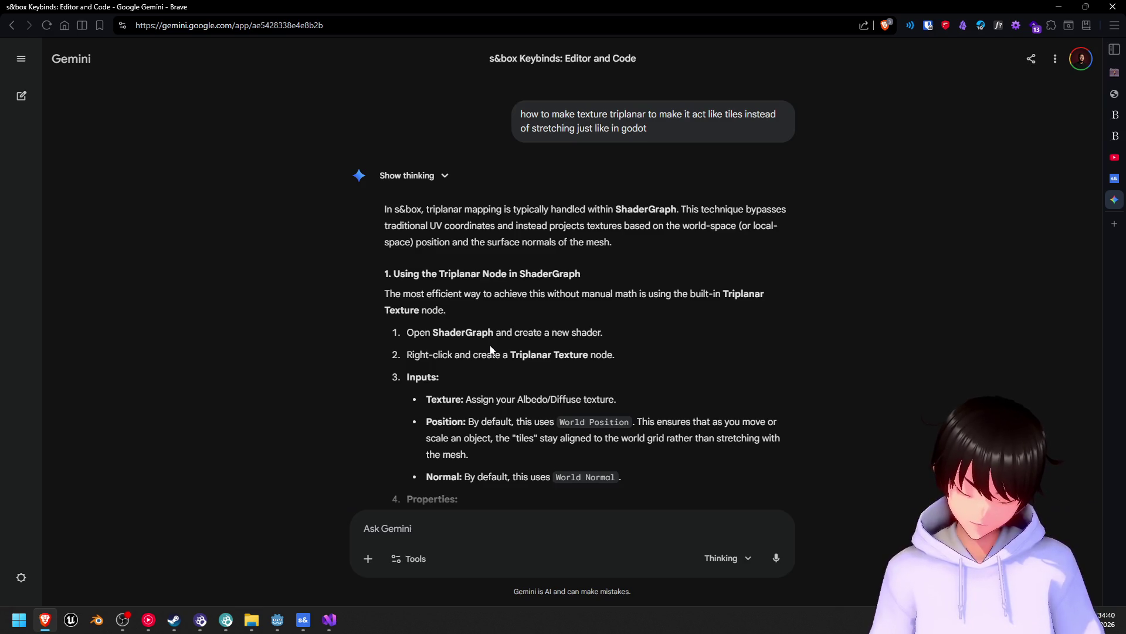
pyautogui.click(125, 625)
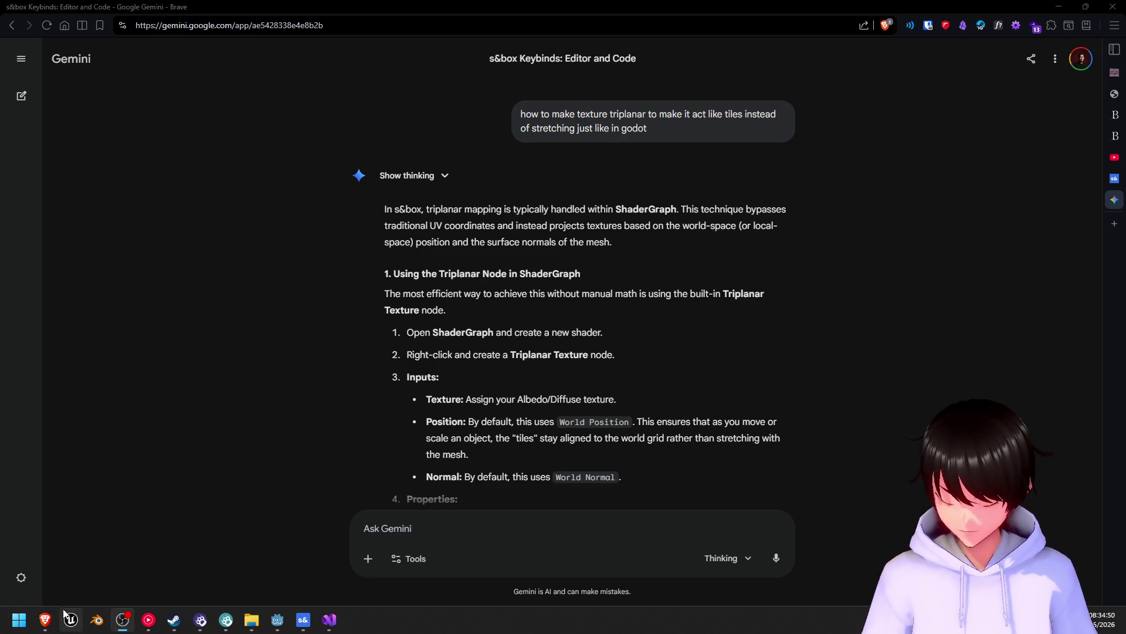
pyautogui.click(46, 619)
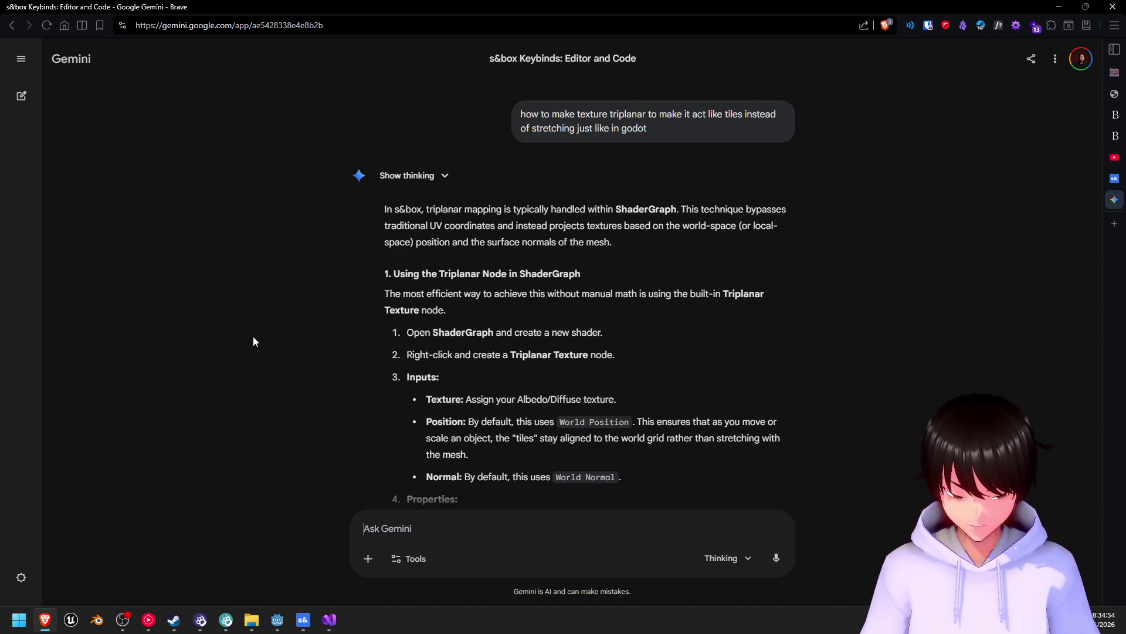
pyautogui.moveTo(303, 619)
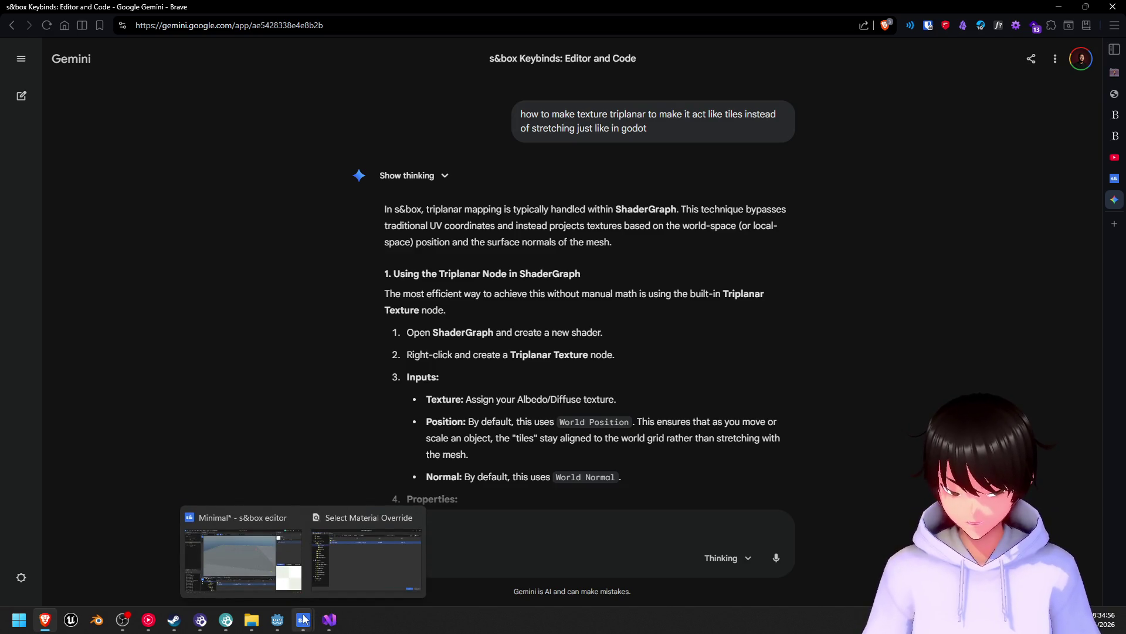
pyautogui.click(249, 529)
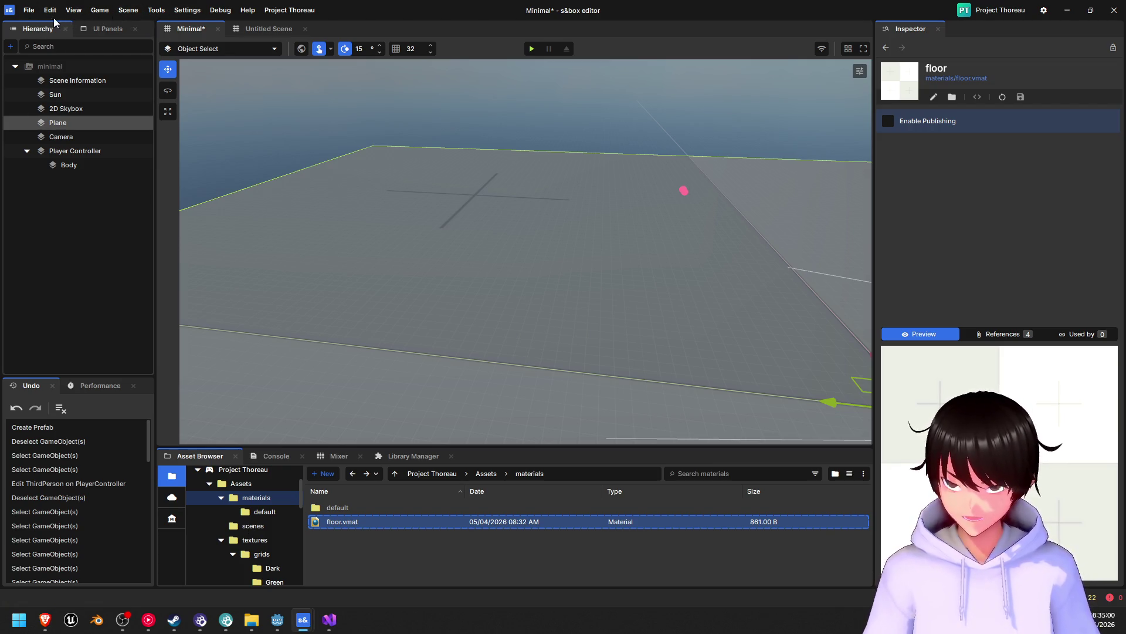
# - Browse the File, View, Game and Scene menus, then right-click the materials folder
pyautogui.click(28, 13)
pyautogui.moveTo(49, 16)
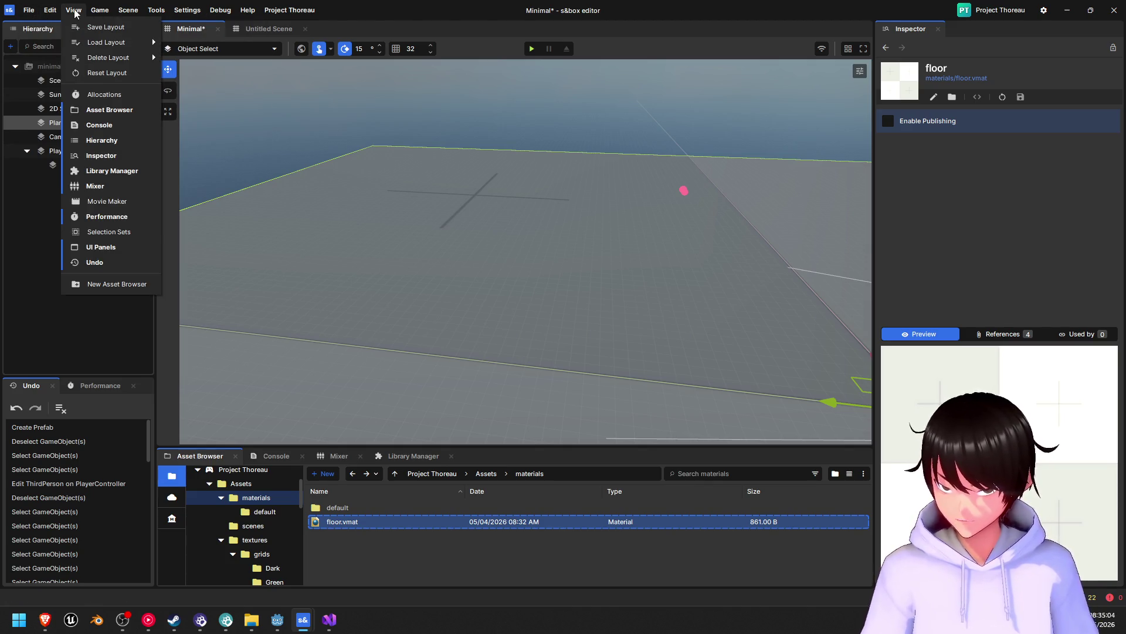
pyautogui.click(75, 13)
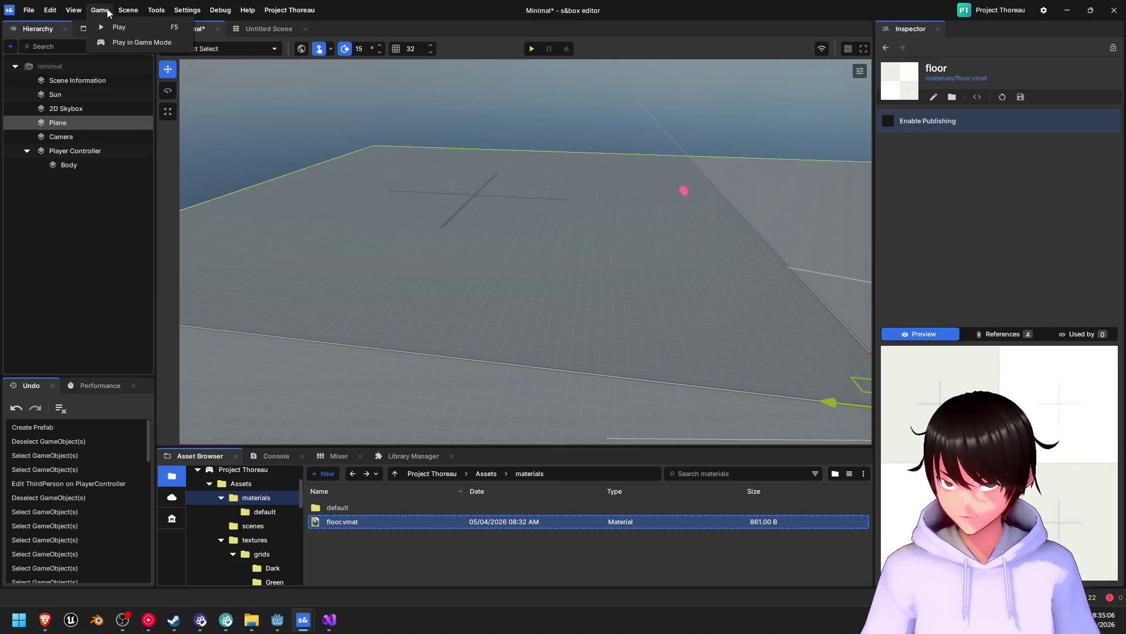
pyautogui.click(127, 11)
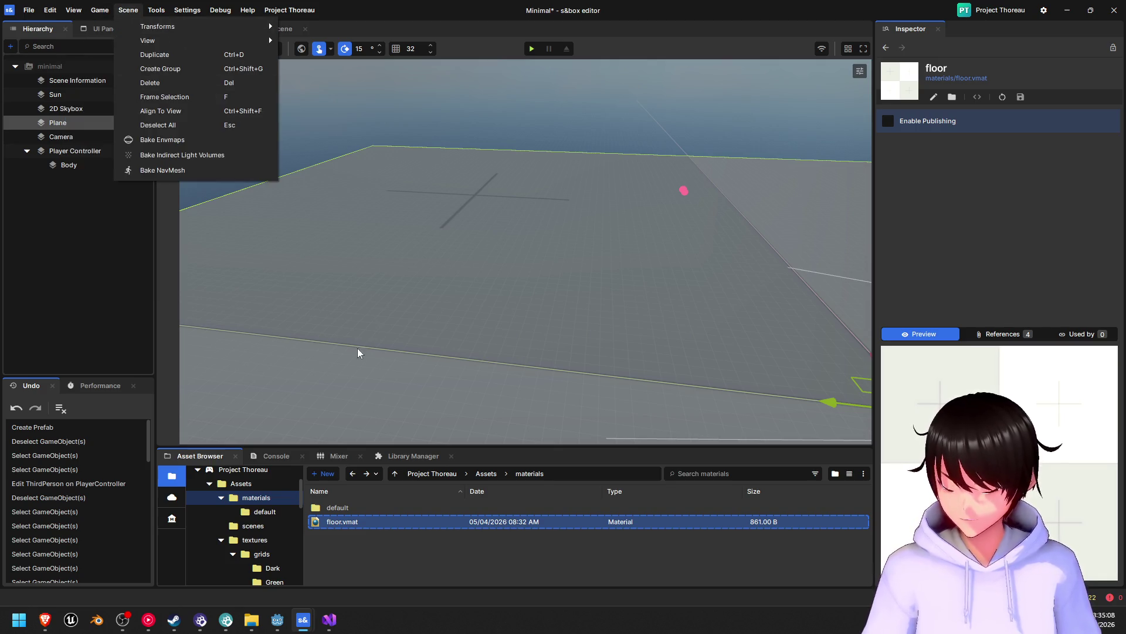
pyautogui.click(419, 552)
pyautogui.rightClick(419, 550)
# - Create a Shader Graph asset named 'floor' in the materials folder and open it
pyautogui.moveTo(505, 586)
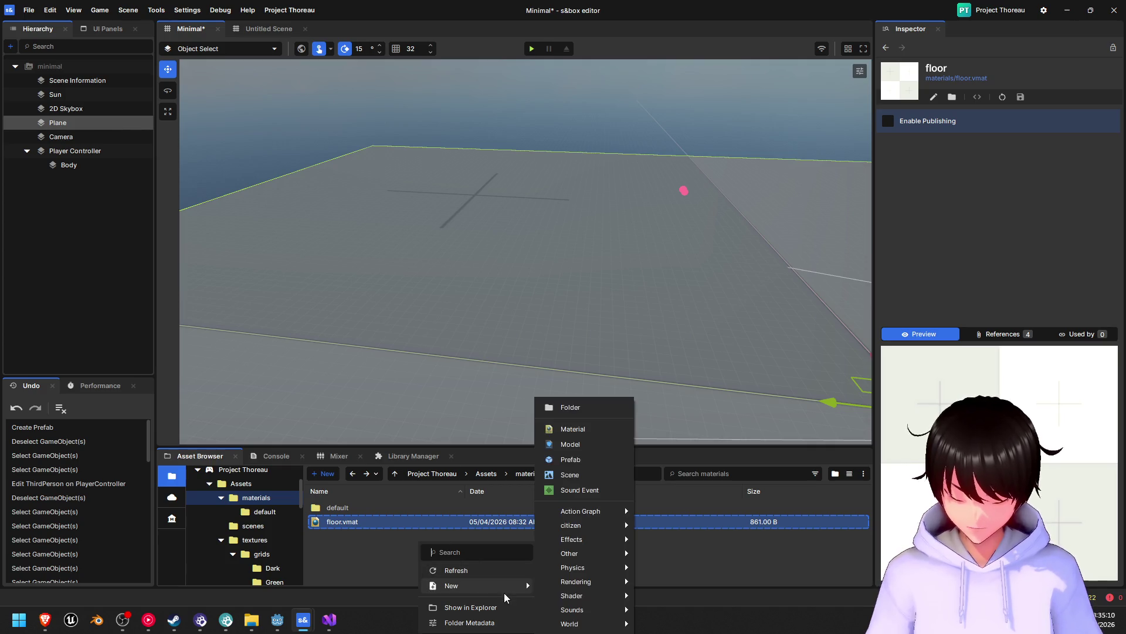
pyautogui.moveTo(575, 597)
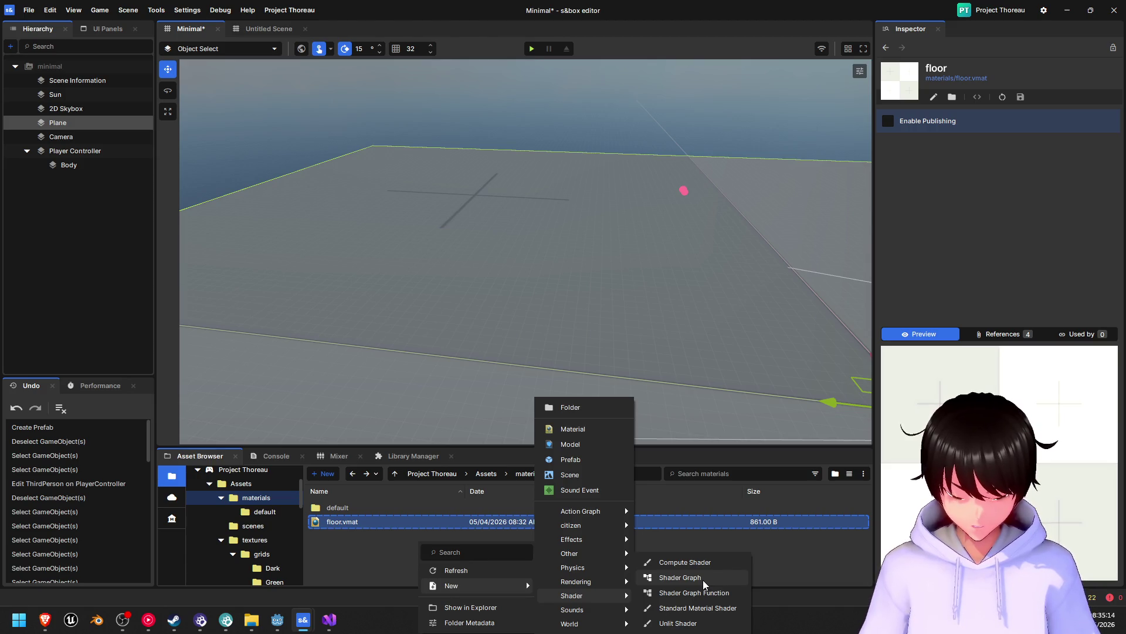
pyautogui.click(704, 585)
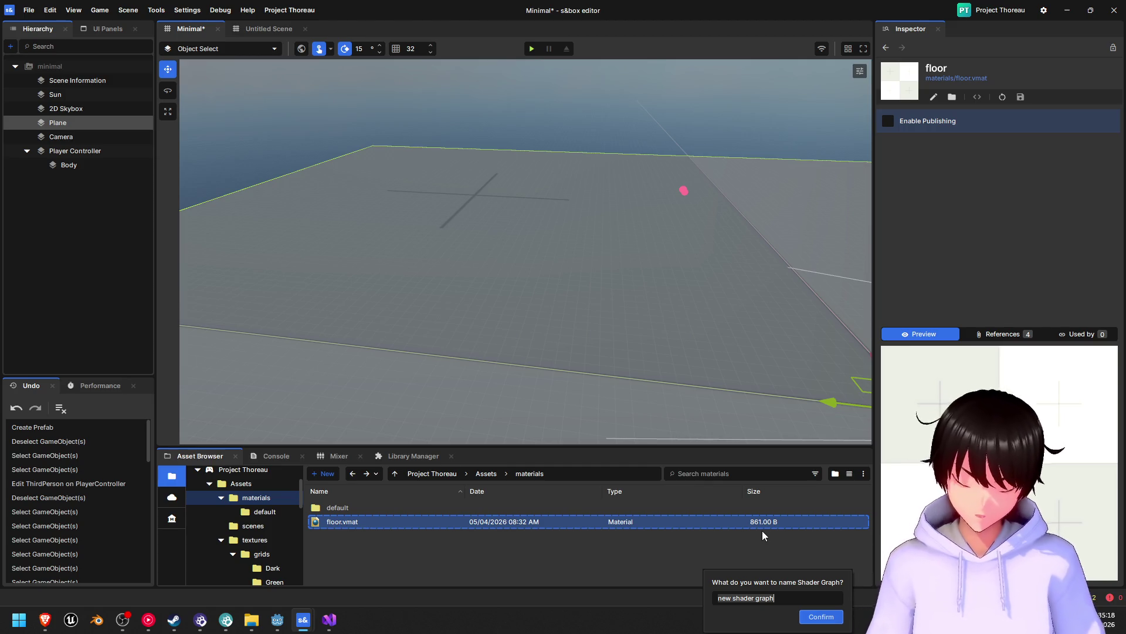
pyautogui.write('floor')
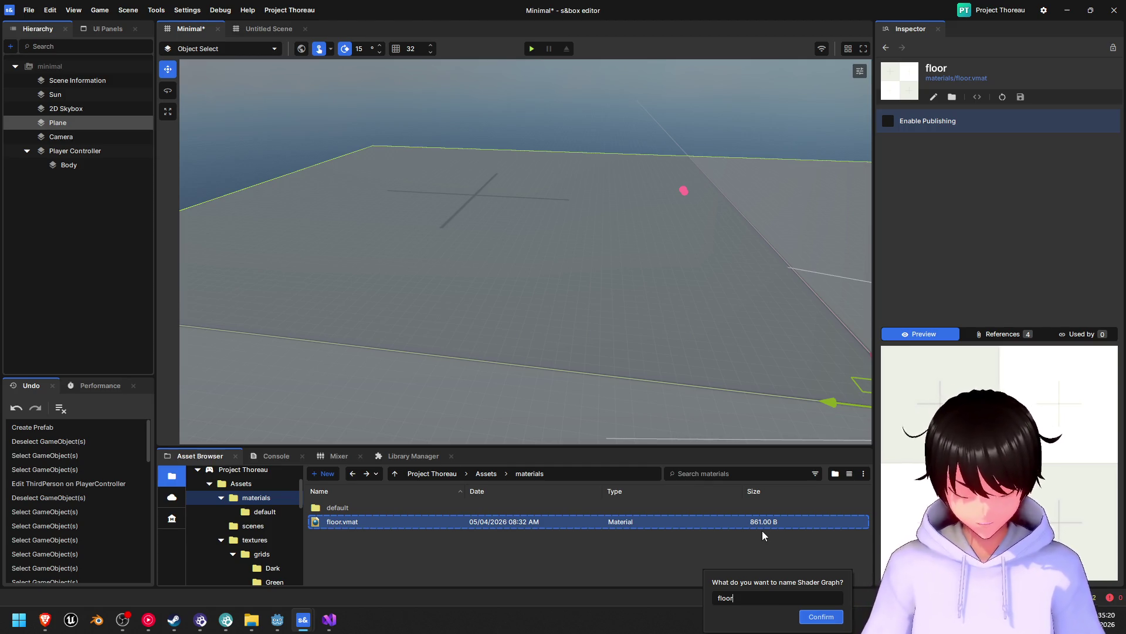
pyautogui.press('Return')
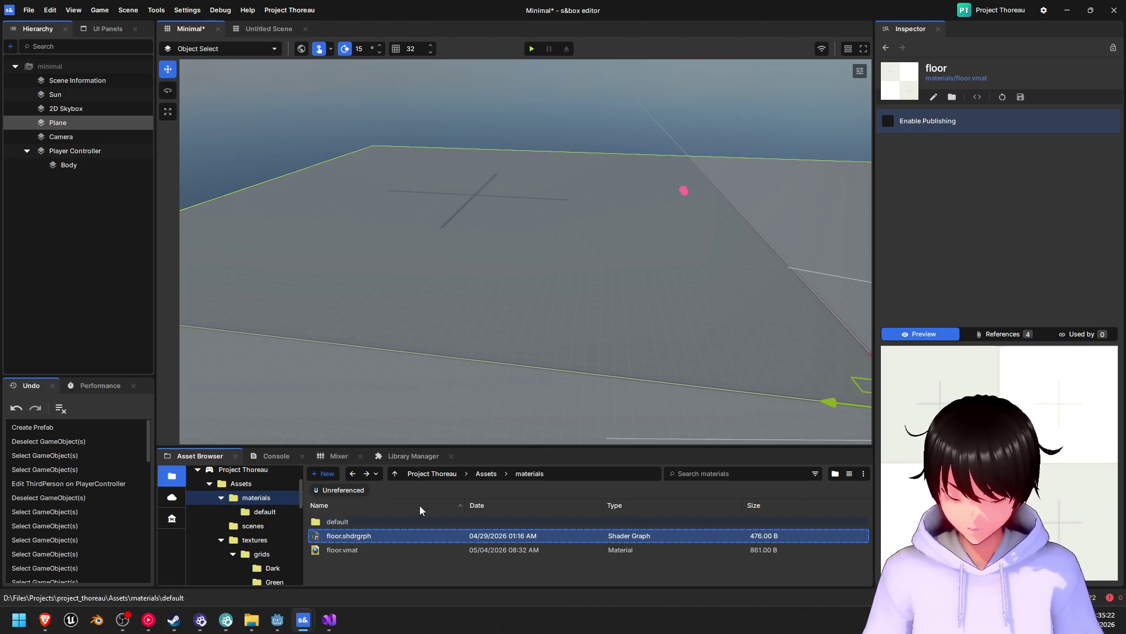
pyautogui.doubleClick(383, 536)
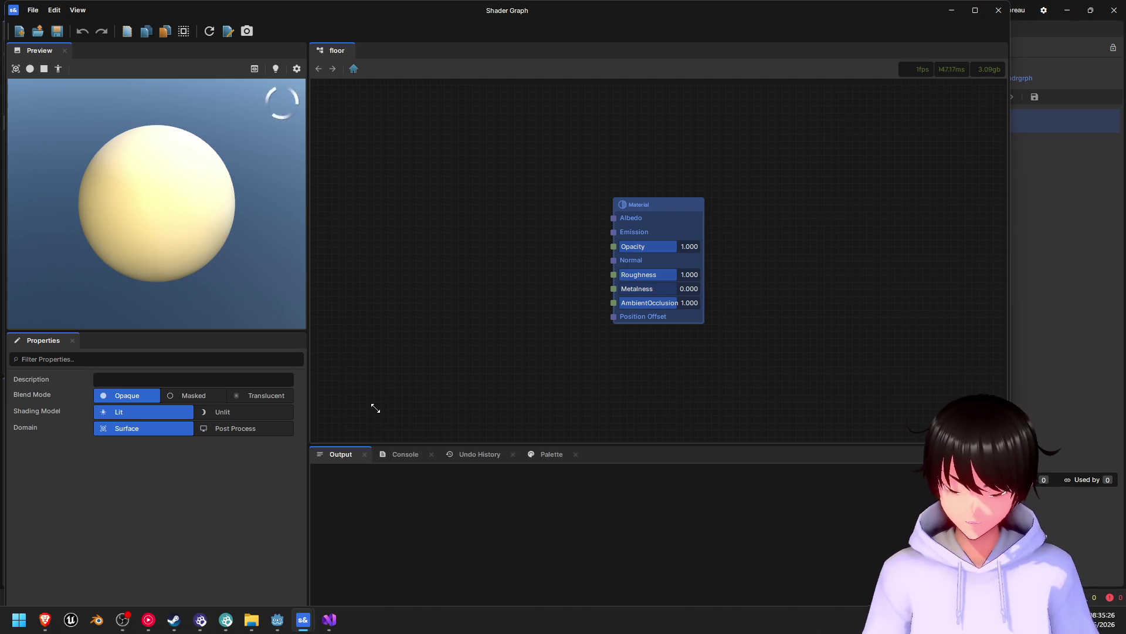
# - Glance at the Gemini answer and Visual Studio, then return to the floor shader graph
pyautogui.click(45, 619)
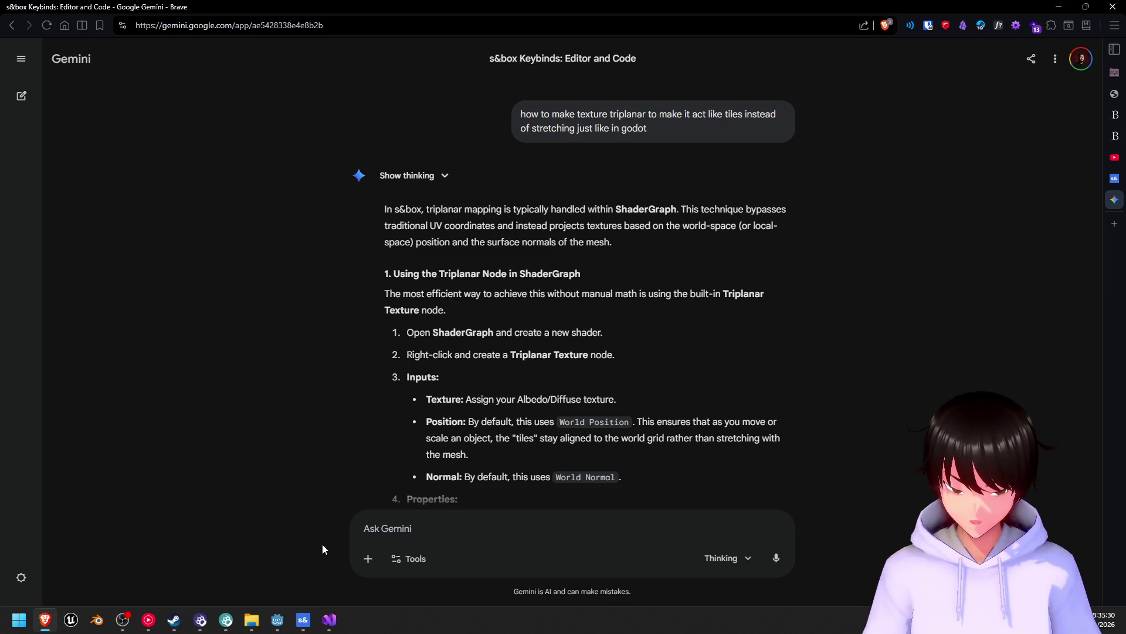
pyautogui.click(338, 620)
pyautogui.moveTo(303, 622)
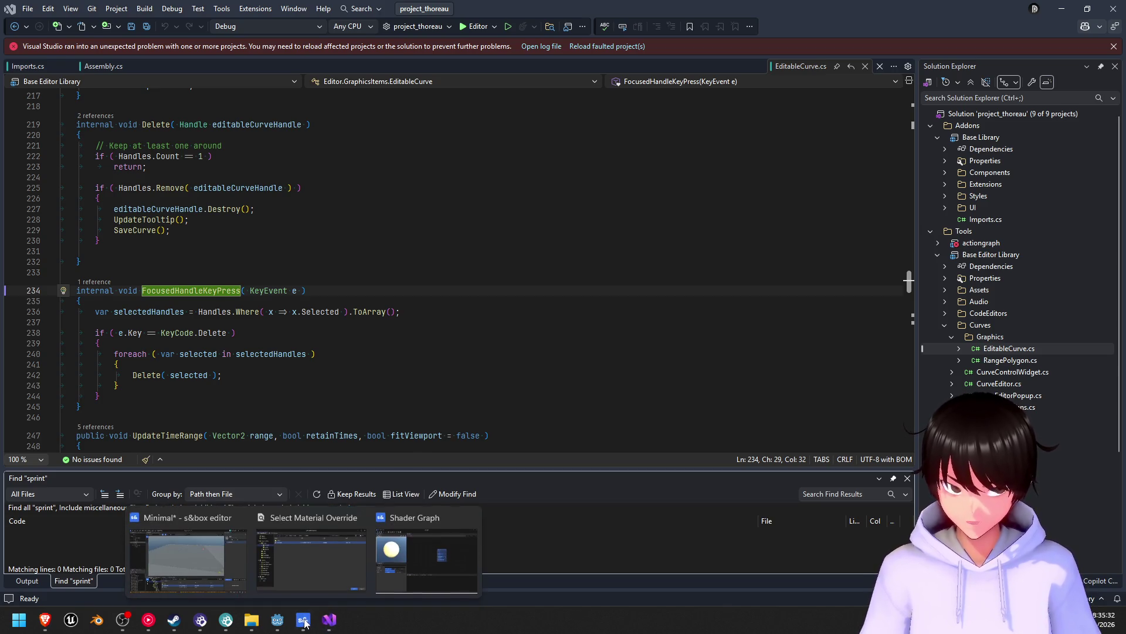
pyautogui.click(402, 578)
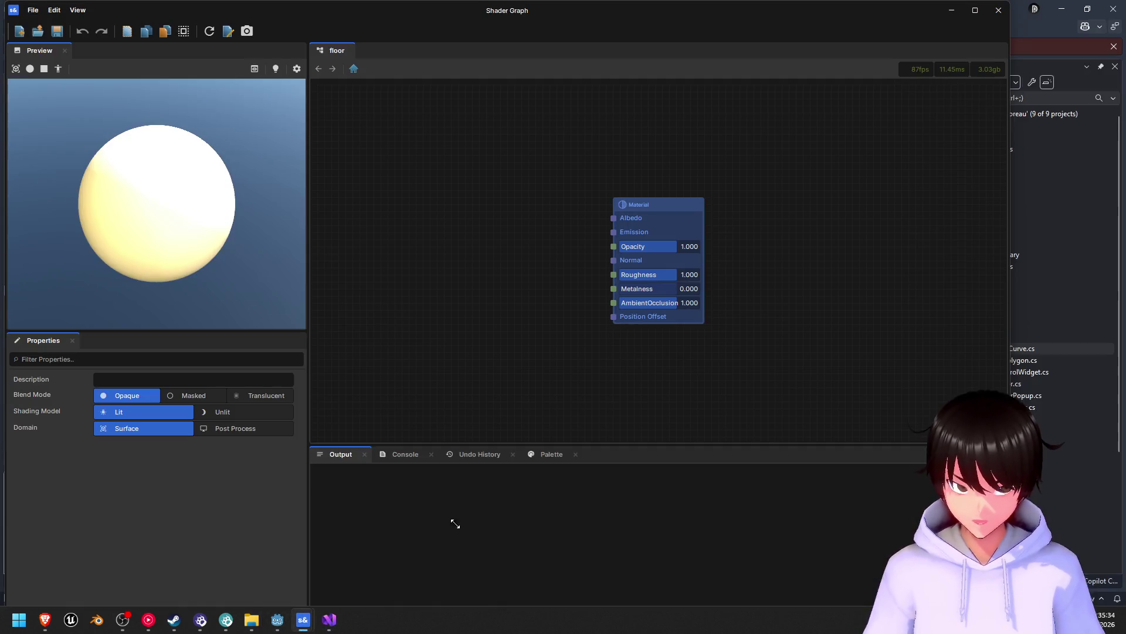
# - Add a Texture Triplanar node beside the Material output node, then switch back to Gemini
pyautogui.rightClick(446, 216)
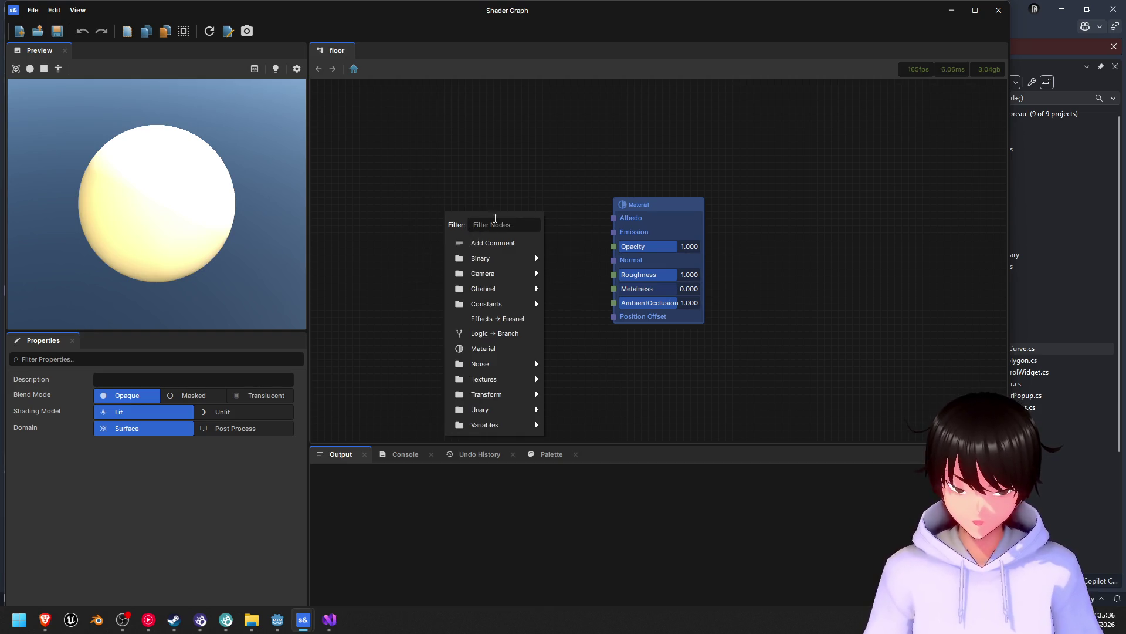
pyautogui.write('tripla')
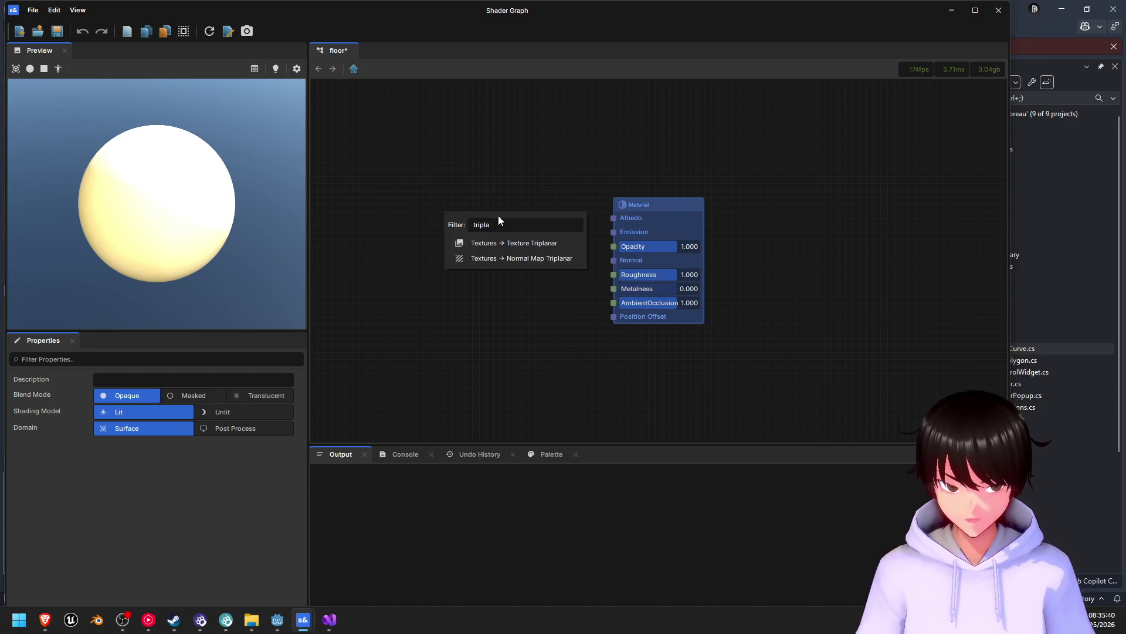
pyautogui.click(531, 244)
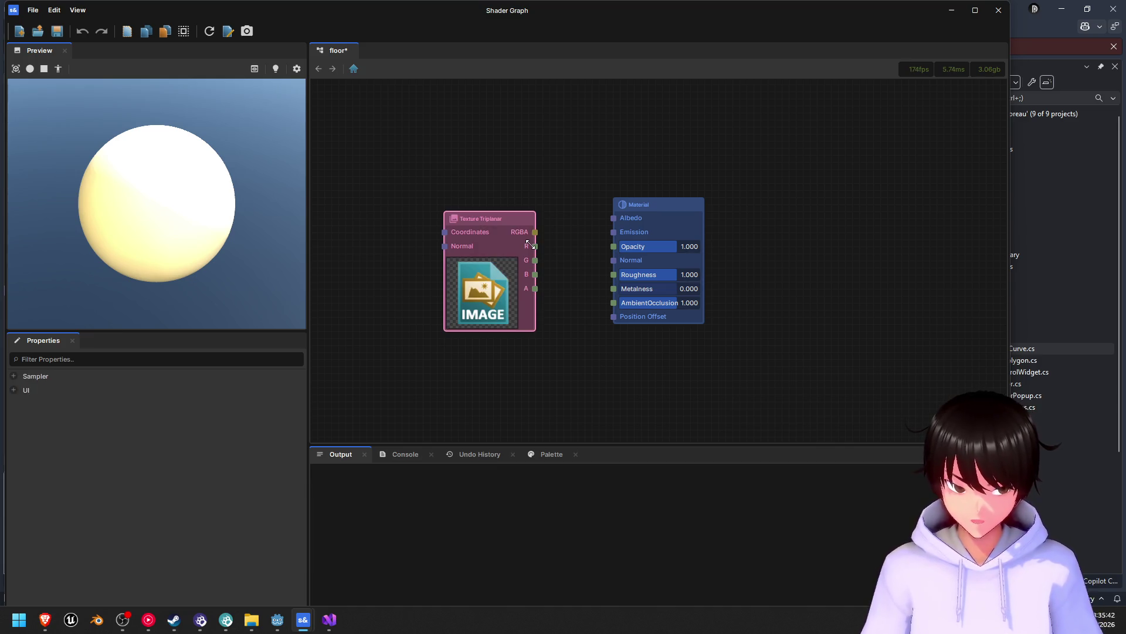
pyautogui.moveTo(508, 219); pyautogui.dragTo(514, 186)
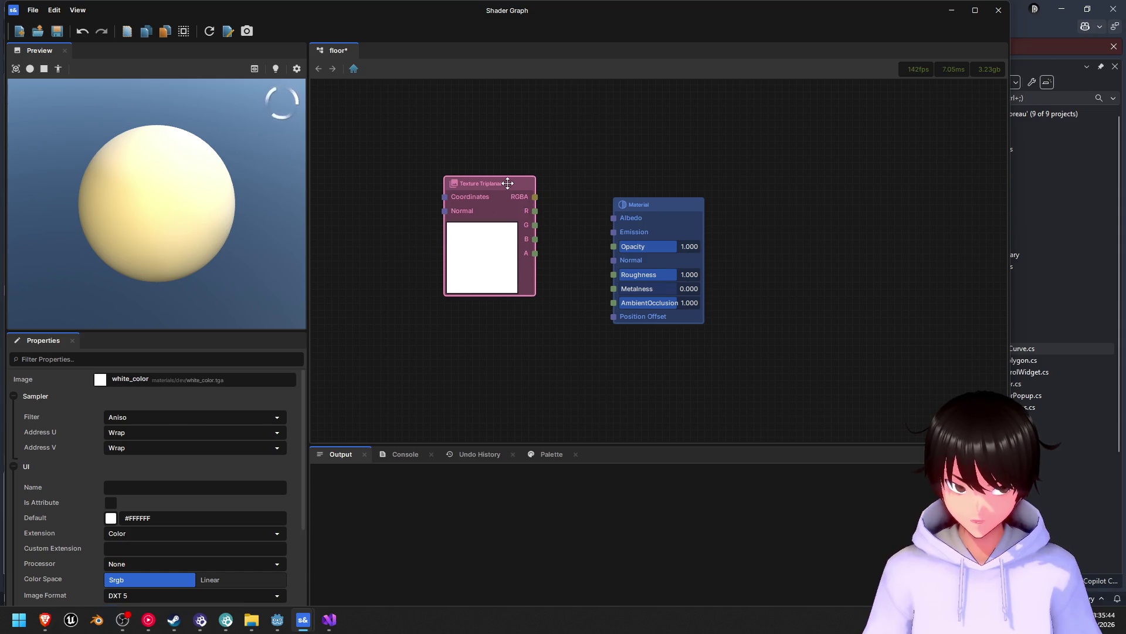
pyautogui.click(50, 627)
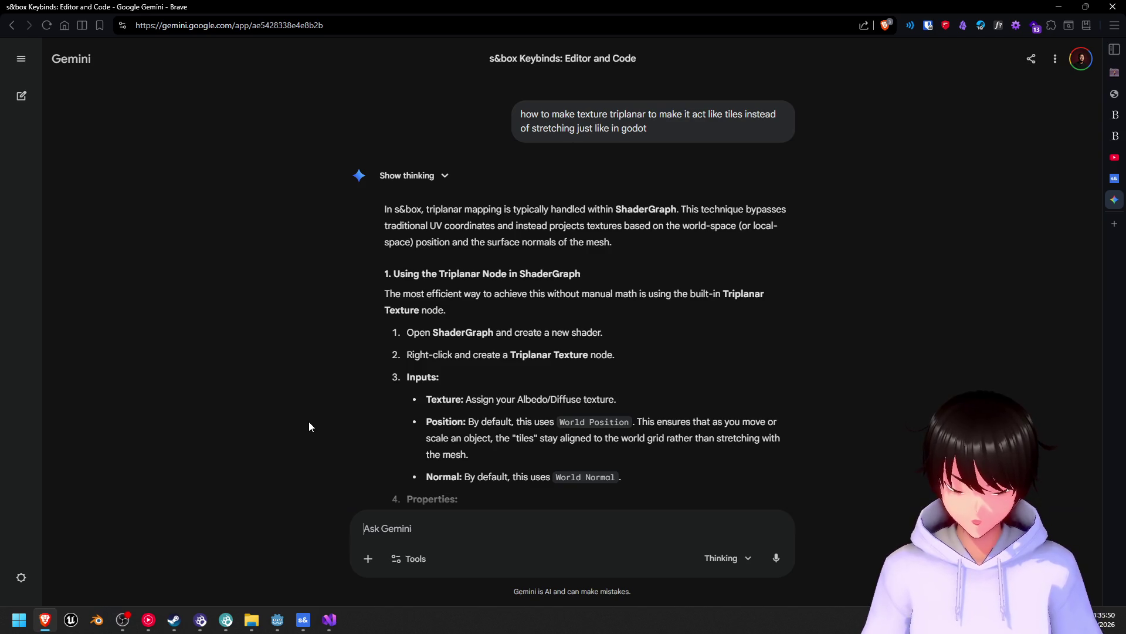
# - Scroll through Gemini's triplanar mapping answer down to its Tips for s&box section
pyautogui.scroll(-2, 308, 399)
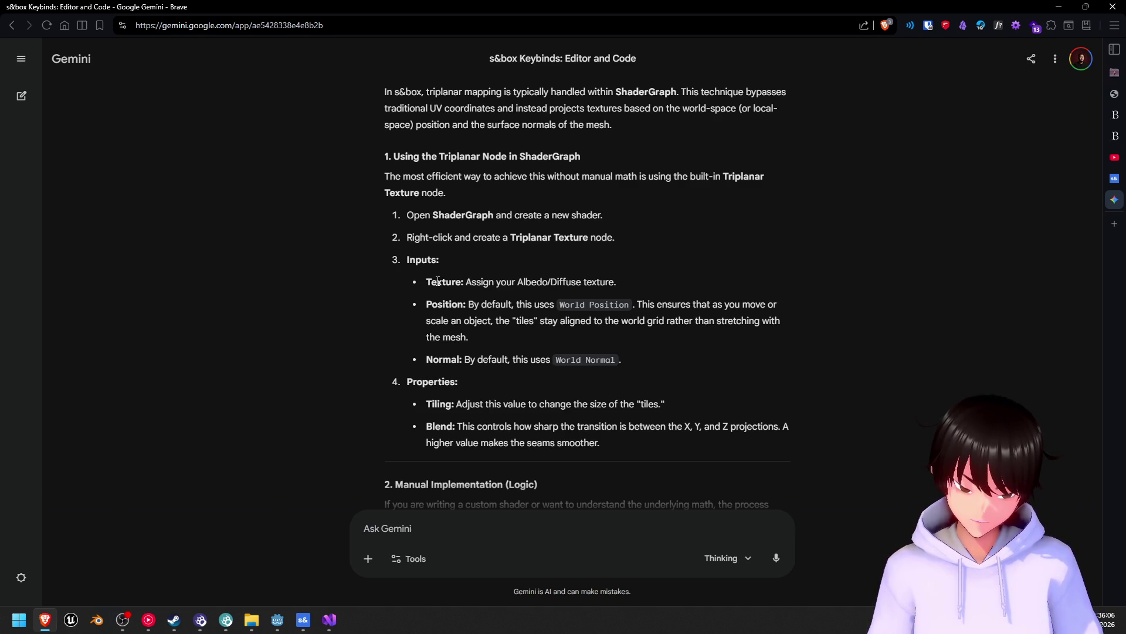
pyautogui.scroll(-2, 437, 282)
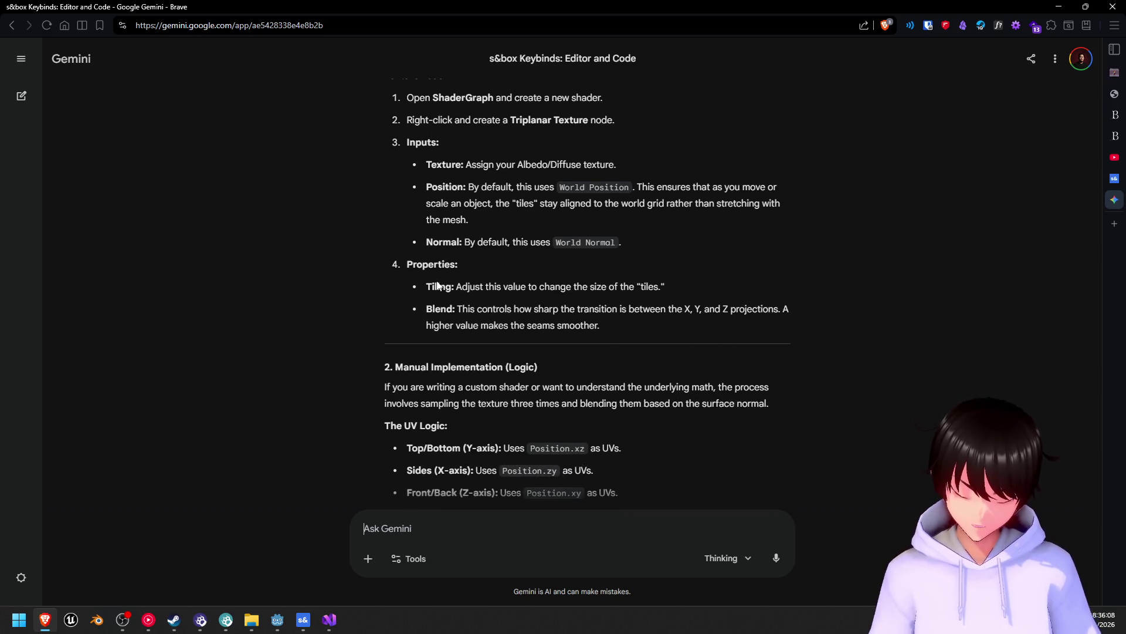
pyautogui.scroll(-2, 437, 284)
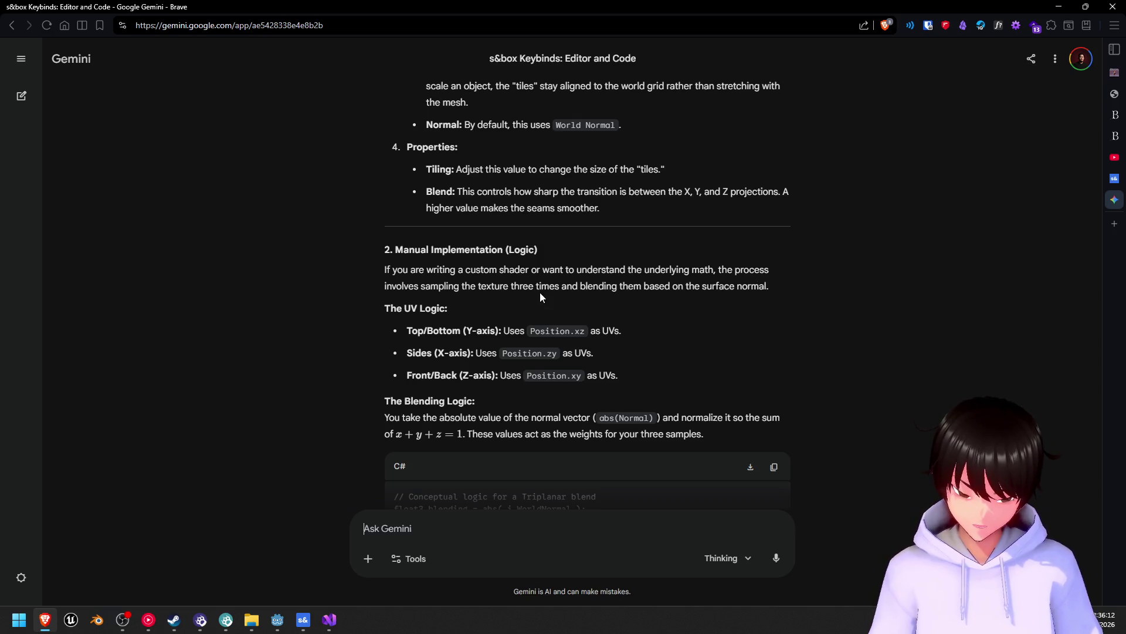
pyautogui.scroll(-3, 540, 296)
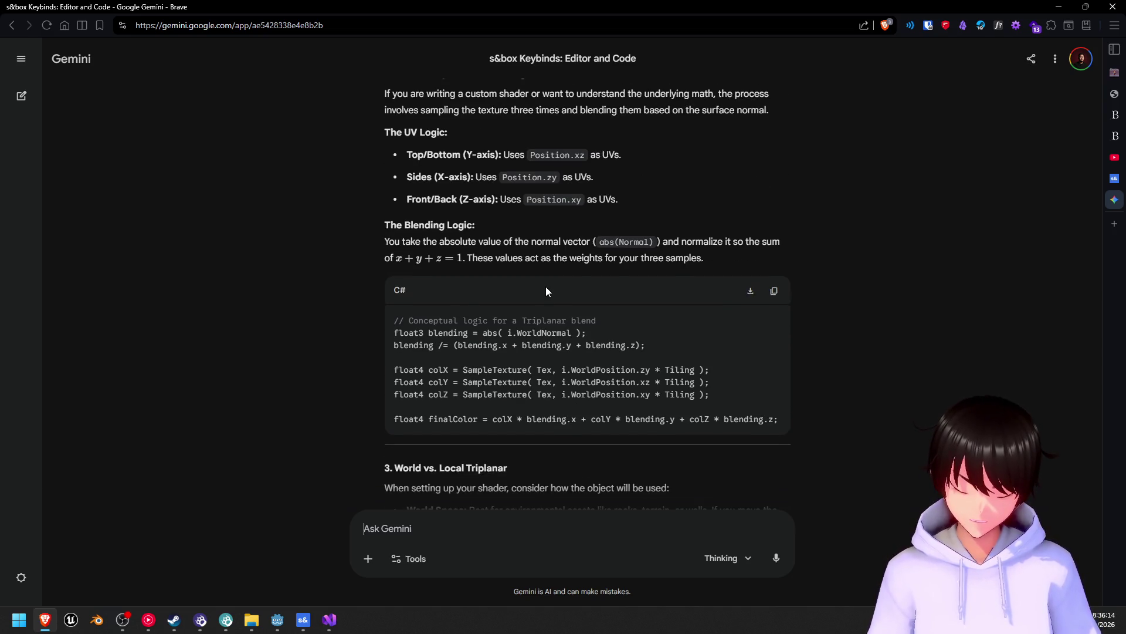
pyautogui.scroll(-4, 546, 287)
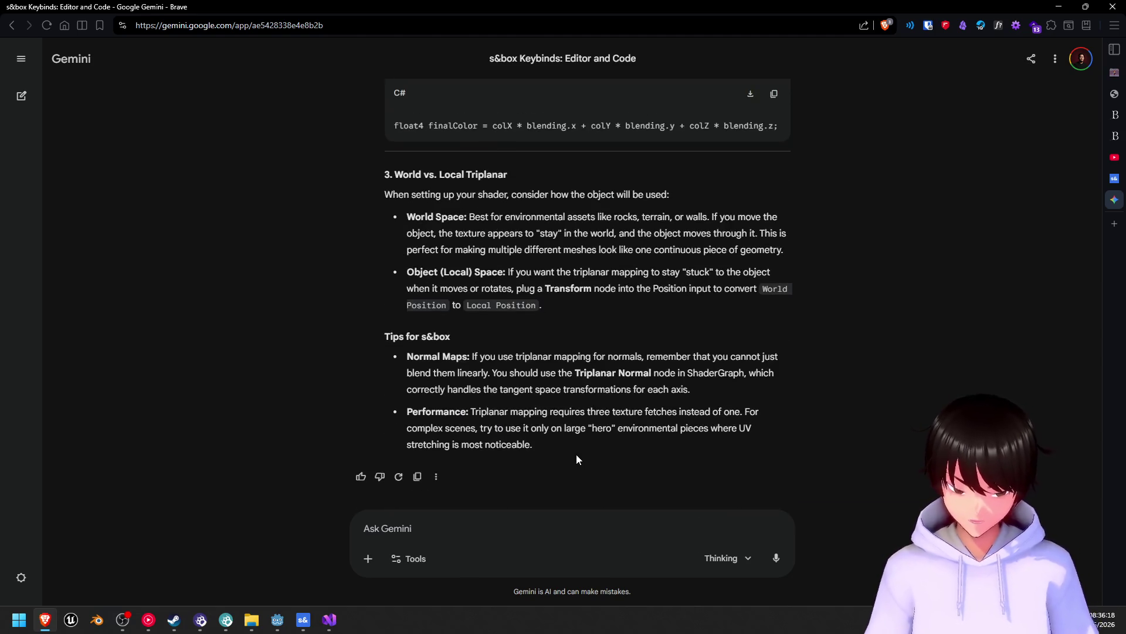
# - Ask Gemini 'can we just set this on material without working with shader like in godot?'
pyautogui.write('can w')
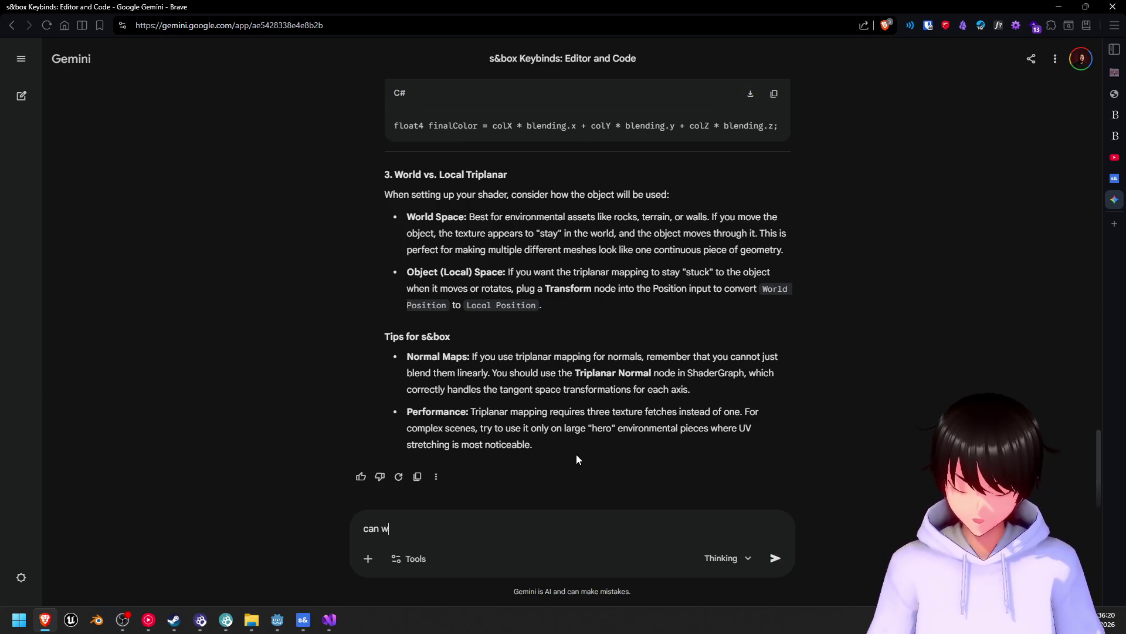
pyautogui.write('e just se')
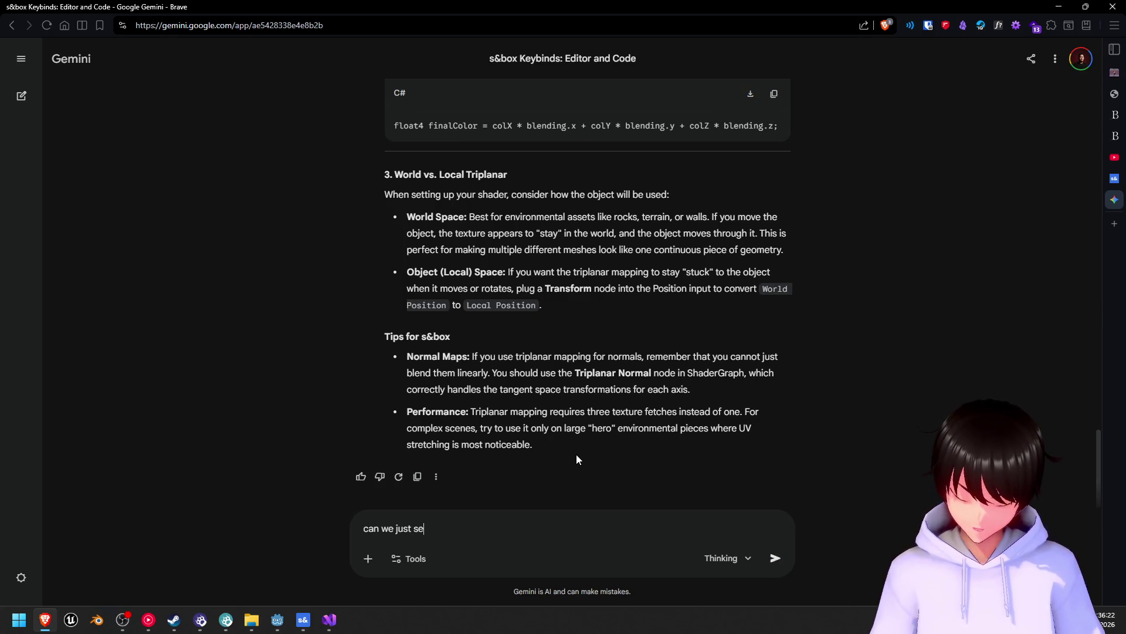
pyautogui.write('t this on ')
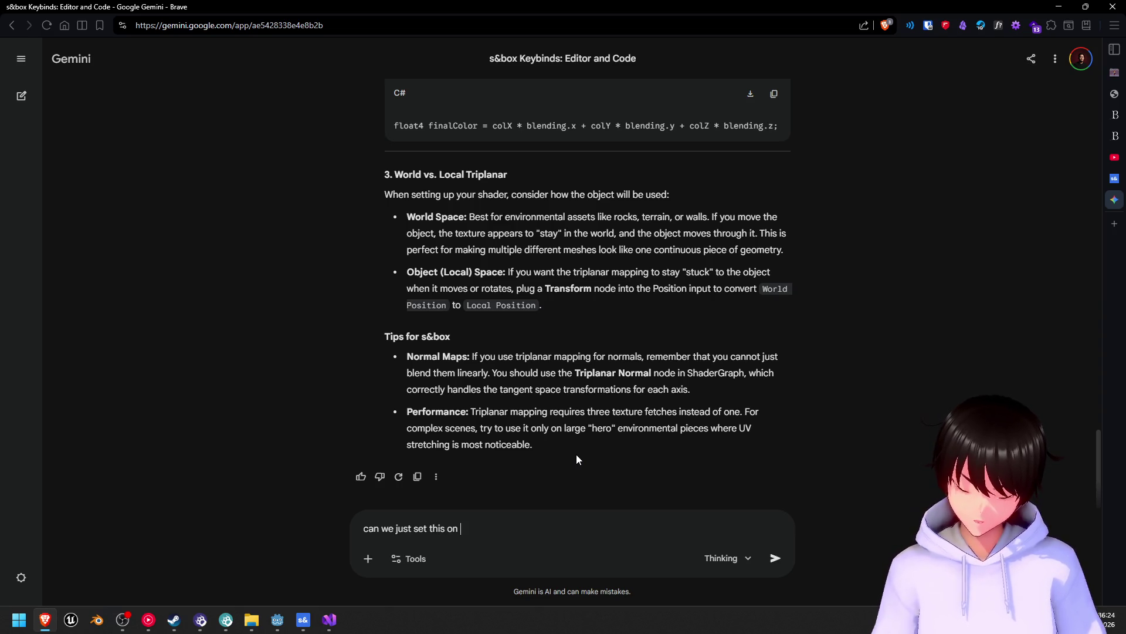
pyautogui.write('materia')
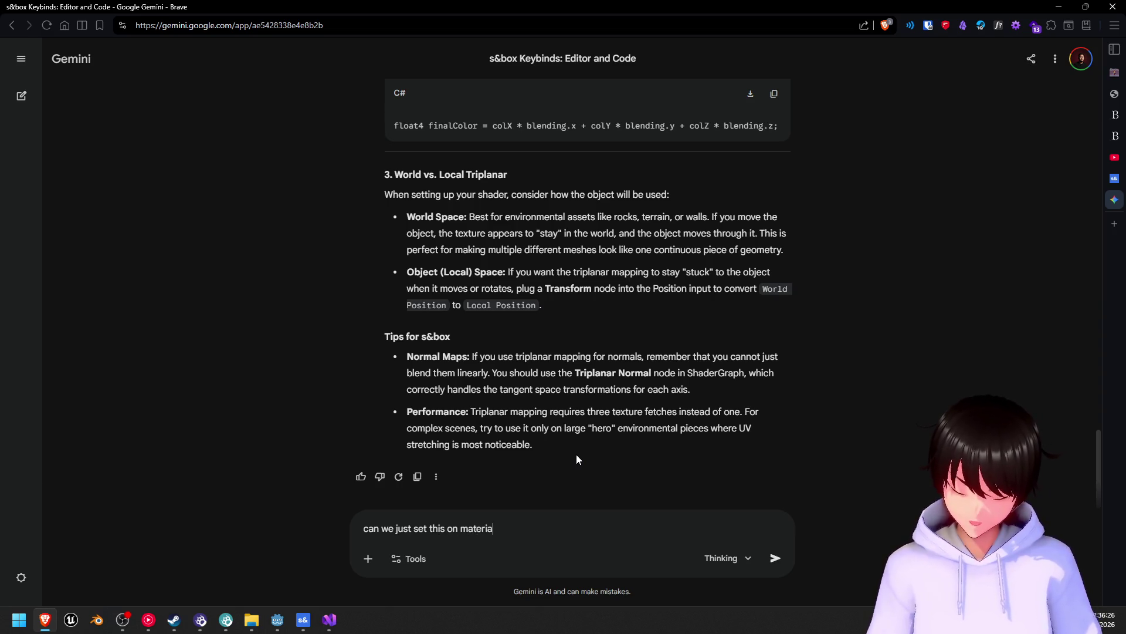
pyautogui.write('l without w')
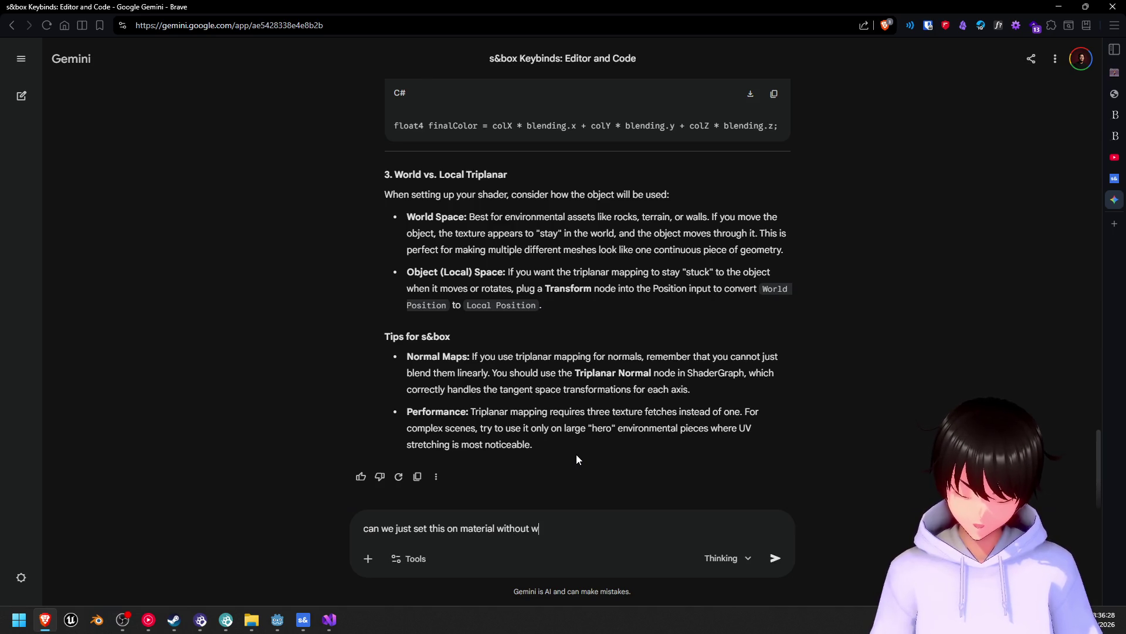
pyautogui.write('orking with sh')
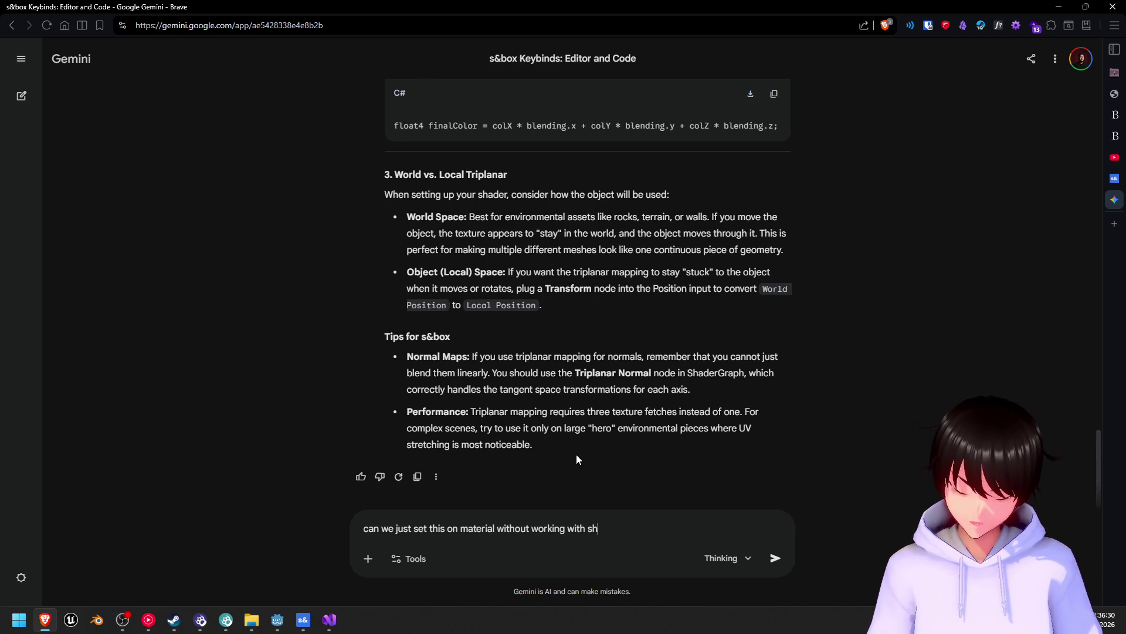
pyautogui.write('ader lik')
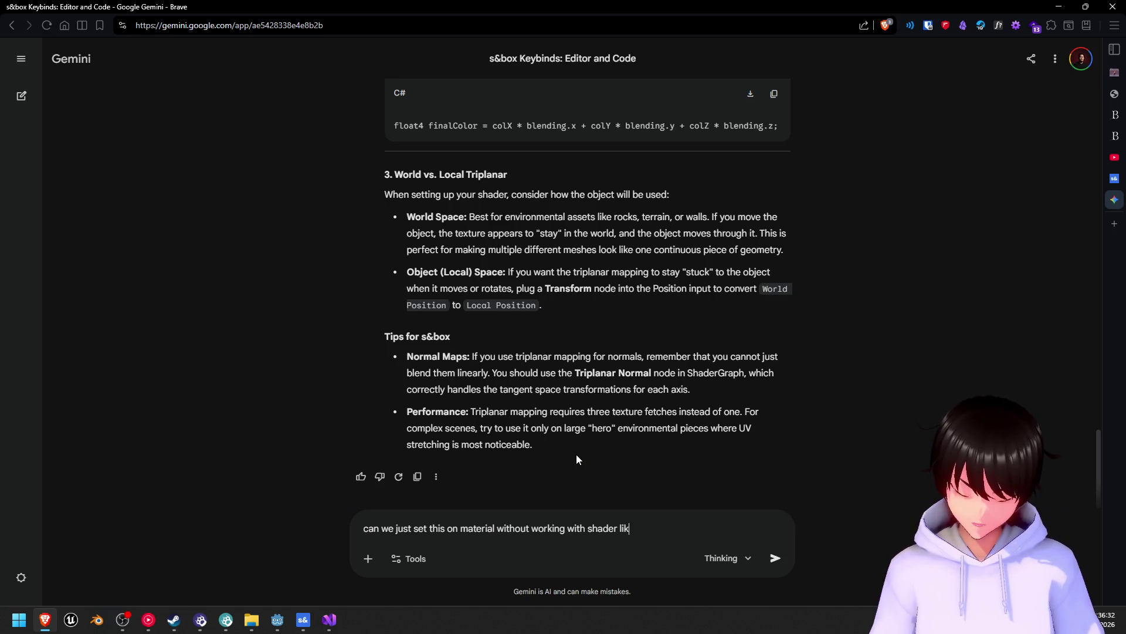
pyautogui.write('e in gdo')
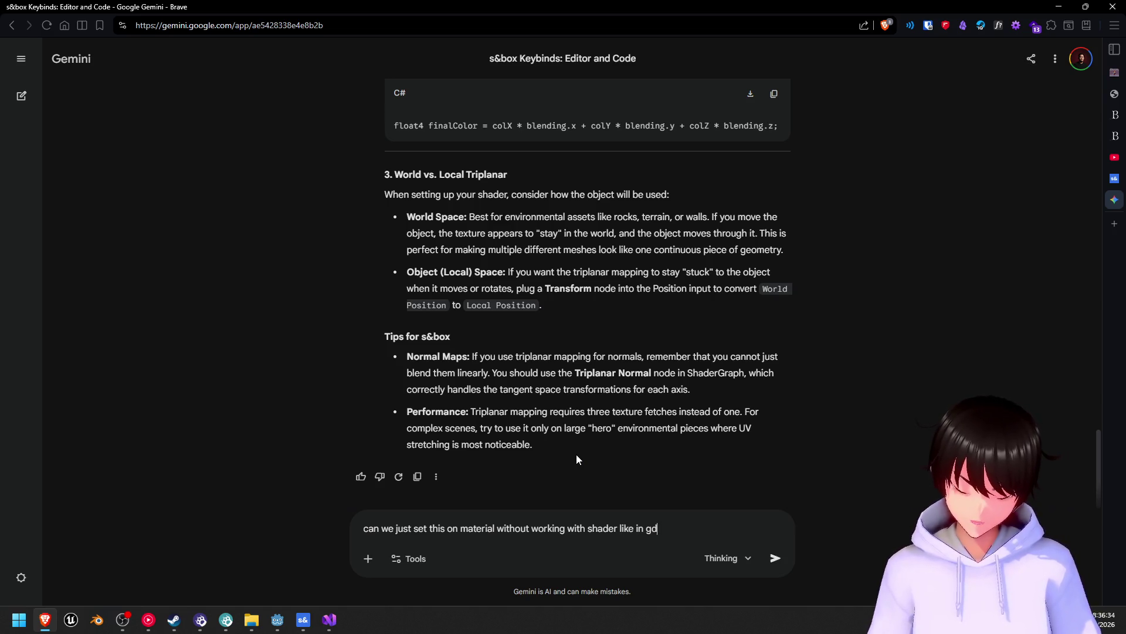
pyautogui.press('BackSpace')
pyautogui.press('BackSpace')
pyautogui.write('od')
pyautogui.press('BackSpace')
pyautogui.press('BackSpace')
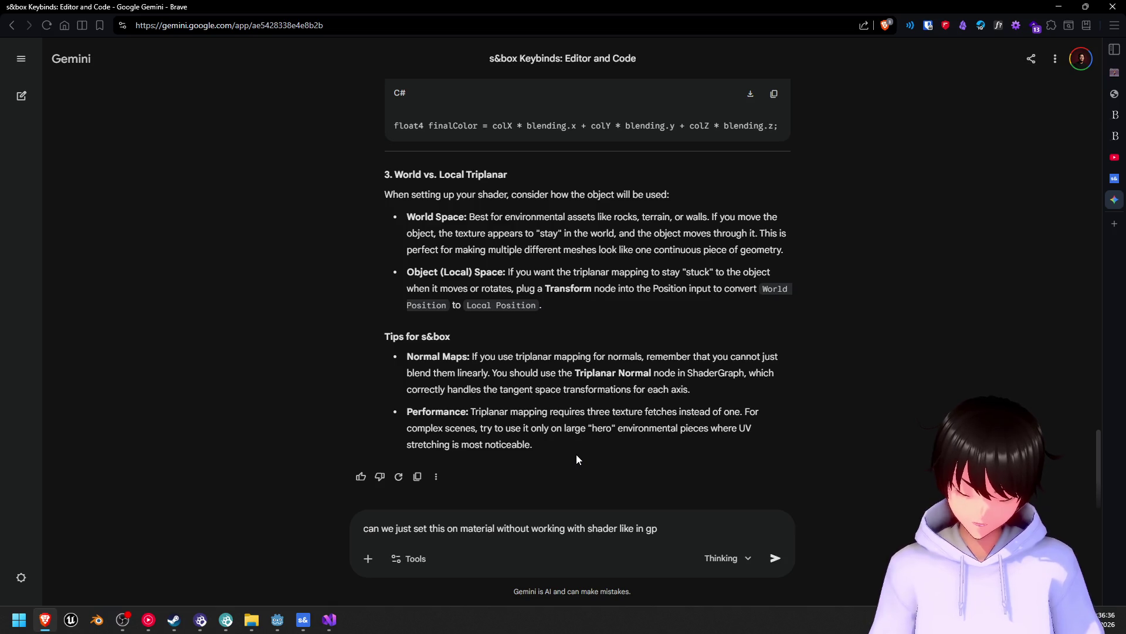
pyautogui.write('odot?')
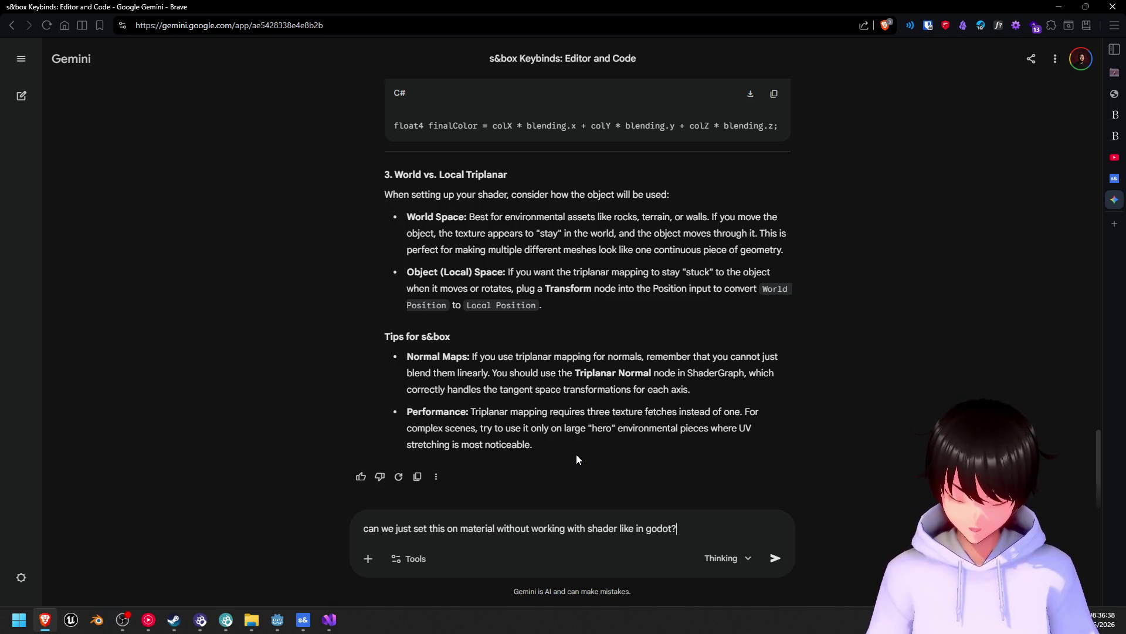
pyautogui.press('Return')
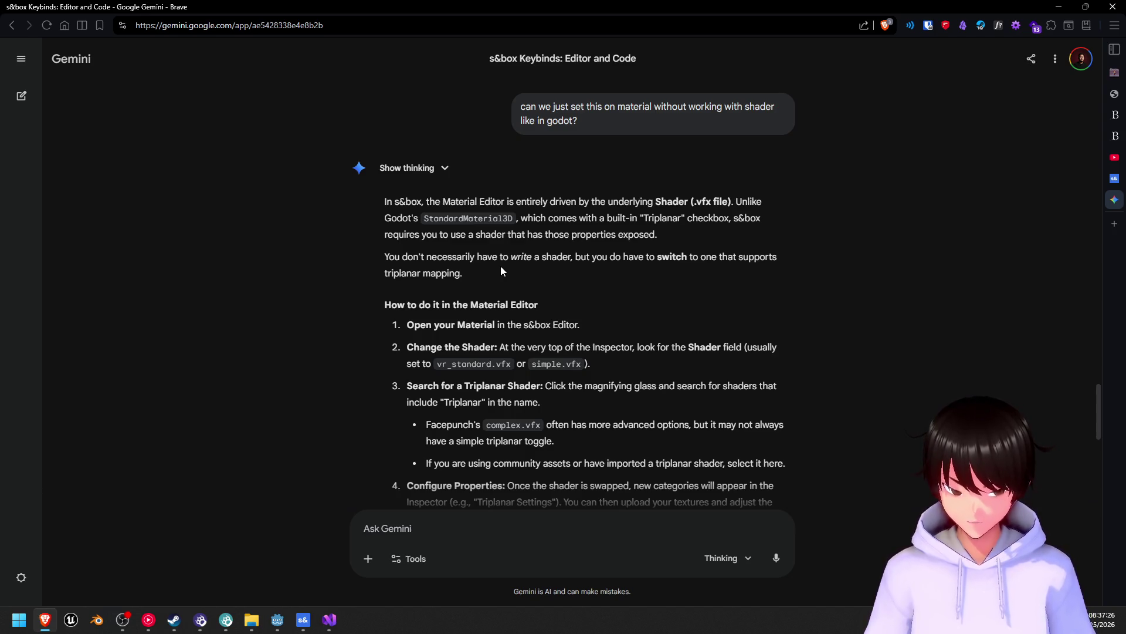
# - Read Gemini's reply on picking a triplanar shader in the Material Editor and why Godot differs
pyautogui.scroll(-1, 501, 268)
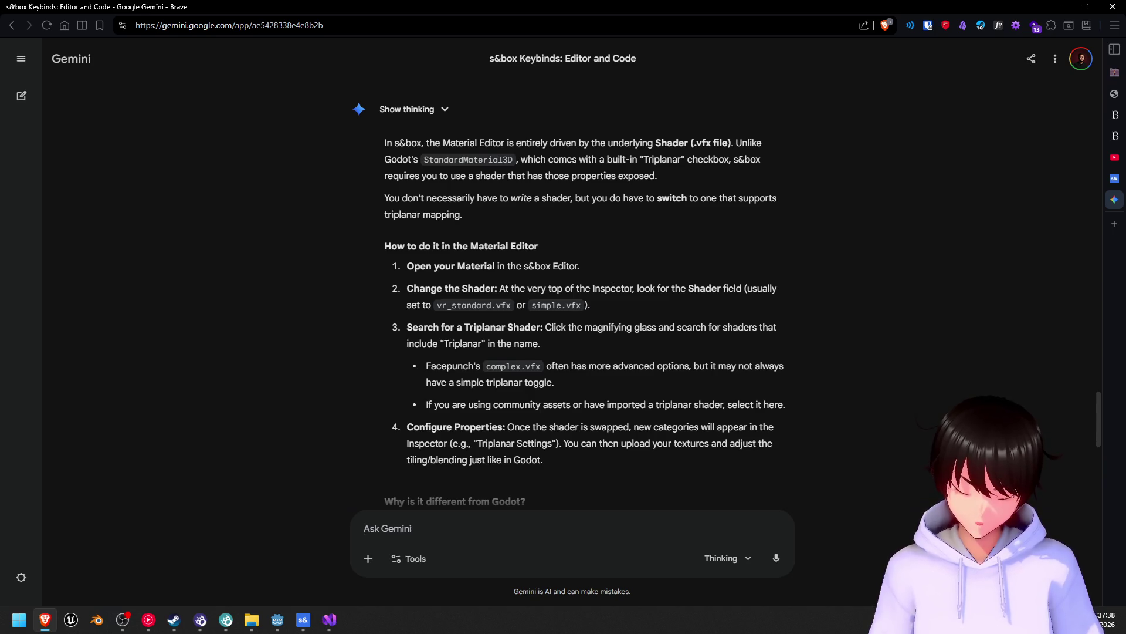
pyautogui.scroll(-3, 612, 285)
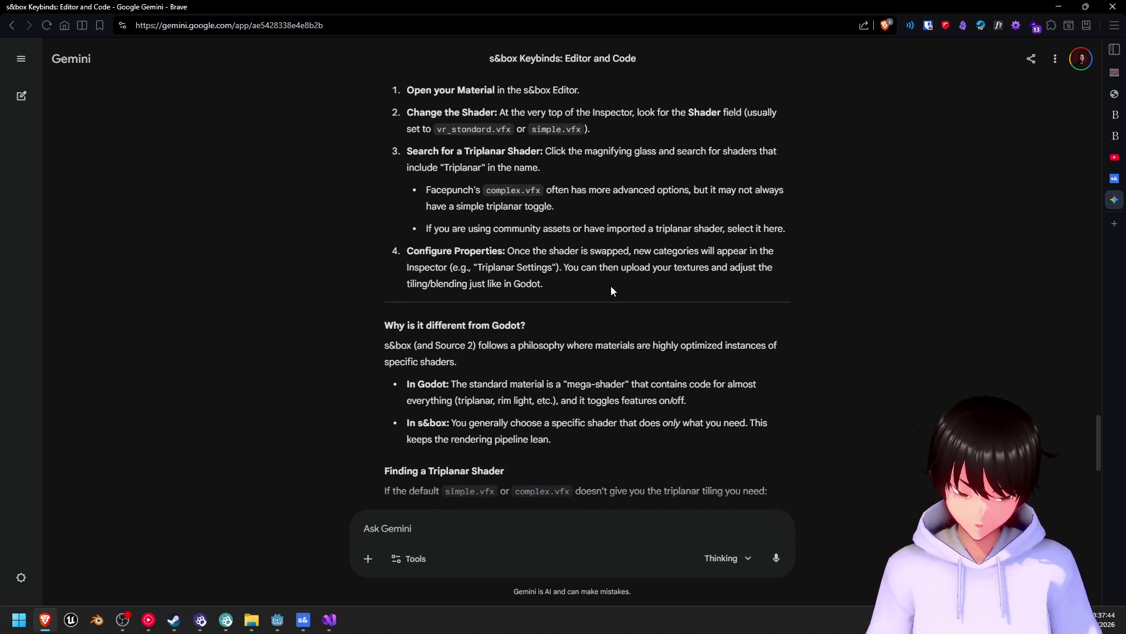
pyautogui.scroll(-1, 611, 286)
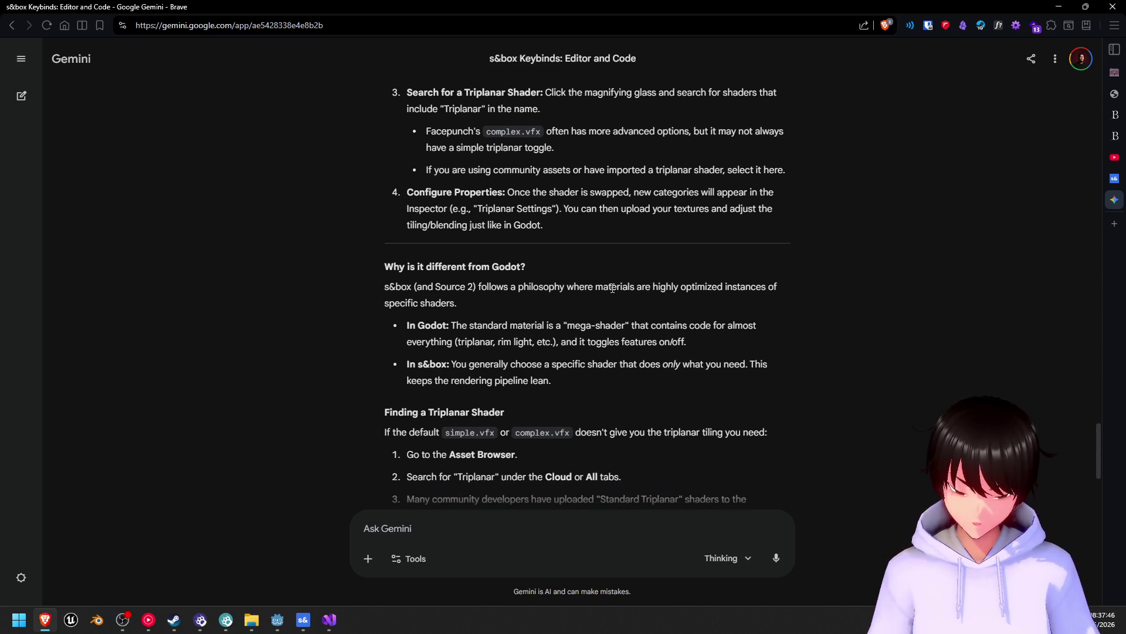
pyautogui.scroll(-2, 606, 283)
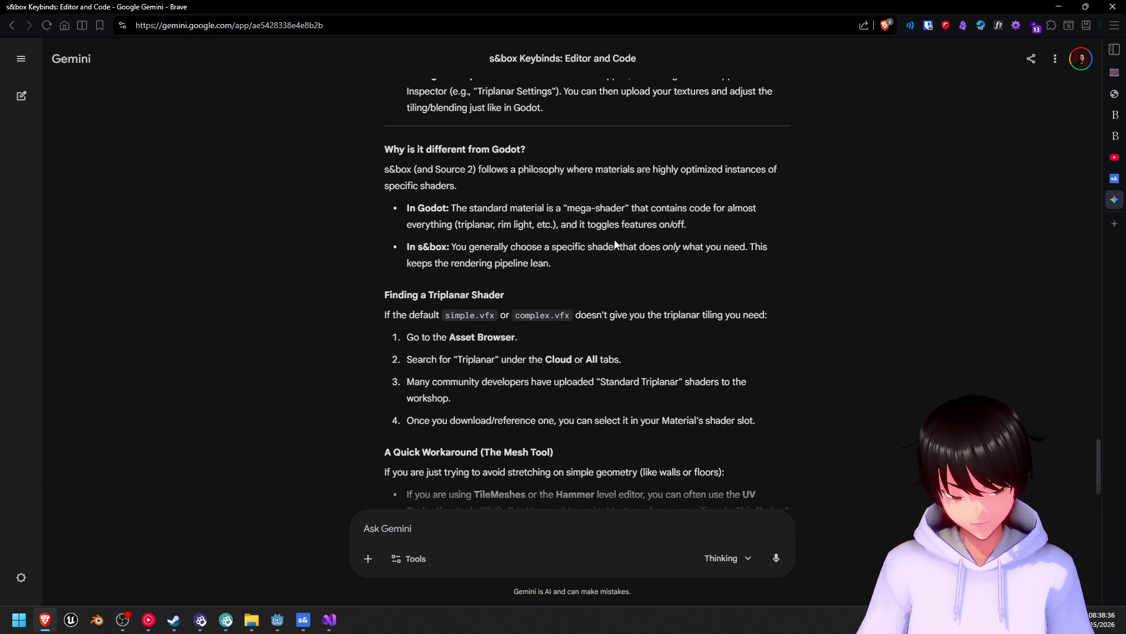
pyautogui.scroll(-1, 616, 240)
pyautogui.scroll(9, 616, 238)
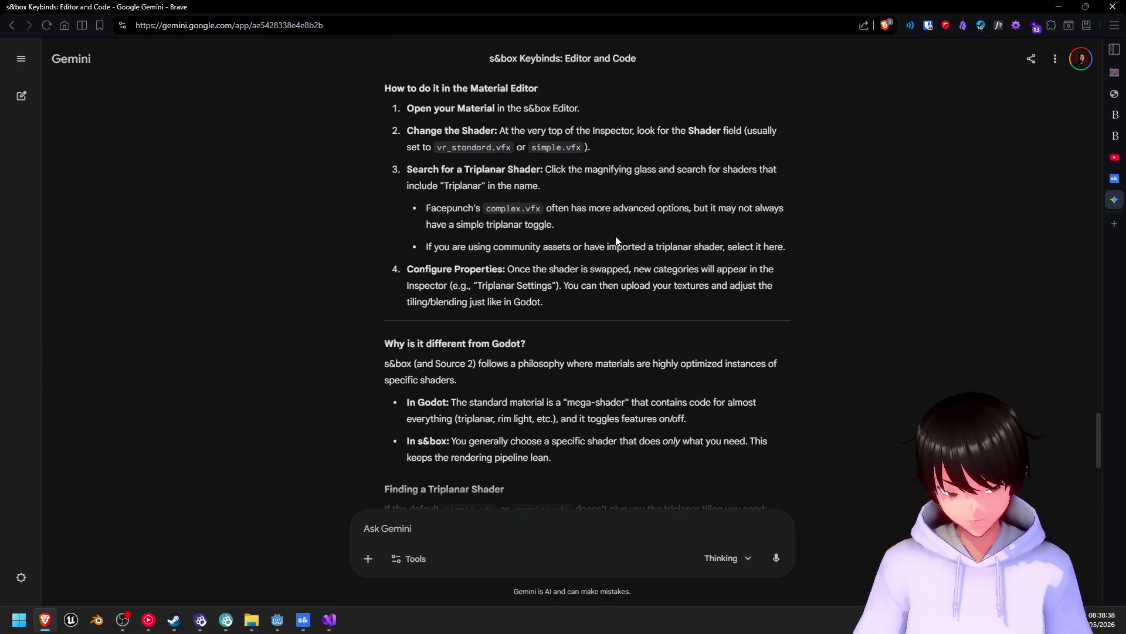
pyautogui.scroll(-6, 619, 235)
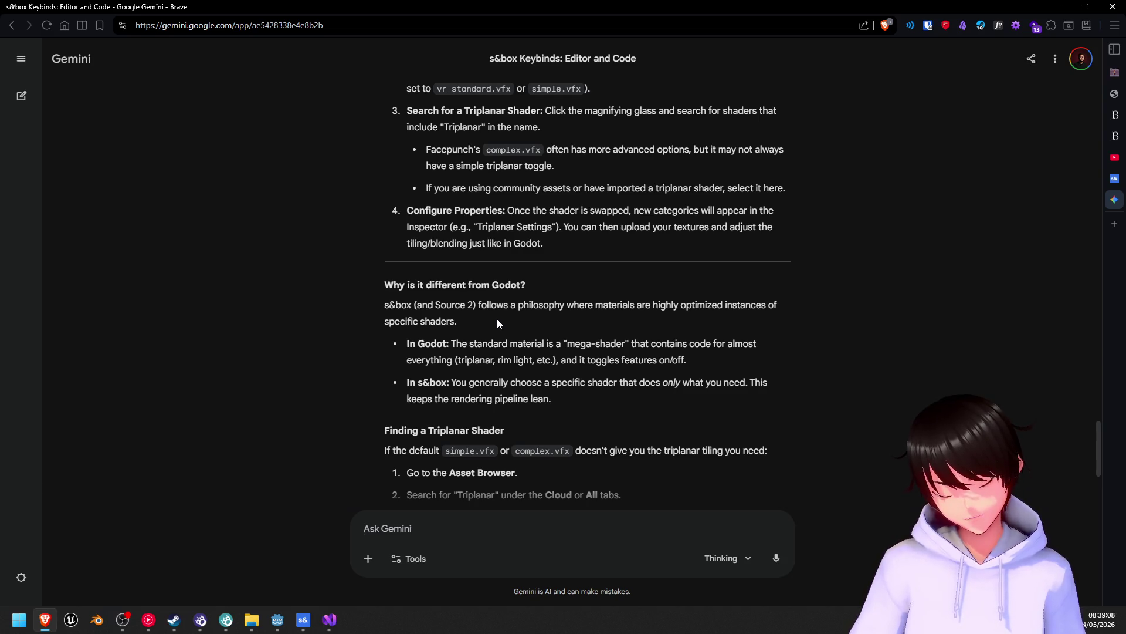
pyautogui.scroll(4, 610, 282)
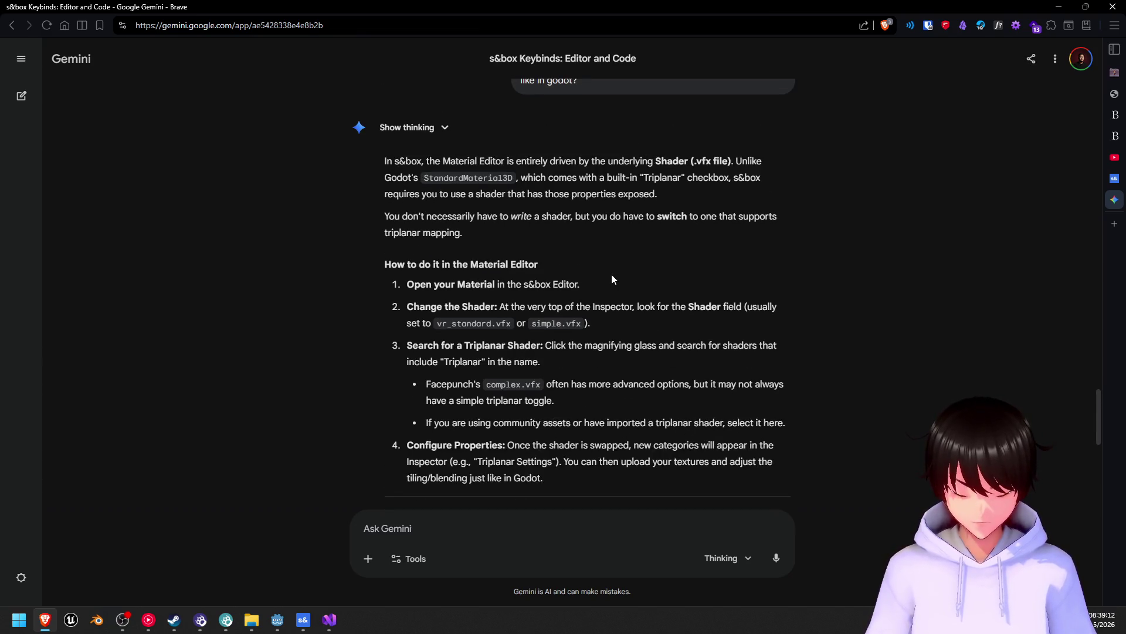
pyautogui.scroll(-5, 612, 275)
pyautogui.scroll(-3, 613, 270)
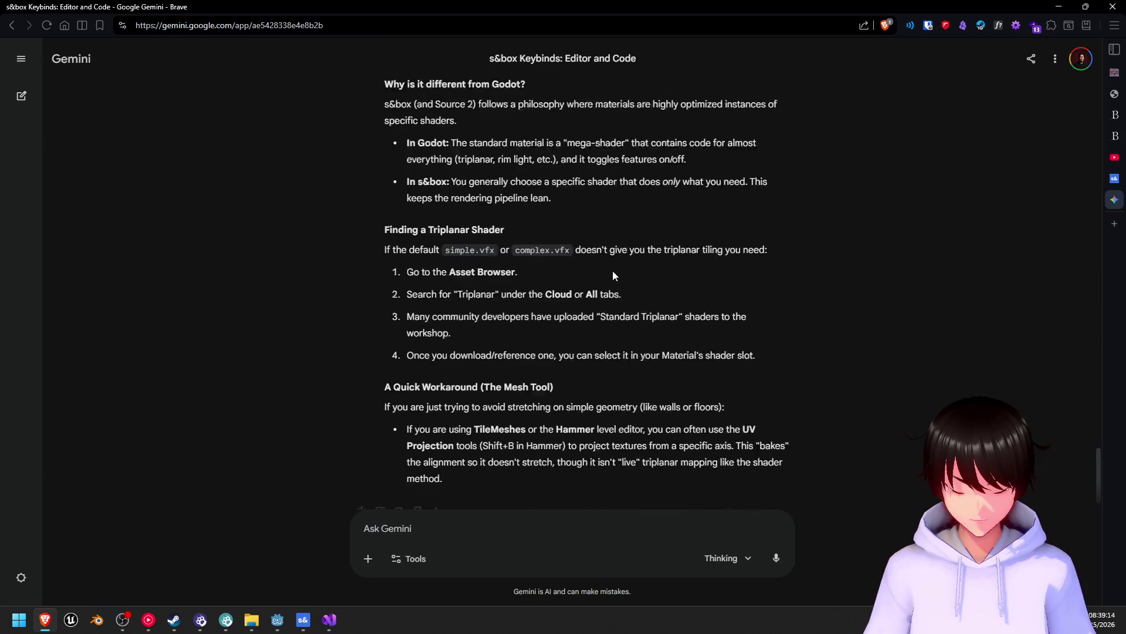
pyautogui.scroll(4, 613, 270)
pyautogui.scroll(-1, 613, 270)
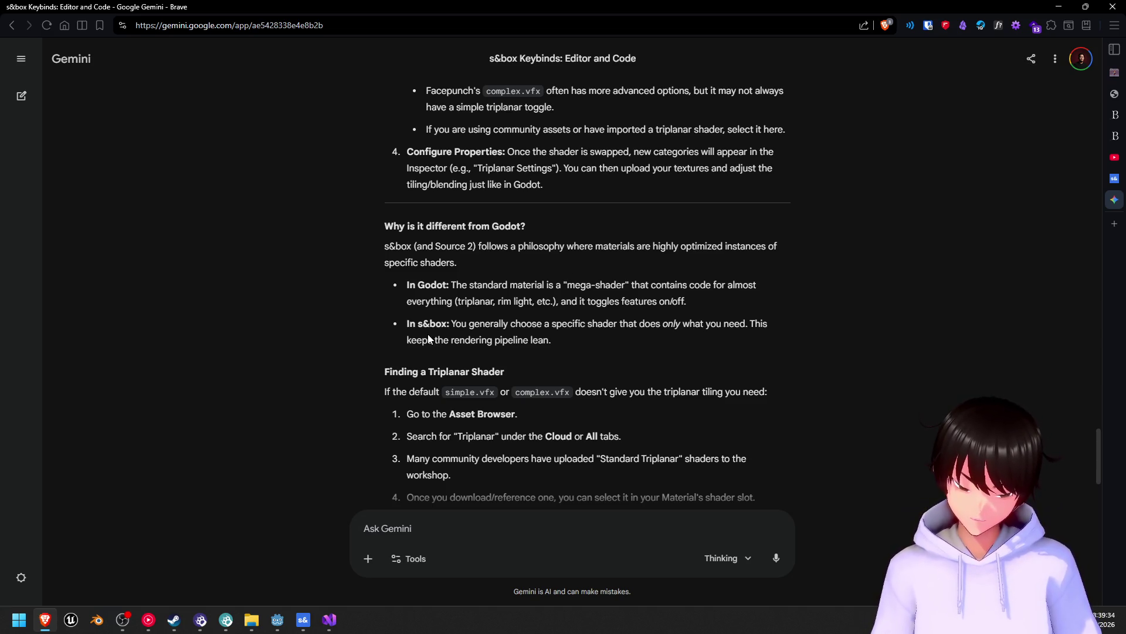
pyautogui.scroll(-3, 451, 335)
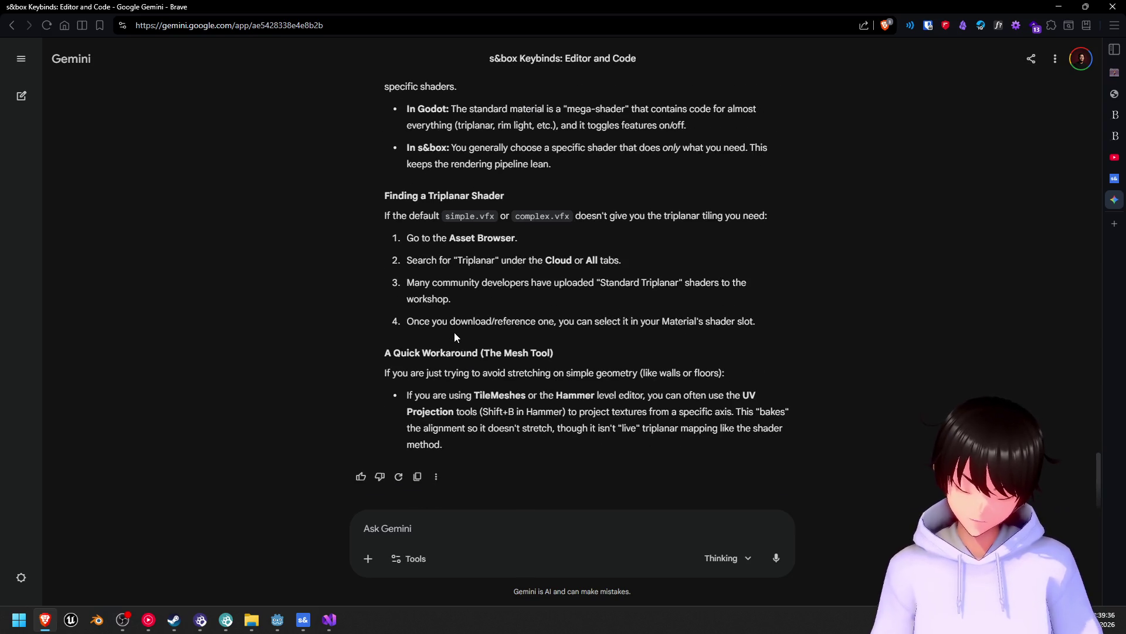
pyautogui.scroll(6, 454, 332)
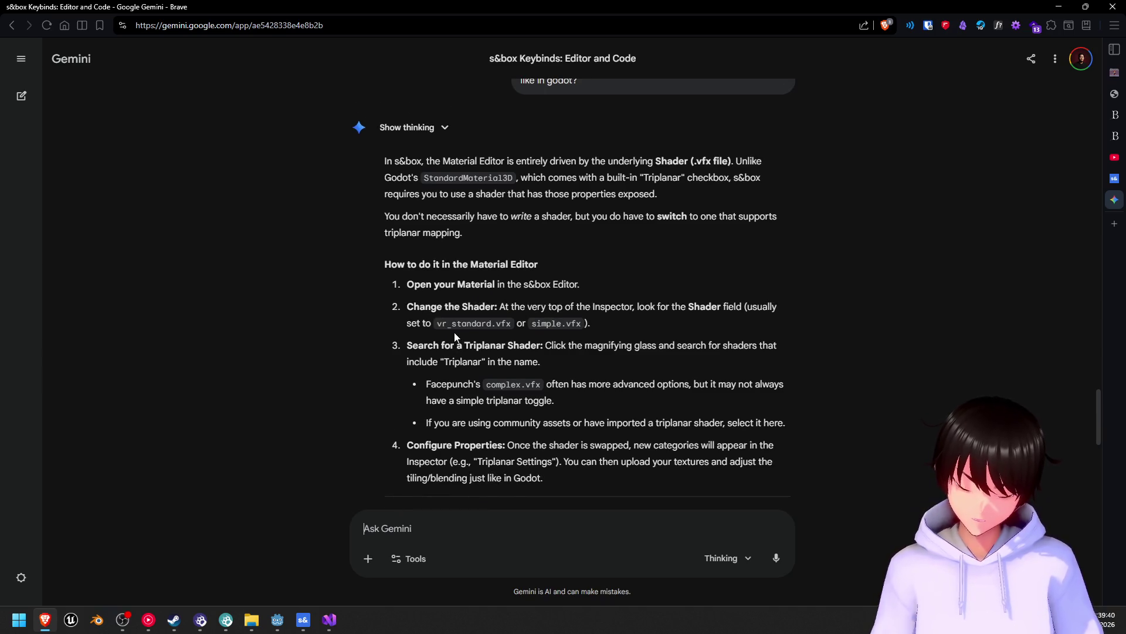
pyautogui.scroll(-4, 452, 340)
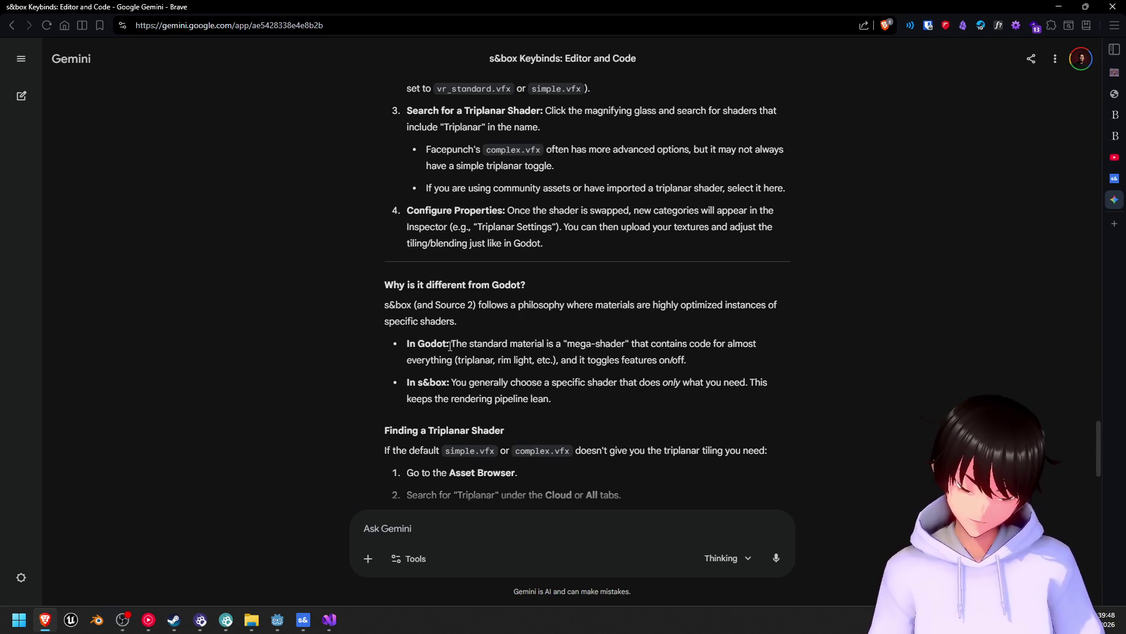
pyautogui.scroll(-4, 452, 346)
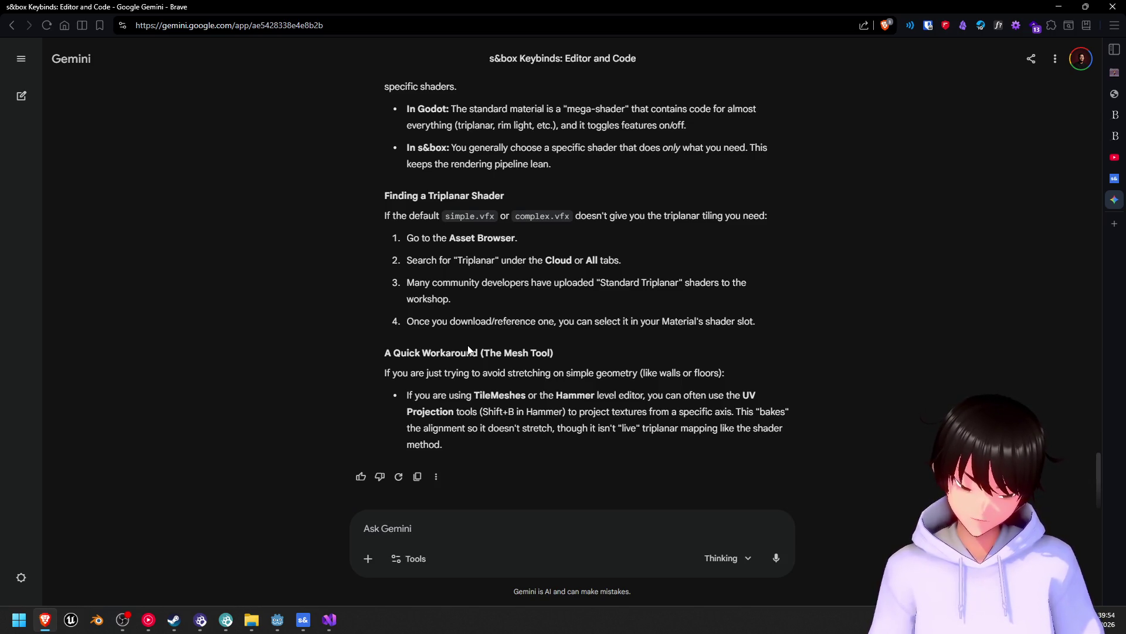
pyautogui.scroll(3, 468, 350)
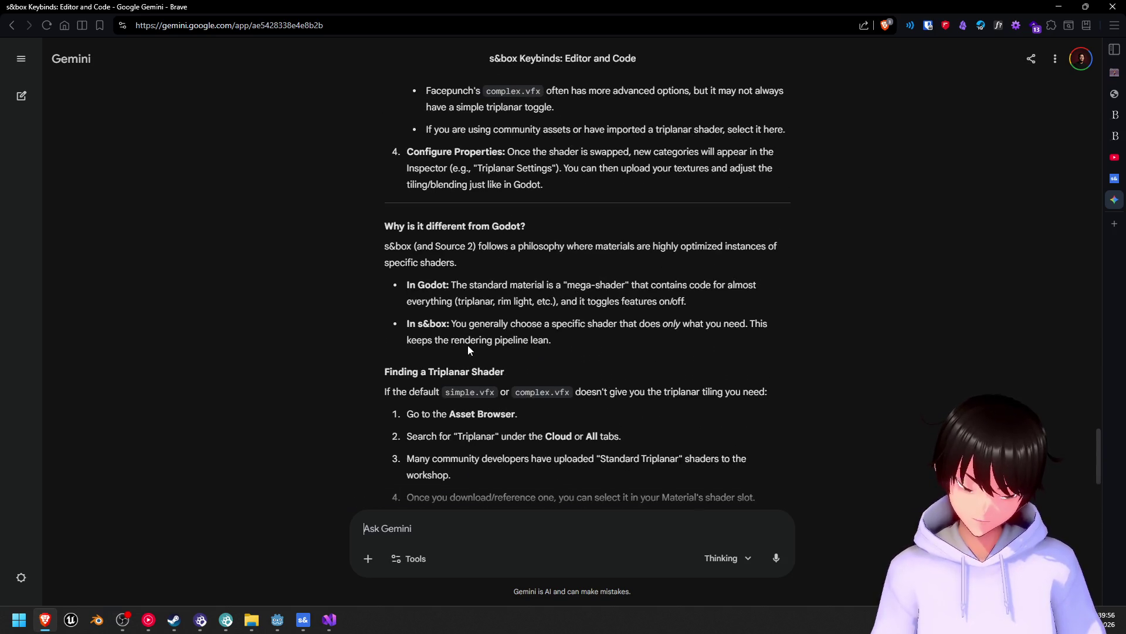
pyautogui.scroll(5, 468, 346)
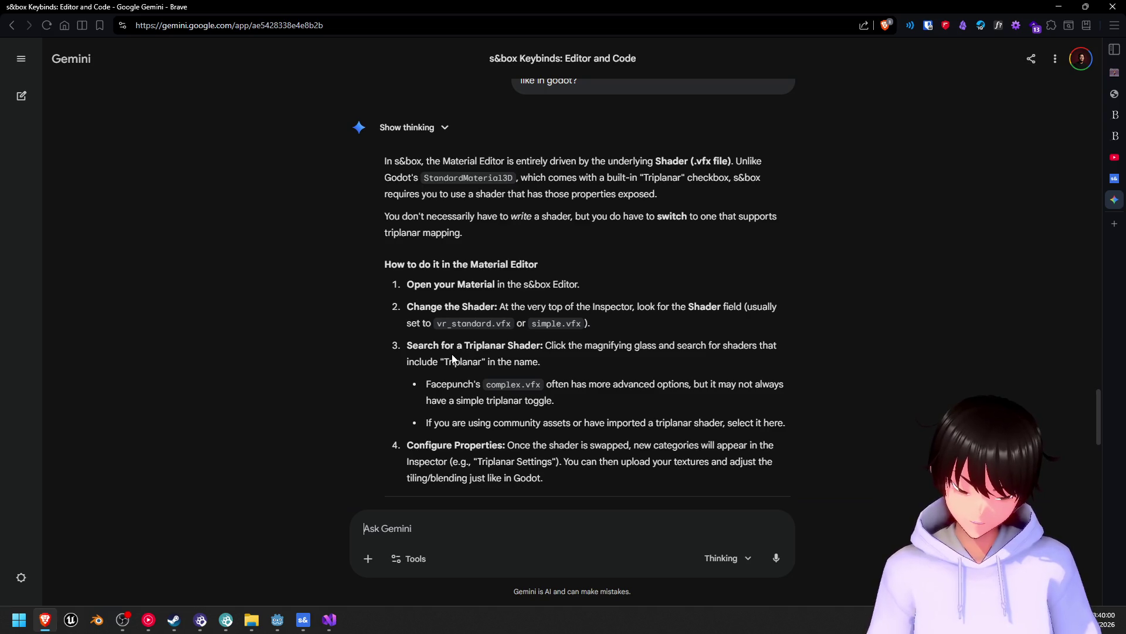
pyautogui.scroll(-5, 451, 359)
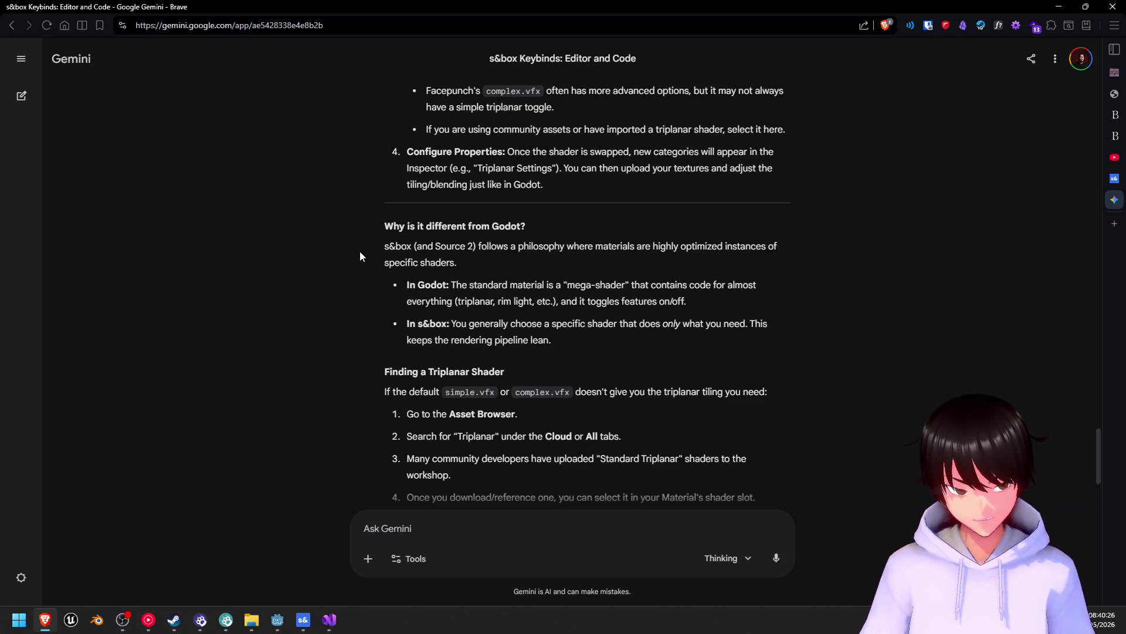
pyautogui.scroll(5, 357, 253)
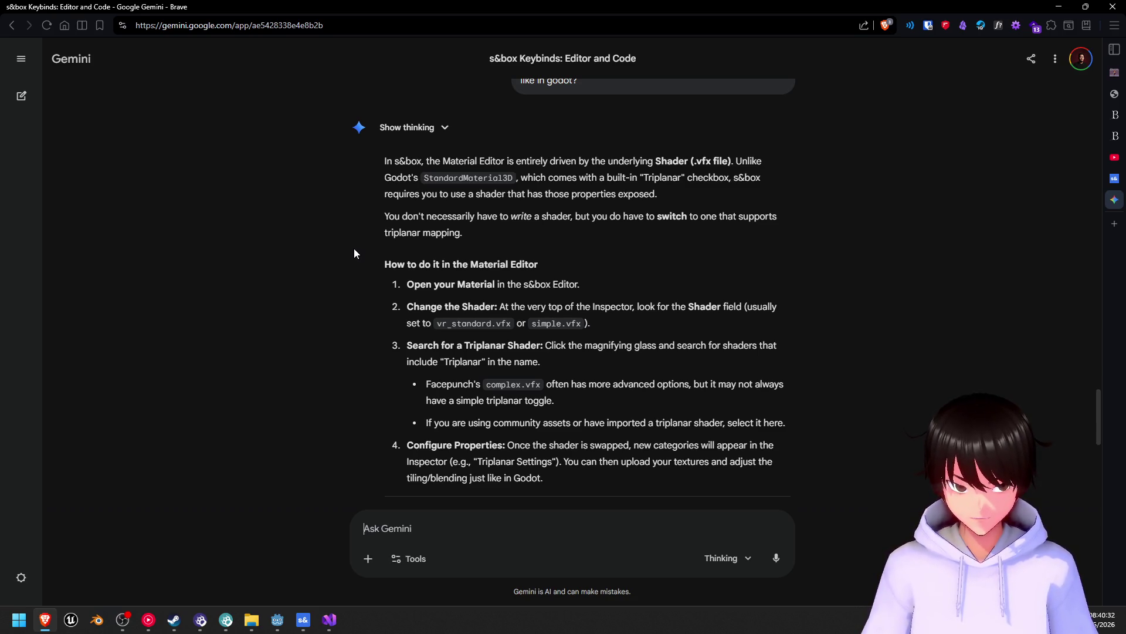
pyautogui.scroll(-3, 354, 254)
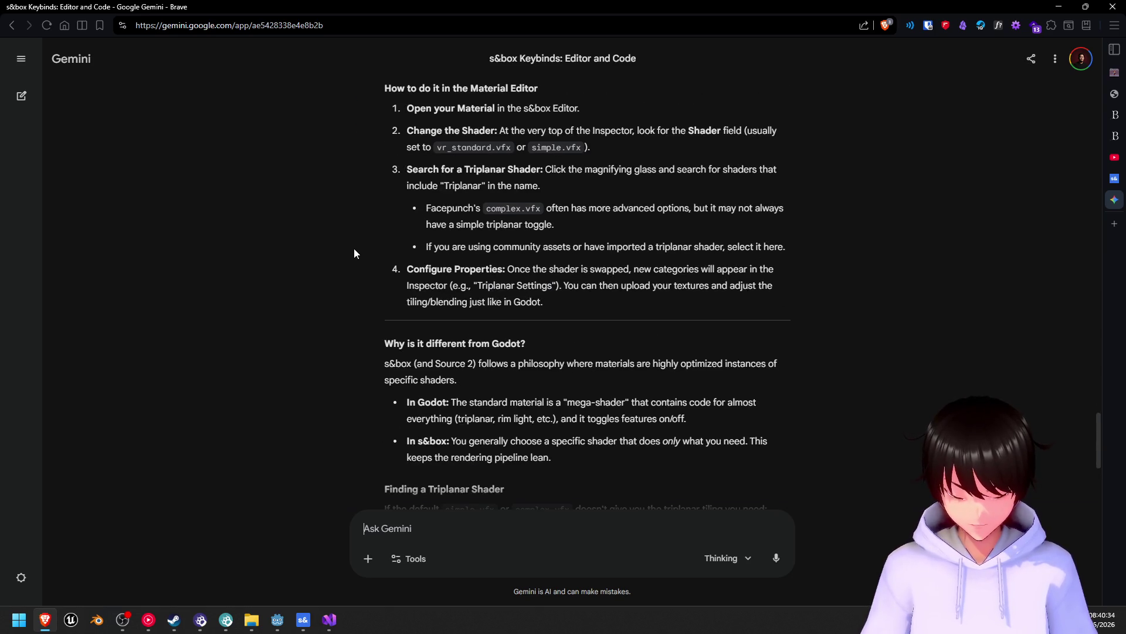
pyautogui.scroll(-2, 353, 254)
pyautogui.scroll(-2, 354, 254)
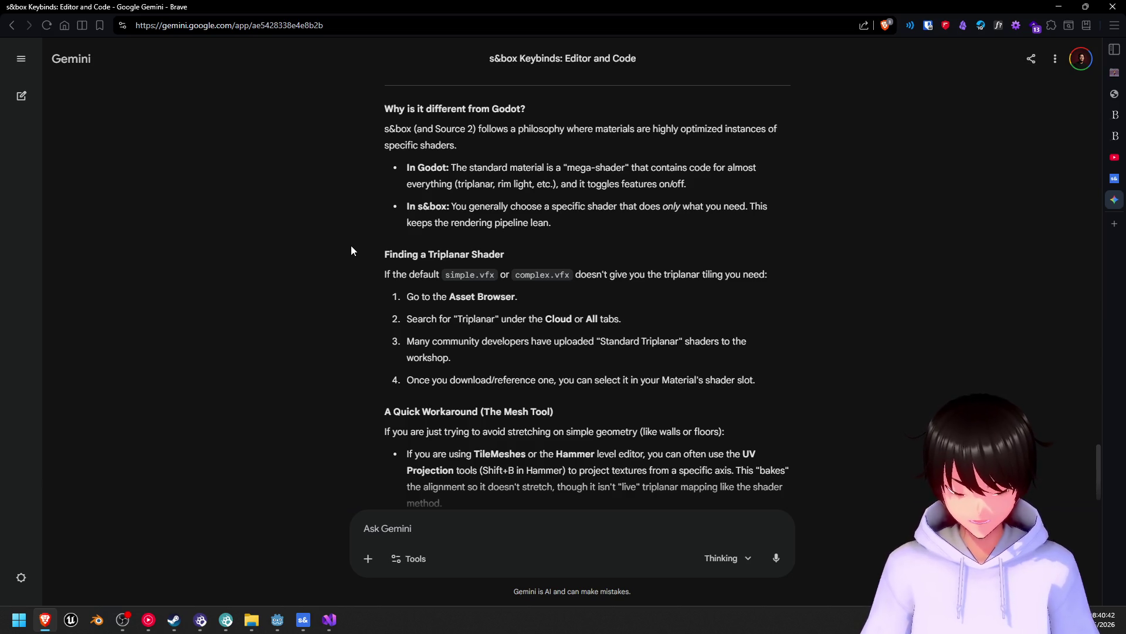
pyautogui.scroll(-1, 350, 245)
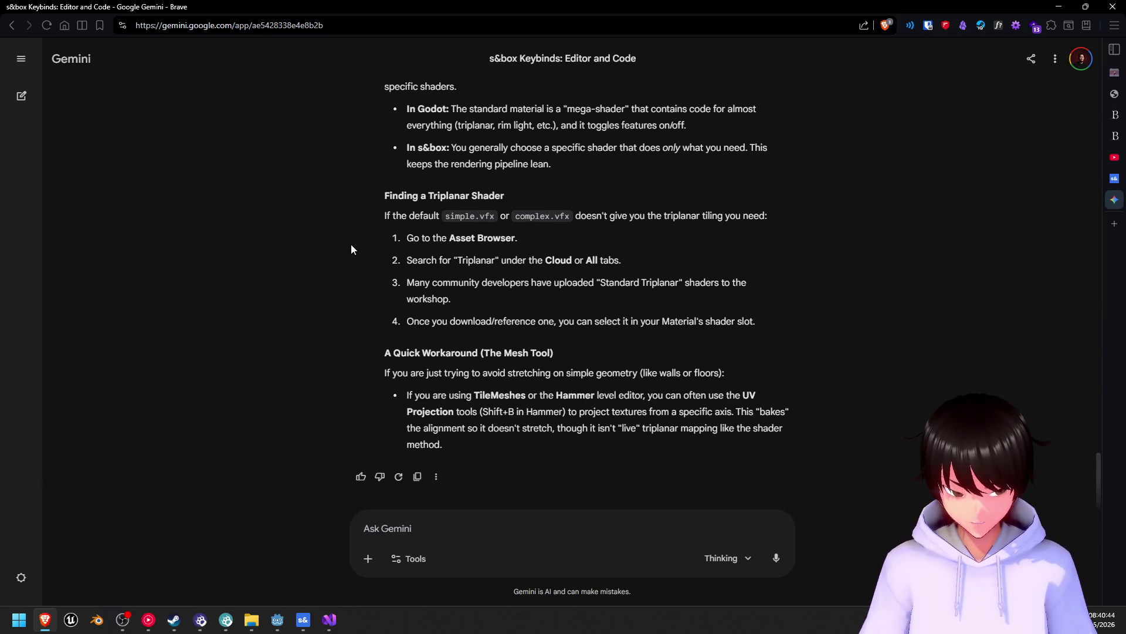
pyautogui.scroll(4, 350, 244)
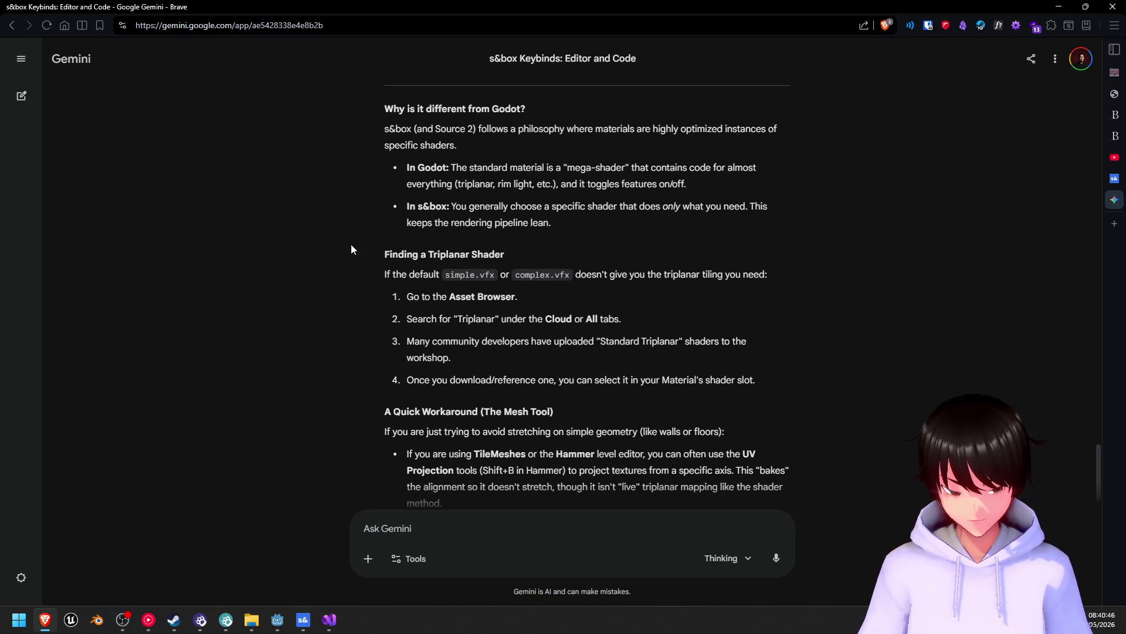
pyautogui.scroll(6, 351, 244)
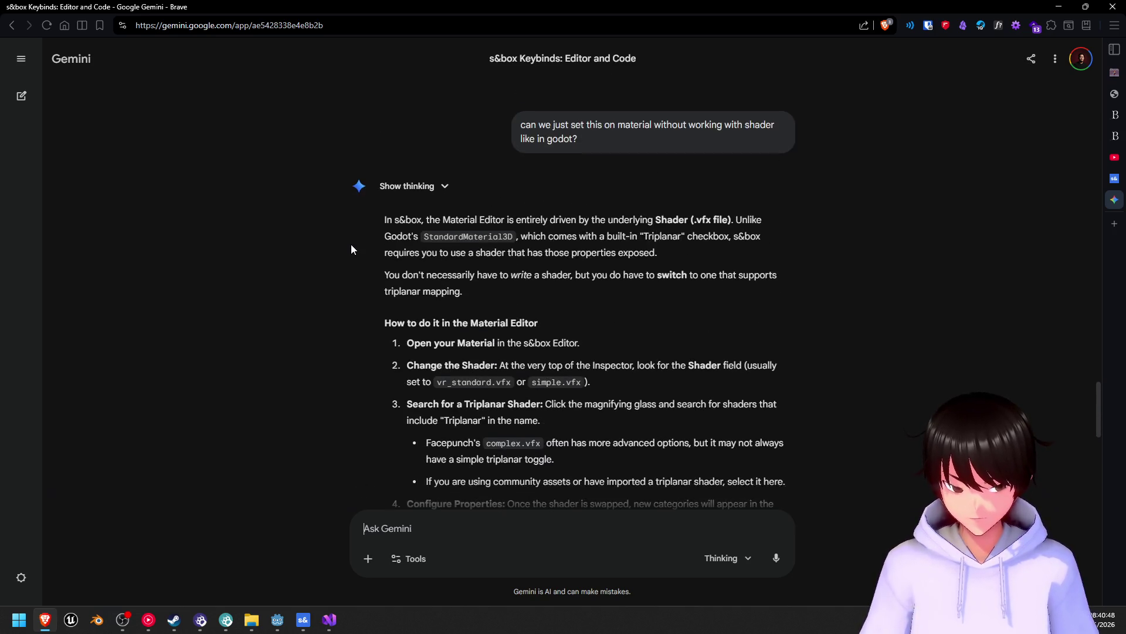
pyautogui.scroll(-10, 352, 247)
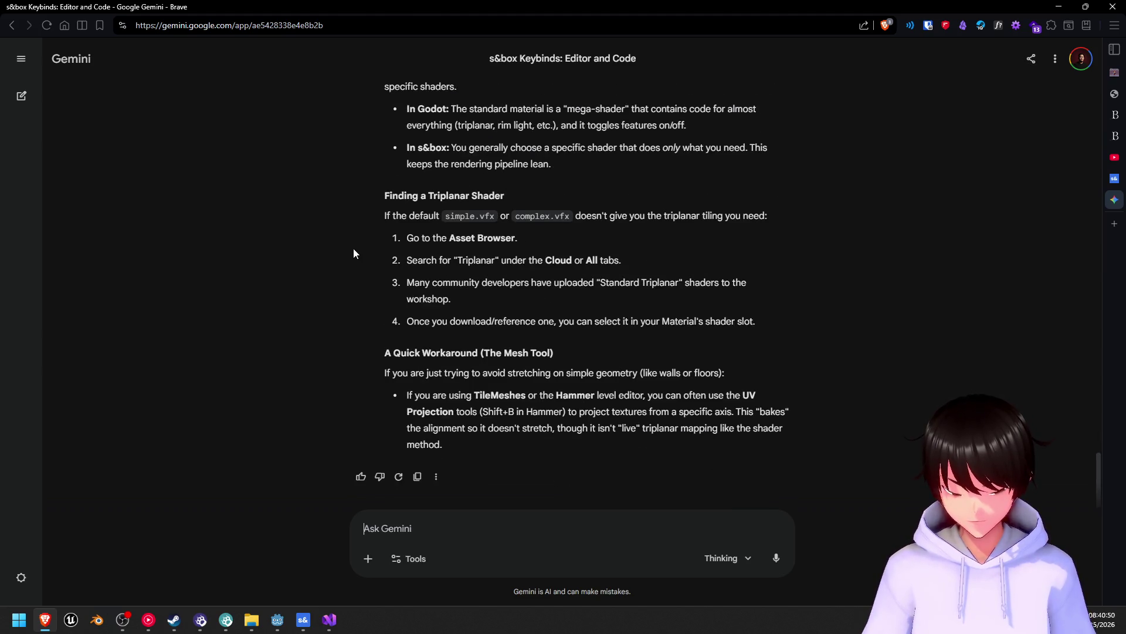
pyautogui.click(324, 629)
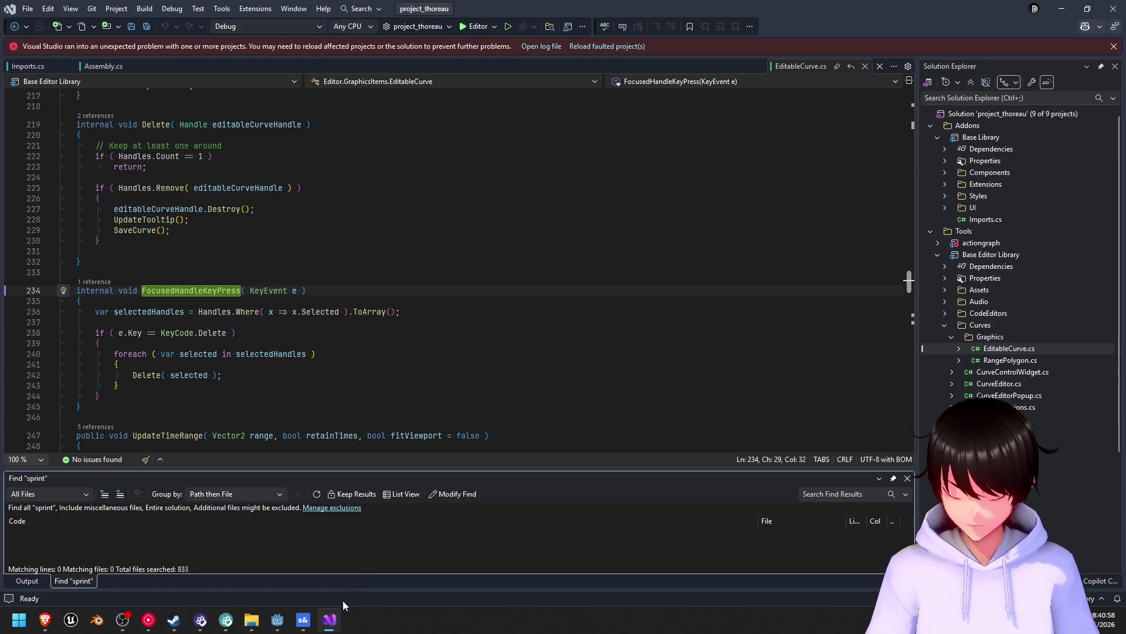
pyautogui.moveTo(304, 620)
pyautogui.moveTo(389, 559)
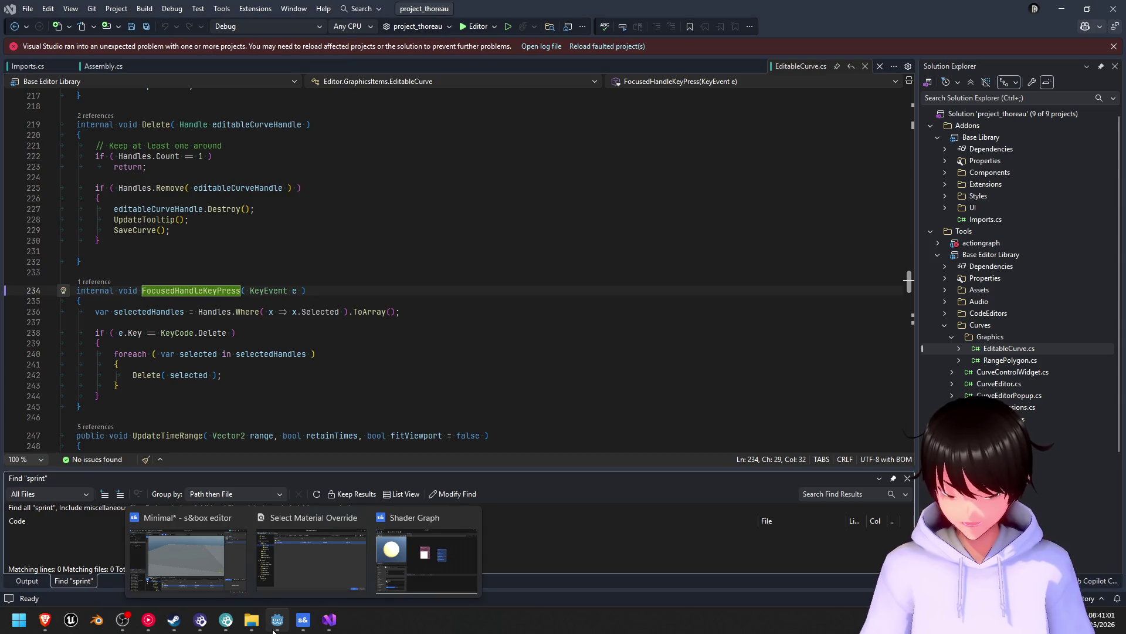
pyautogui.click(278, 619)
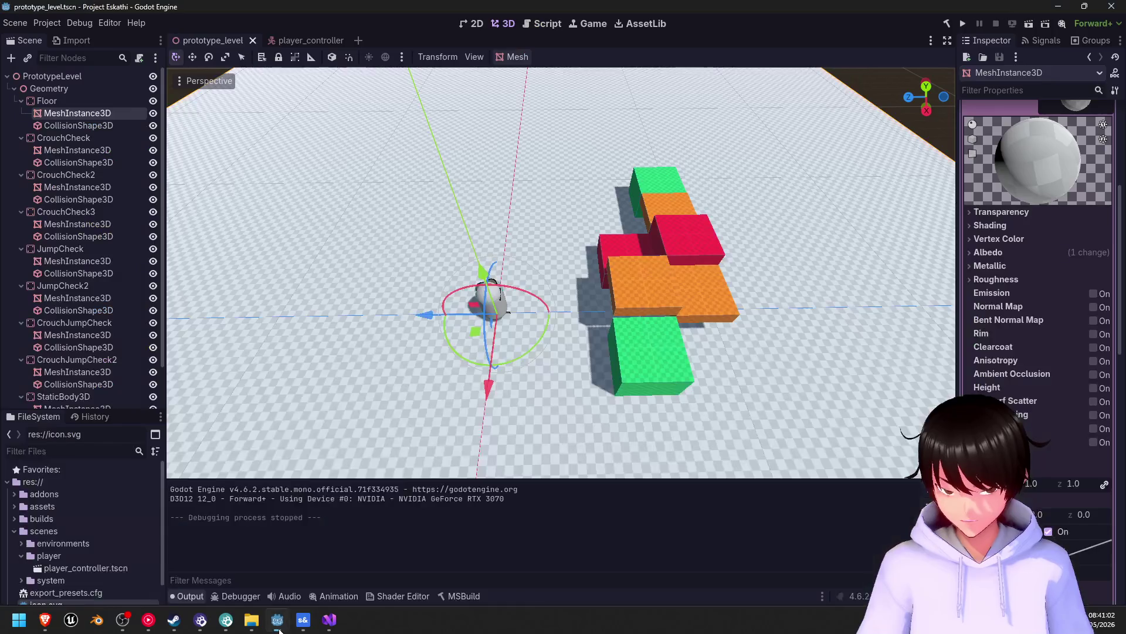
pyautogui.scroll(-4, 1034, 360)
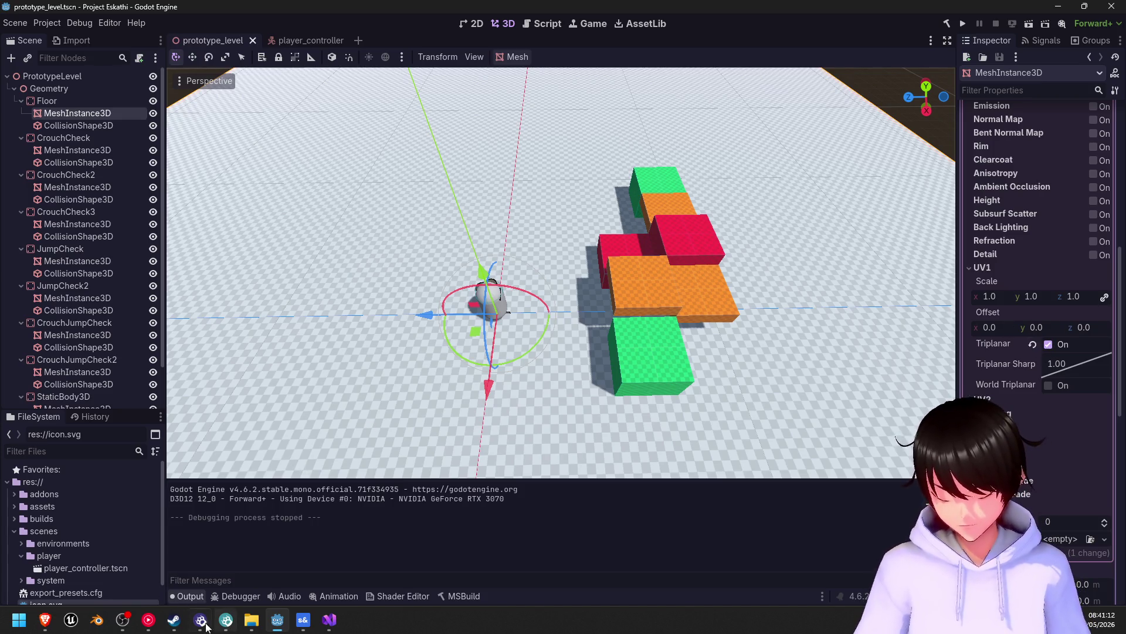
pyautogui.moveTo(176, 623)
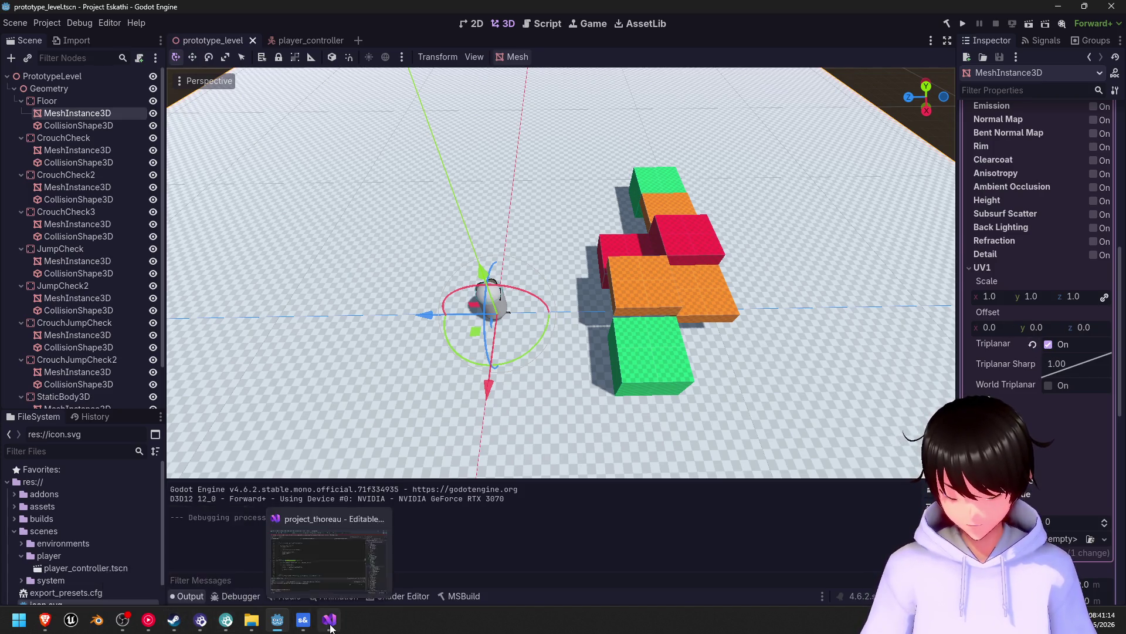
pyautogui.click(329, 620)
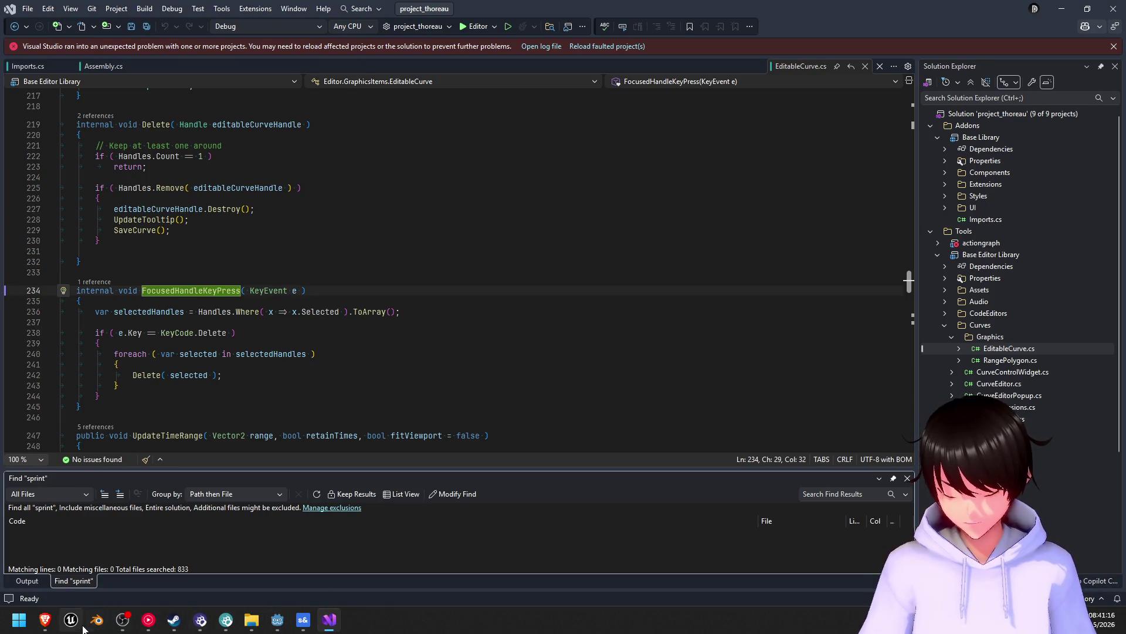
pyautogui.click(41, 625)
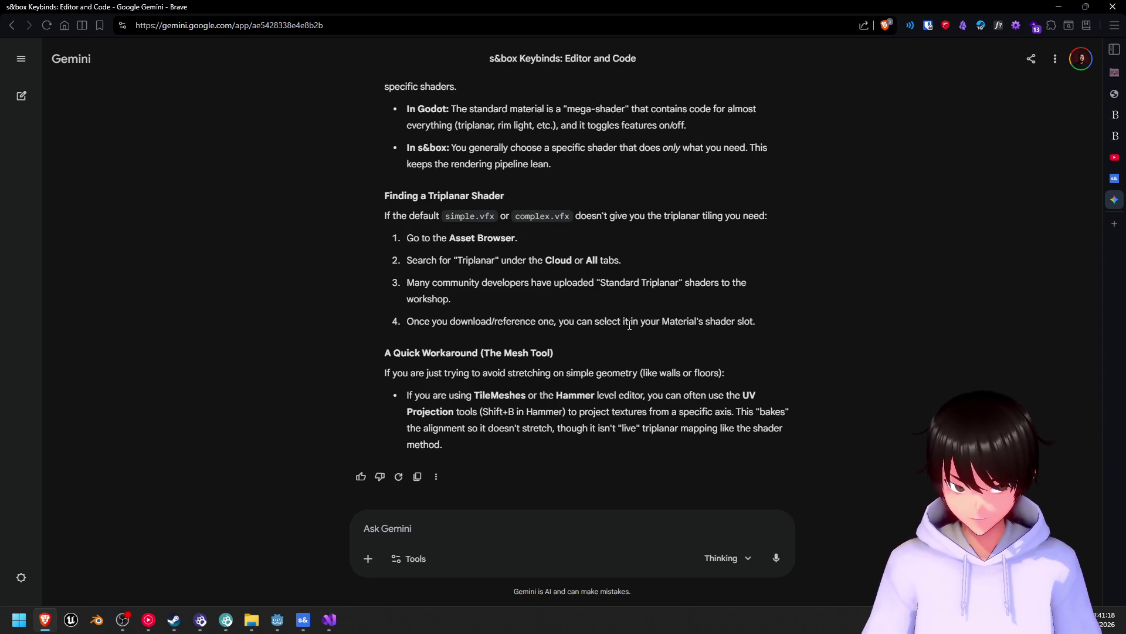
# - Scroll back up to Gemini's Triplanar Node section, then bring YouTube Music forward
pyautogui.scroll(4, 346, 334)
pyautogui.scroll(15, 587, 352)
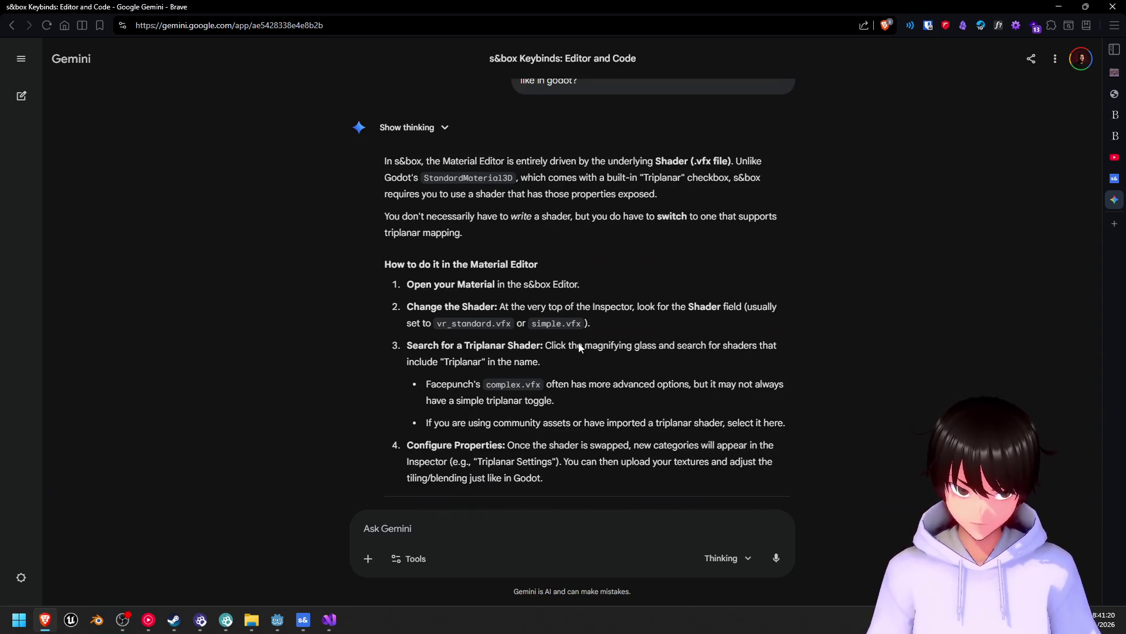
pyautogui.scroll(15, 584, 348)
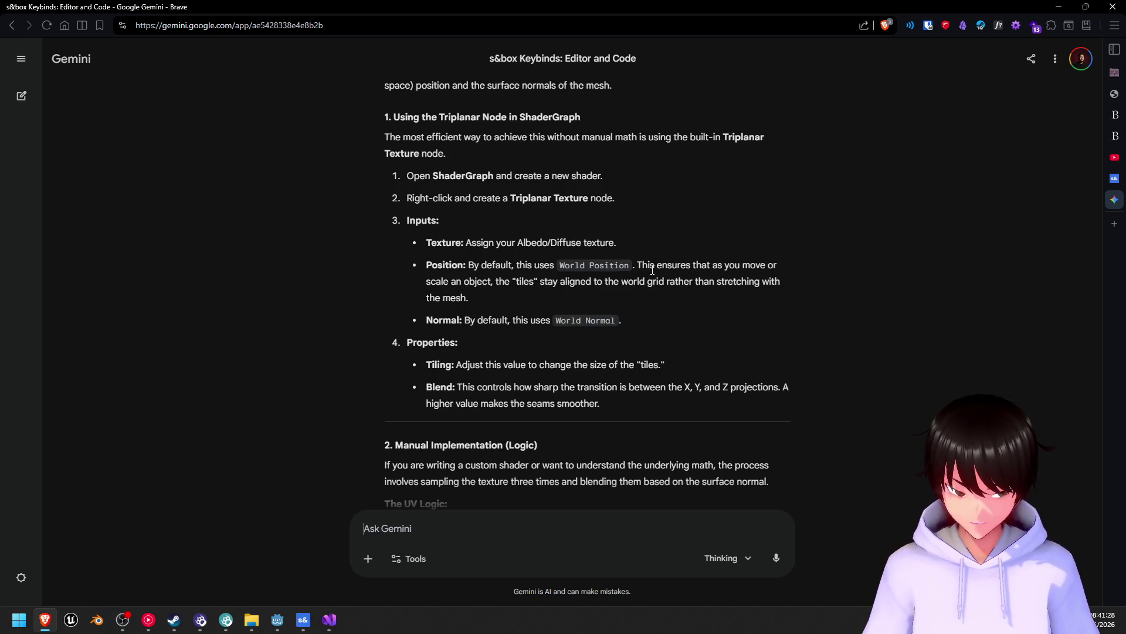
pyautogui.moveTo(329, 619)
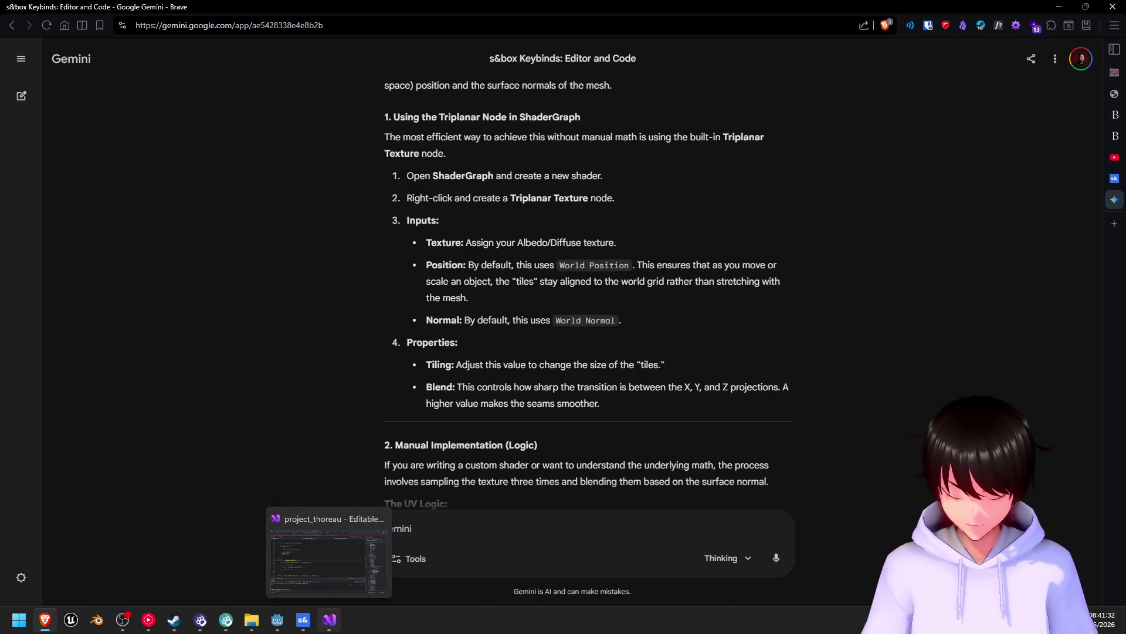
pyautogui.click(149, 619)
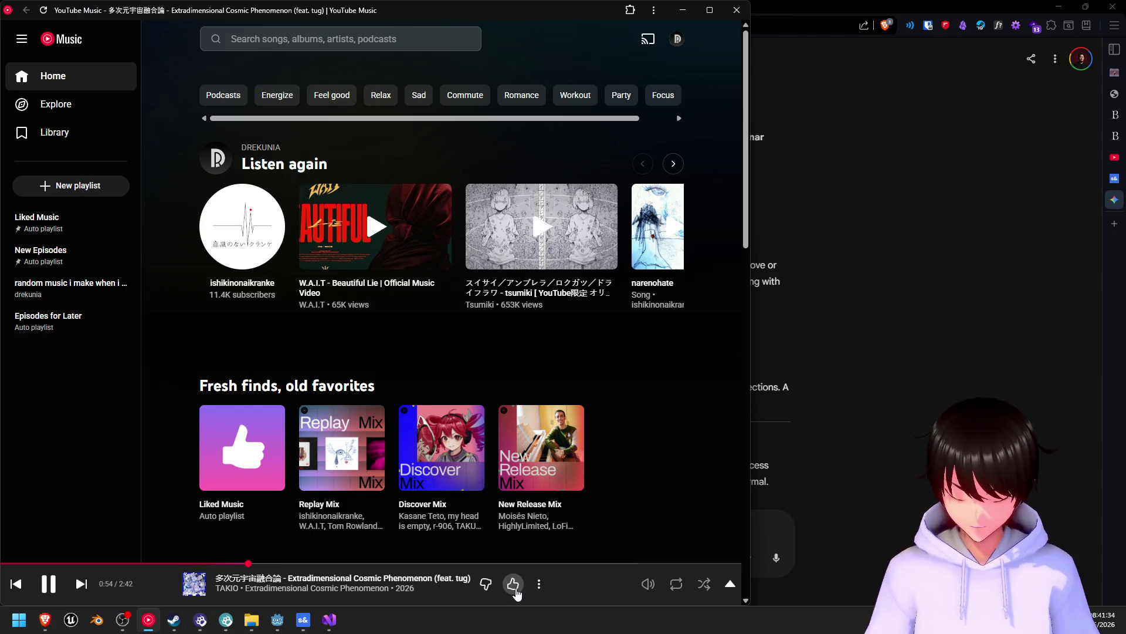
# - Switch briefly to the Gemini chat, then bring YouTube Music back in front
pyautogui.click(991, 358)
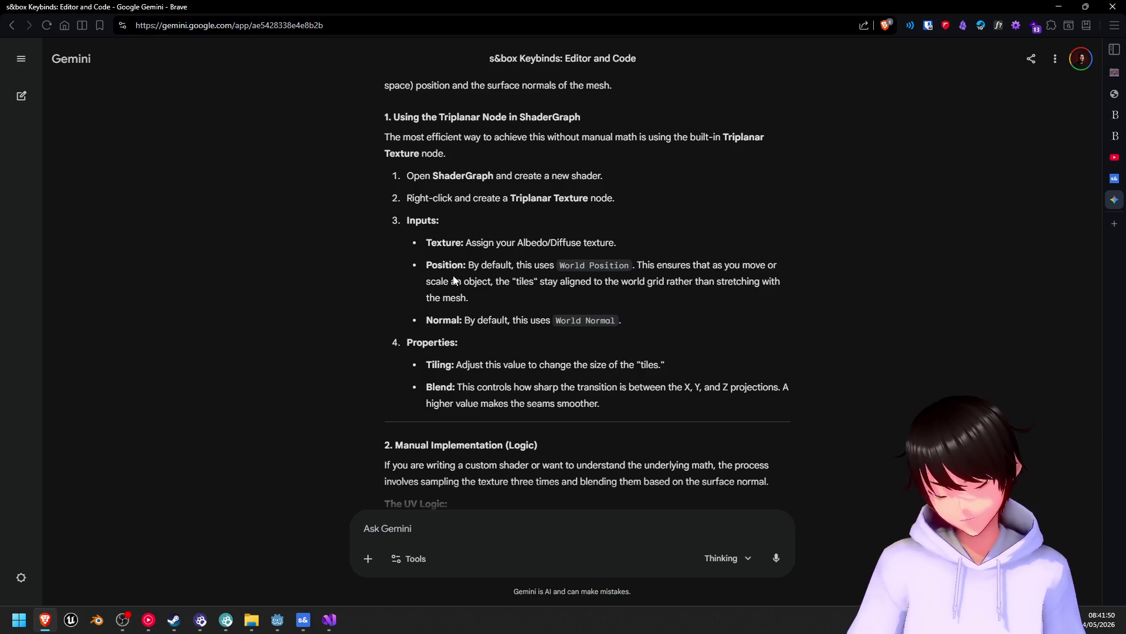
pyautogui.moveTo(148, 621)
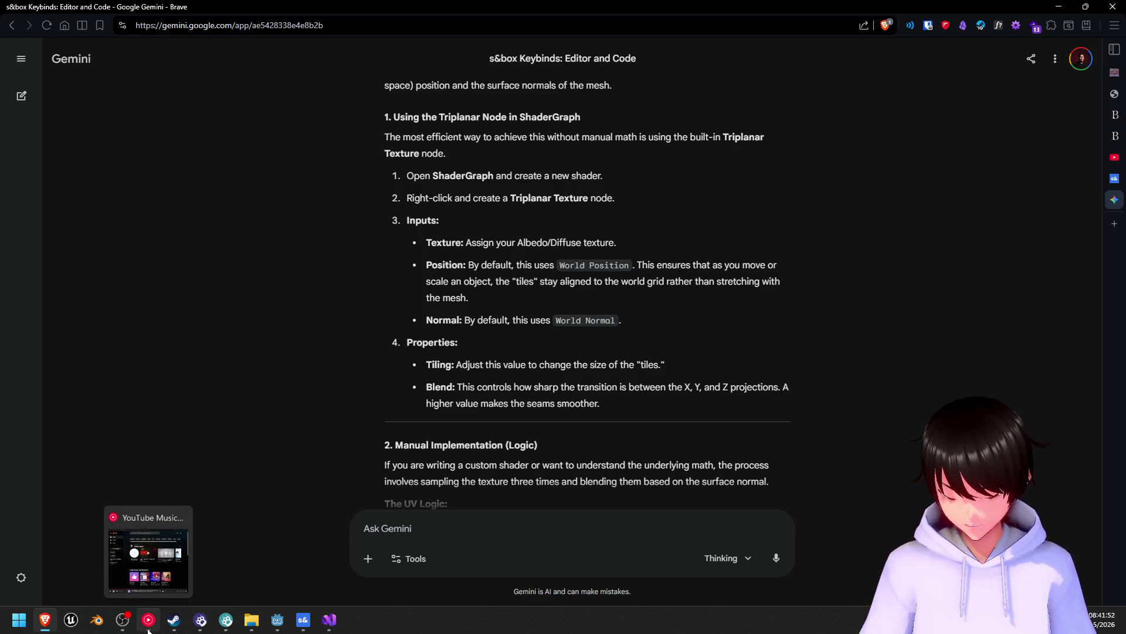
pyautogui.click(135, 558)
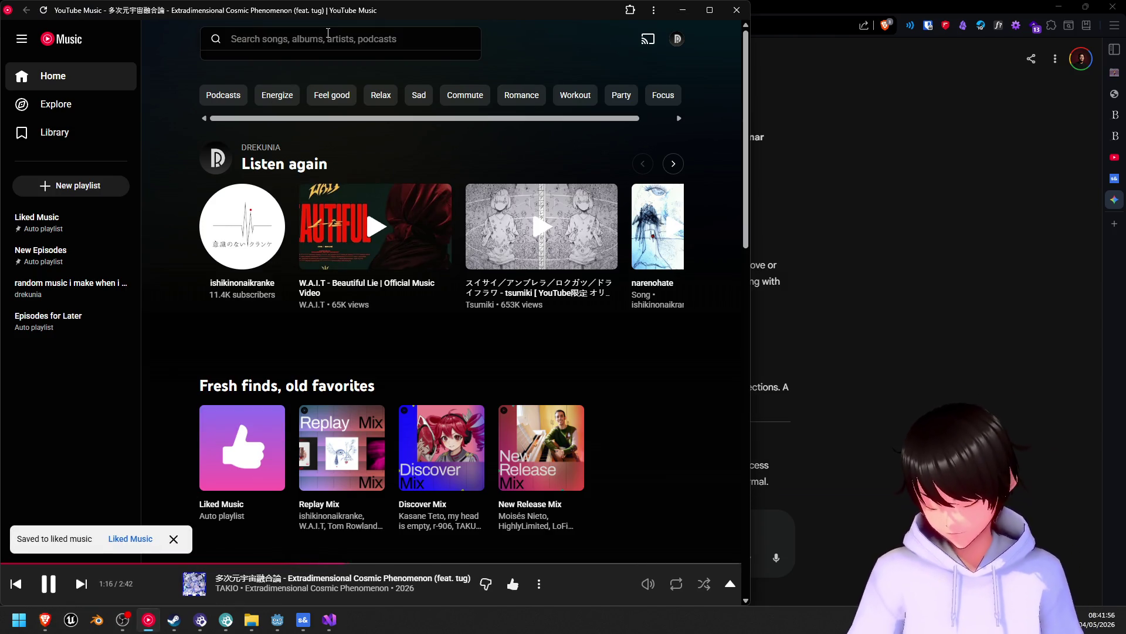
# - Search 'dj dave', play 'Hard Refresh' from the DJ_Dave artist page, then return to Gemini
pyautogui.write('dj dav')
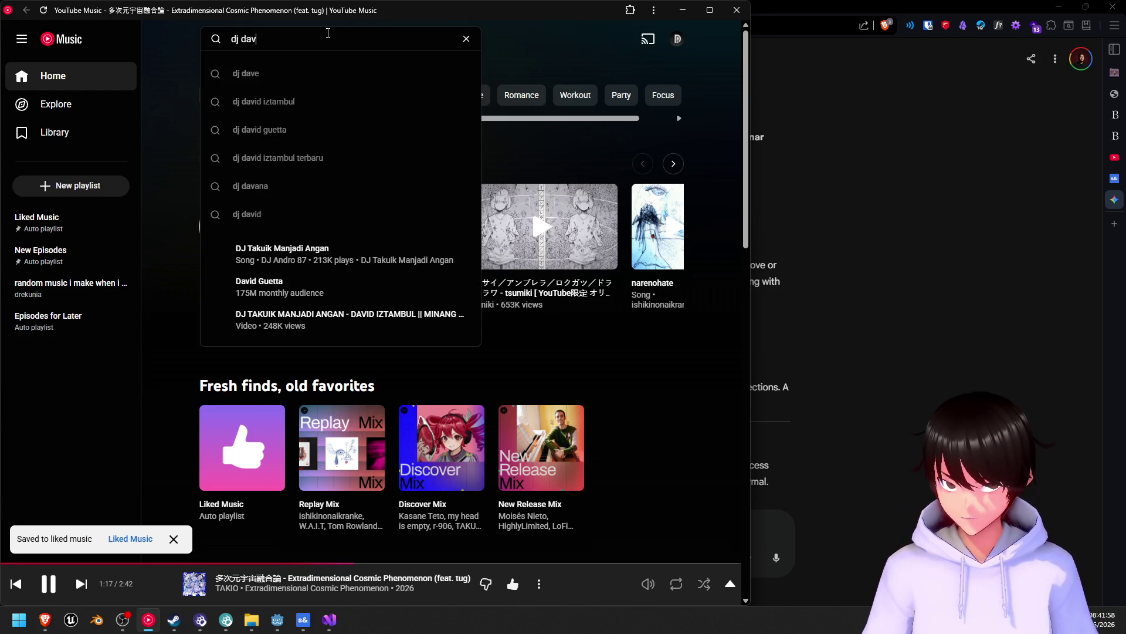
pyautogui.write('e')
pyautogui.click(234, 72)
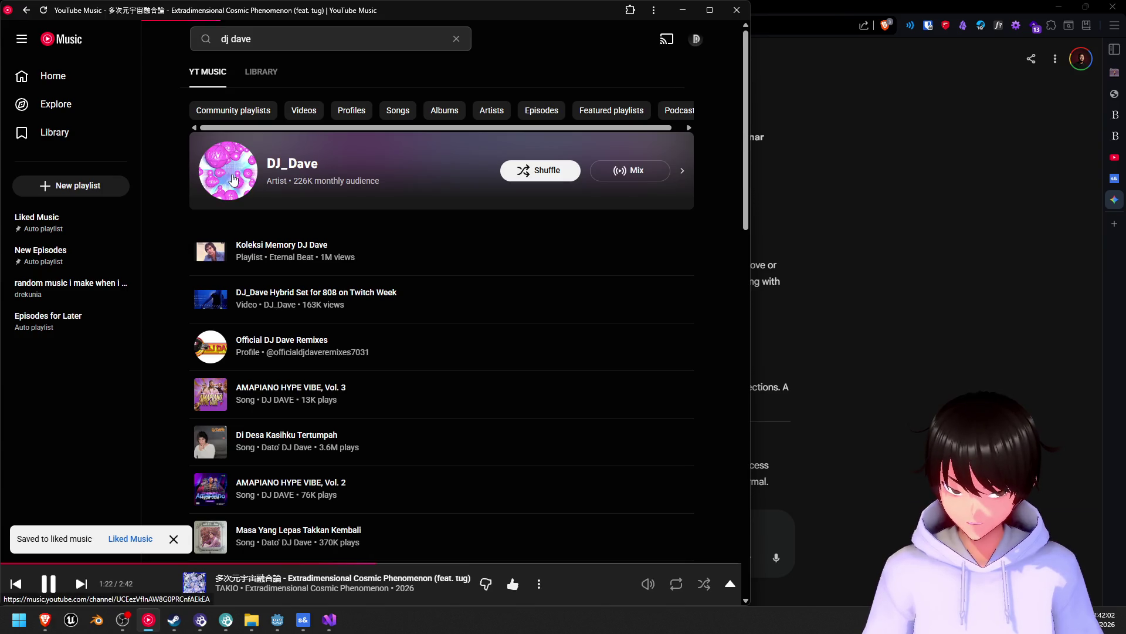
pyautogui.click(233, 180)
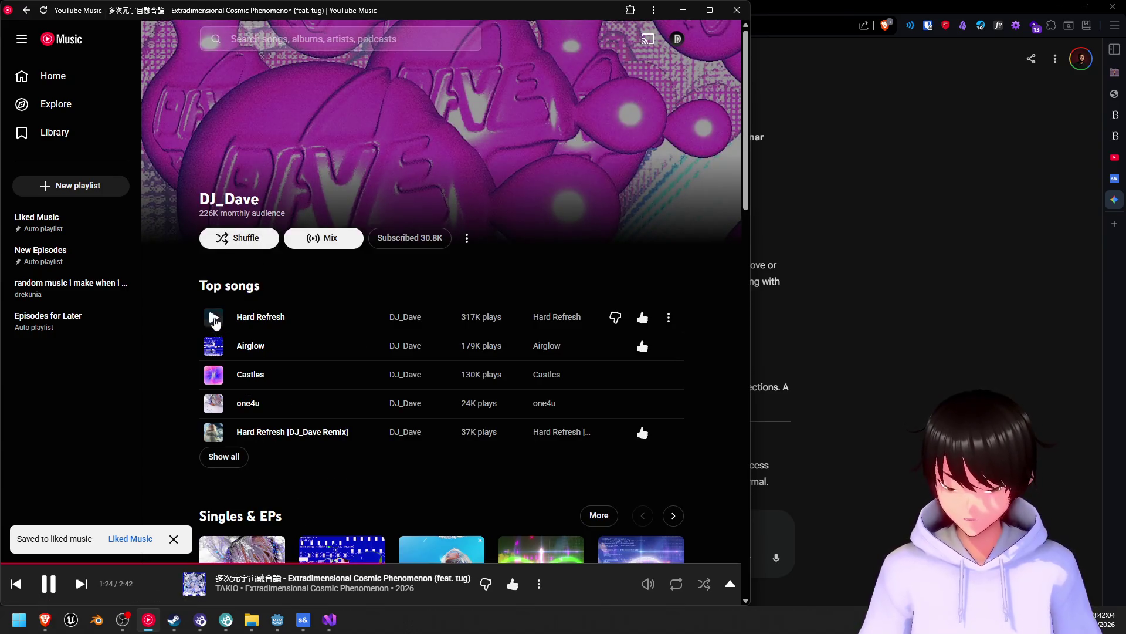
pyautogui.click(213, 317)
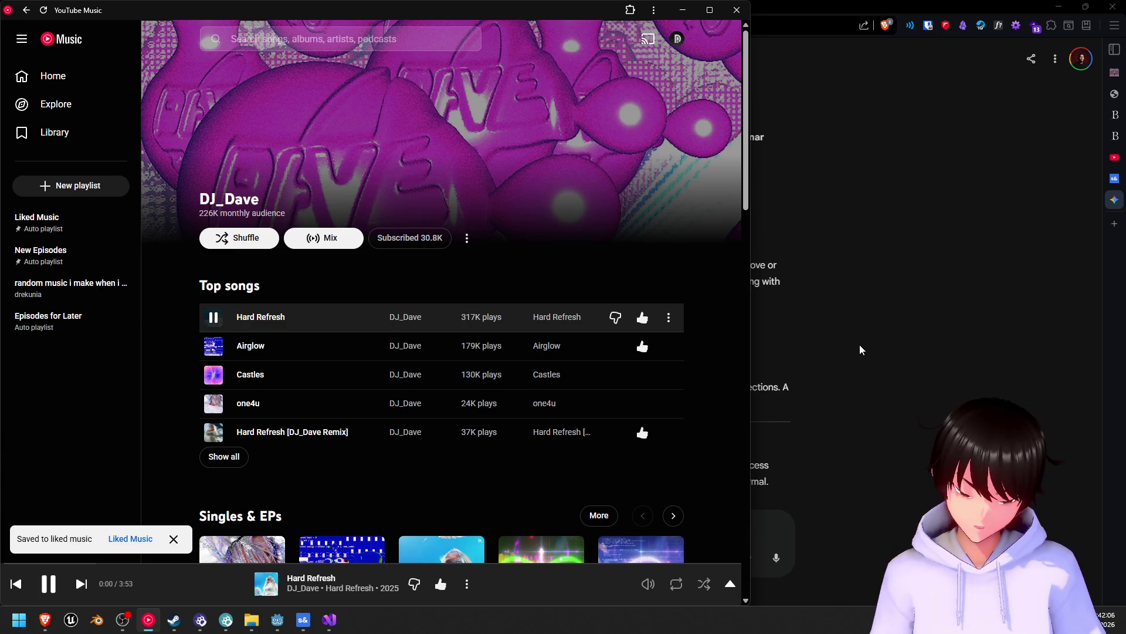
pyautogui.click(860, 345)
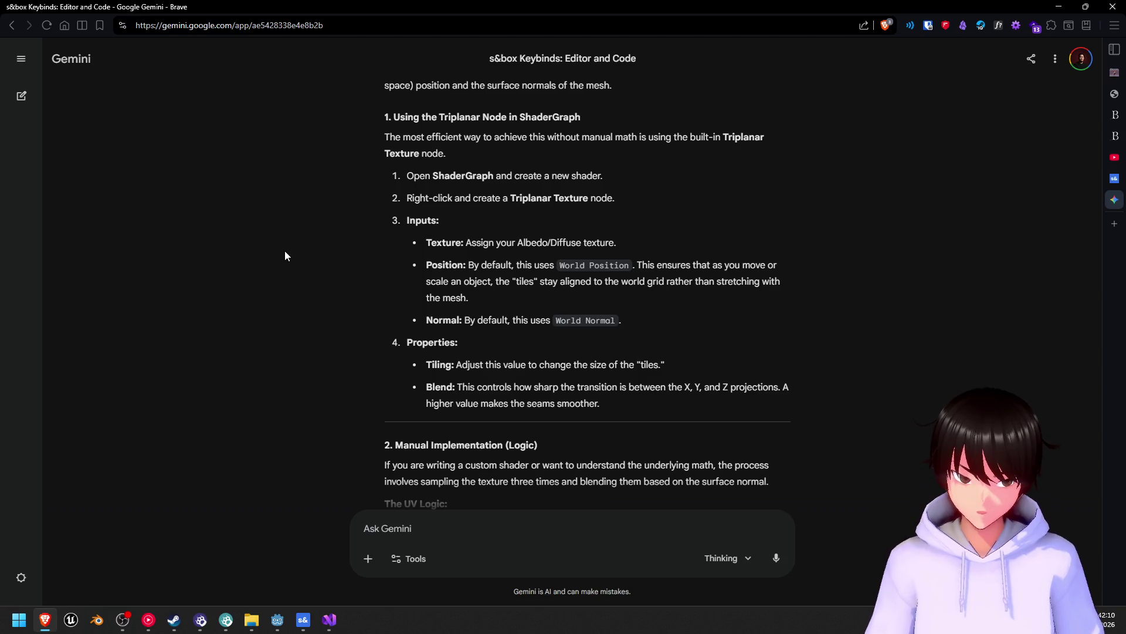
# - Bring the s&box floor shader graph window back in front of the Gemini answer
pyautogui.scroll(3, 285, 251)
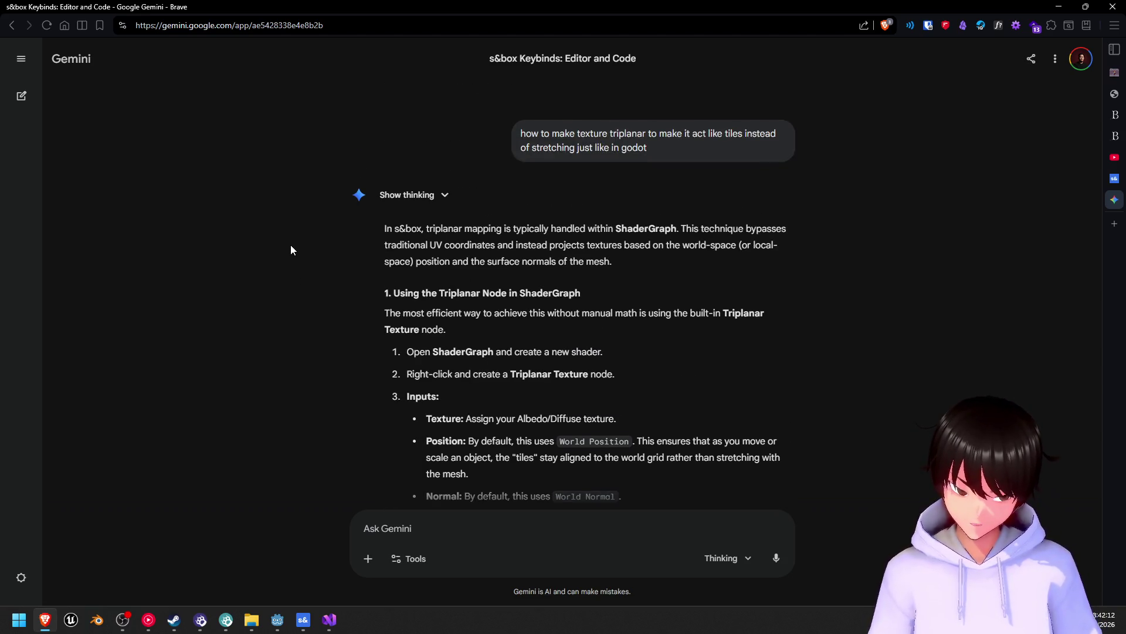
pyautogui.scroll(-4, 293, 247)
pyautogui.scroll(2, 300, 249)
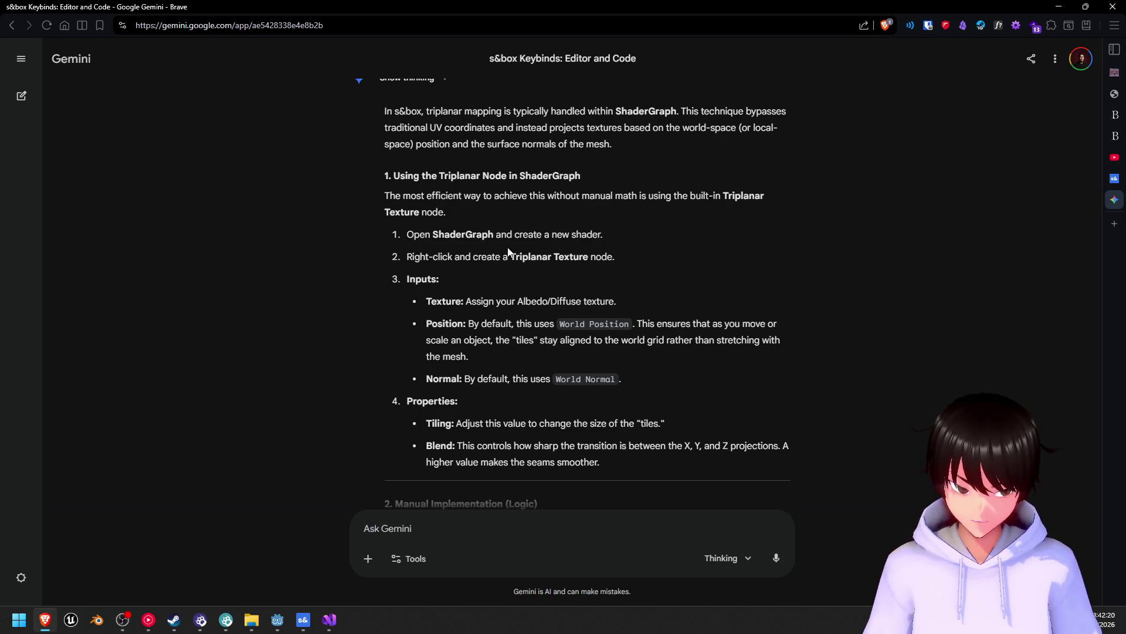
pyautogui.moveTo(343, 628)
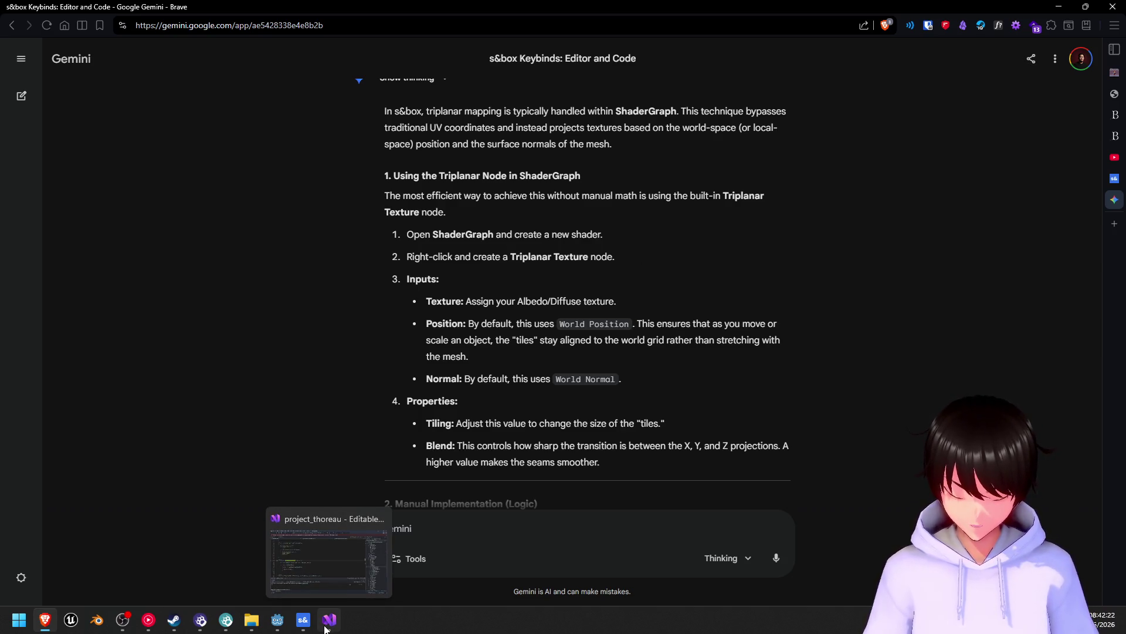
pyautogui.moveTo(297, 626)
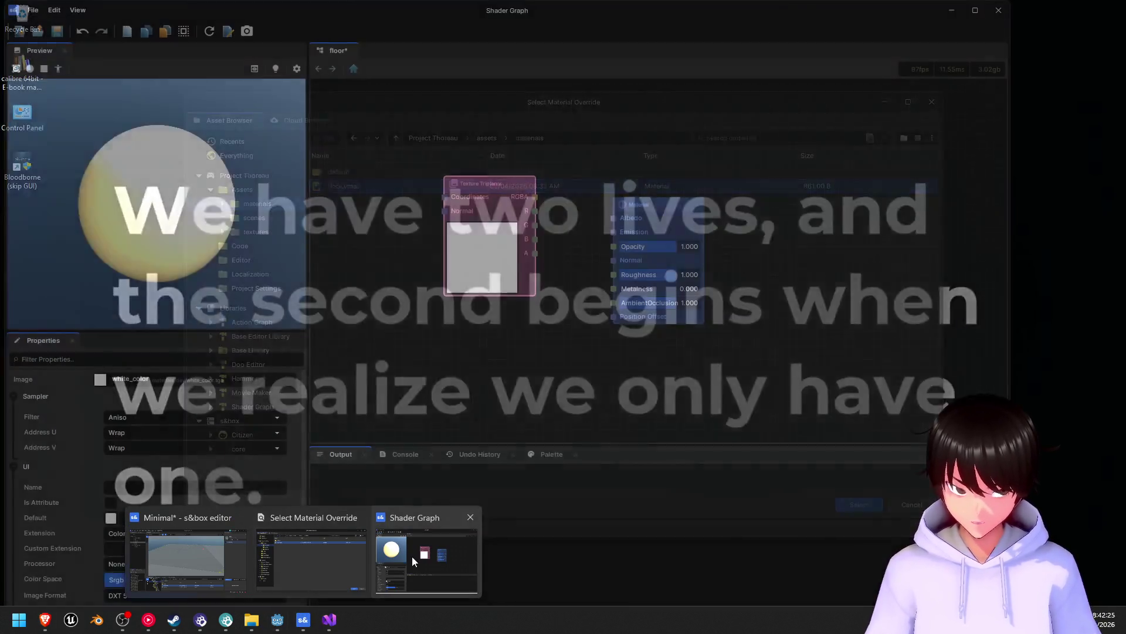
pyautogui.click(410, 556)
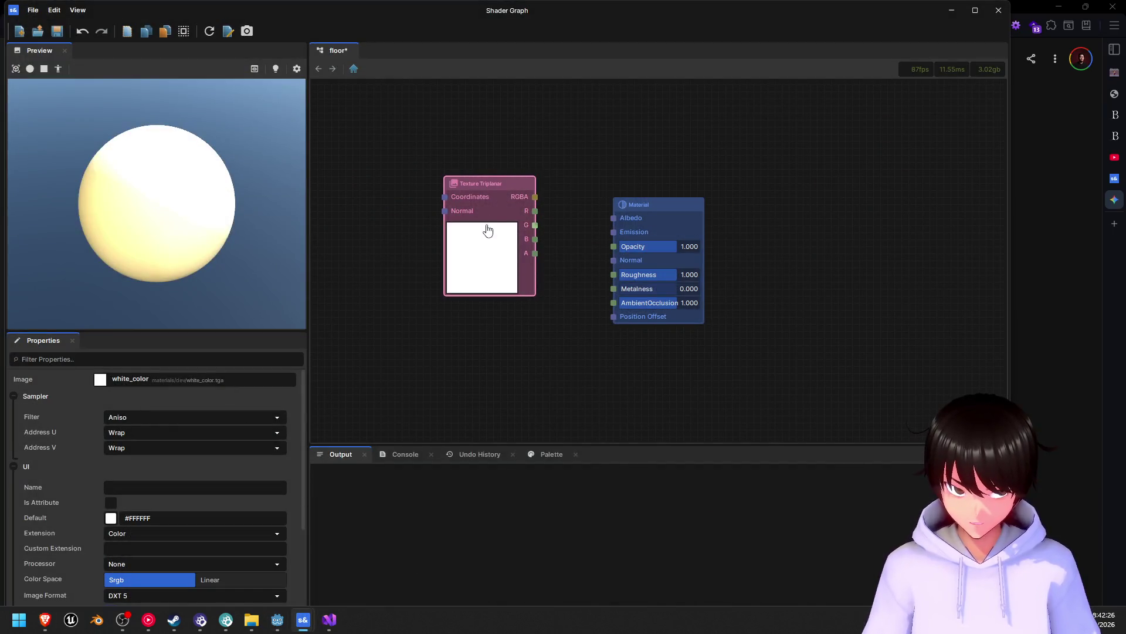
# - Nudge the Texture Triplanar node down and left, then return to Gemini's triplanar answer
pyautogui.moveTo(517, 183)
pyautogui.mouseDown()
pyautogui.moveTo(450, 188)
pyautogui.moveTo(474, 211)
pyautogui.mouseUp()
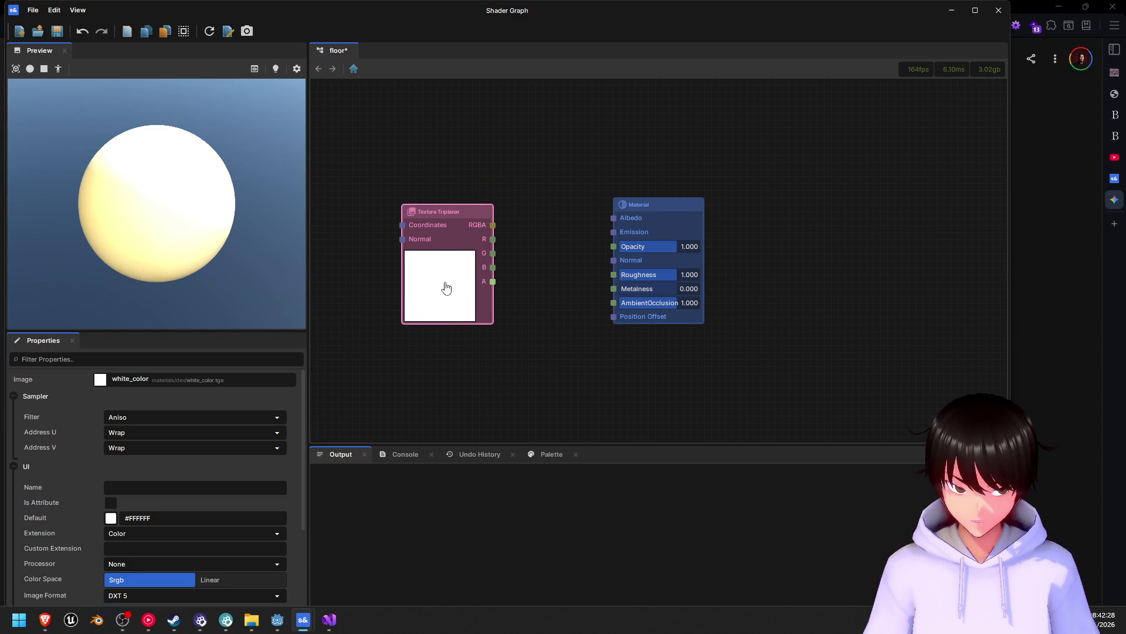
pyautogui.click(45, 619)
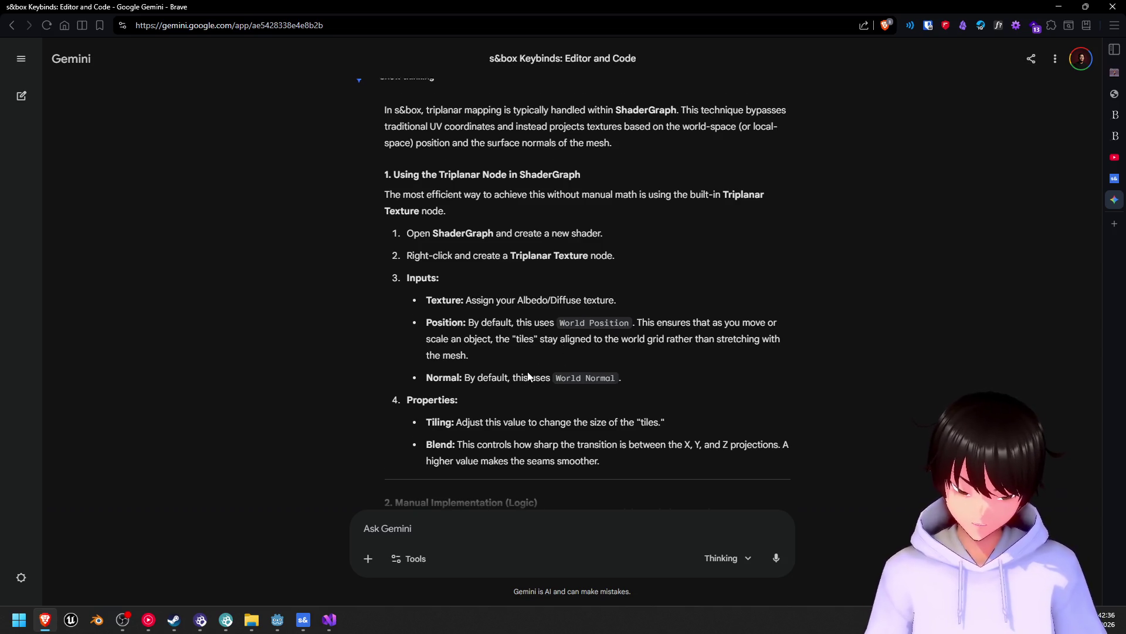
pyautogui.scroll(-3, 528, 374)
pyautogui.scroll(2, 528, 375)
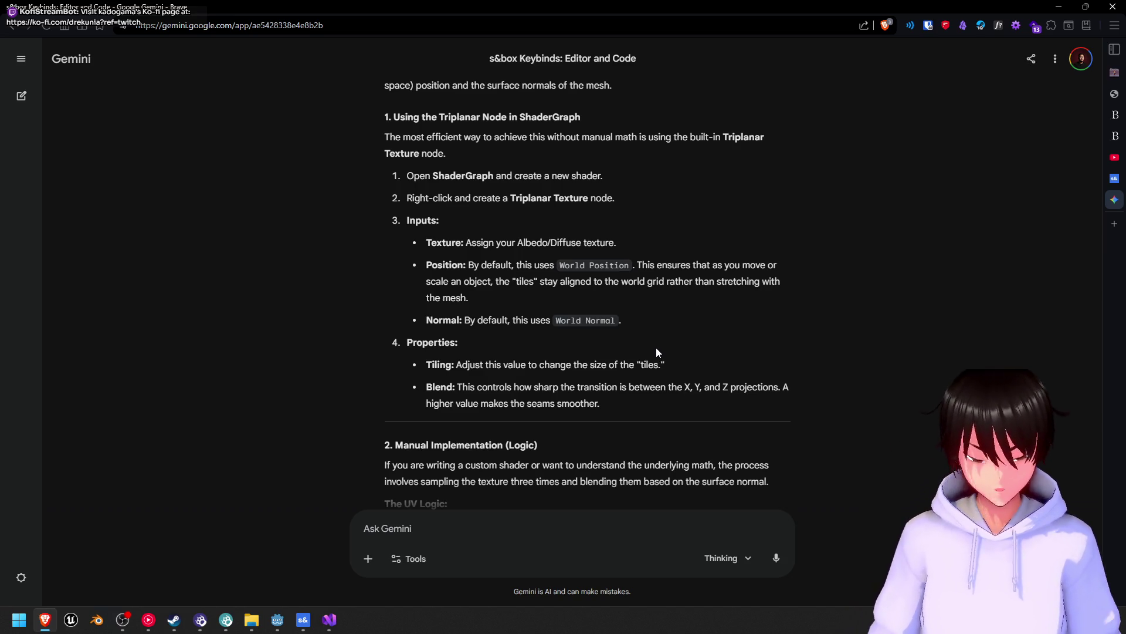
pyautogui.scroll(-3, 651, 323)
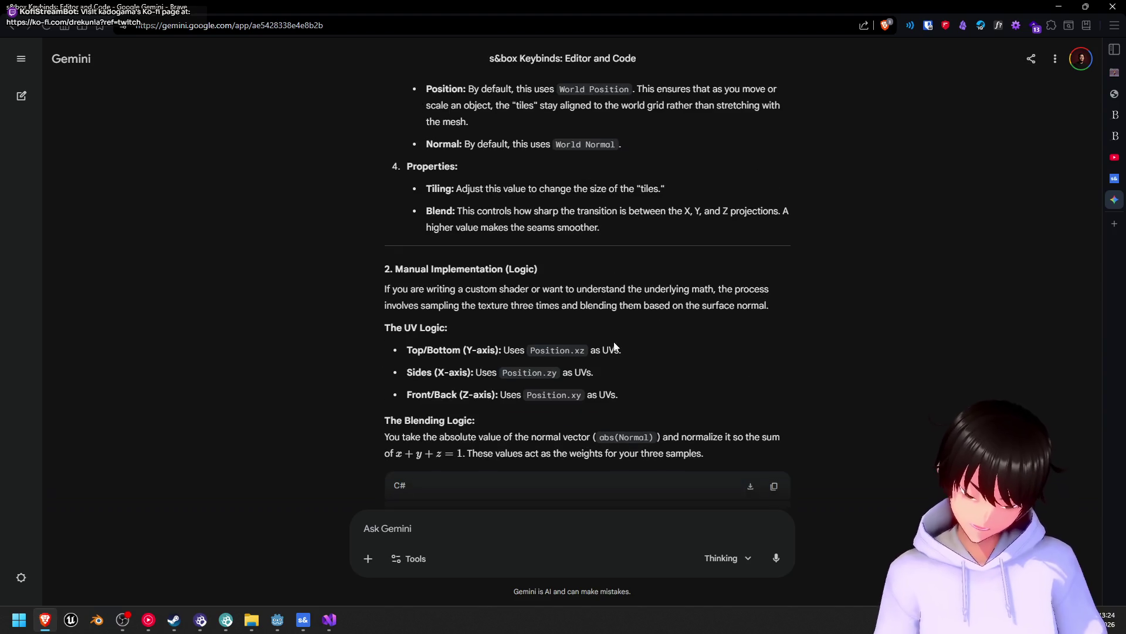
pyautogui.scroll(-3, 562, 311)
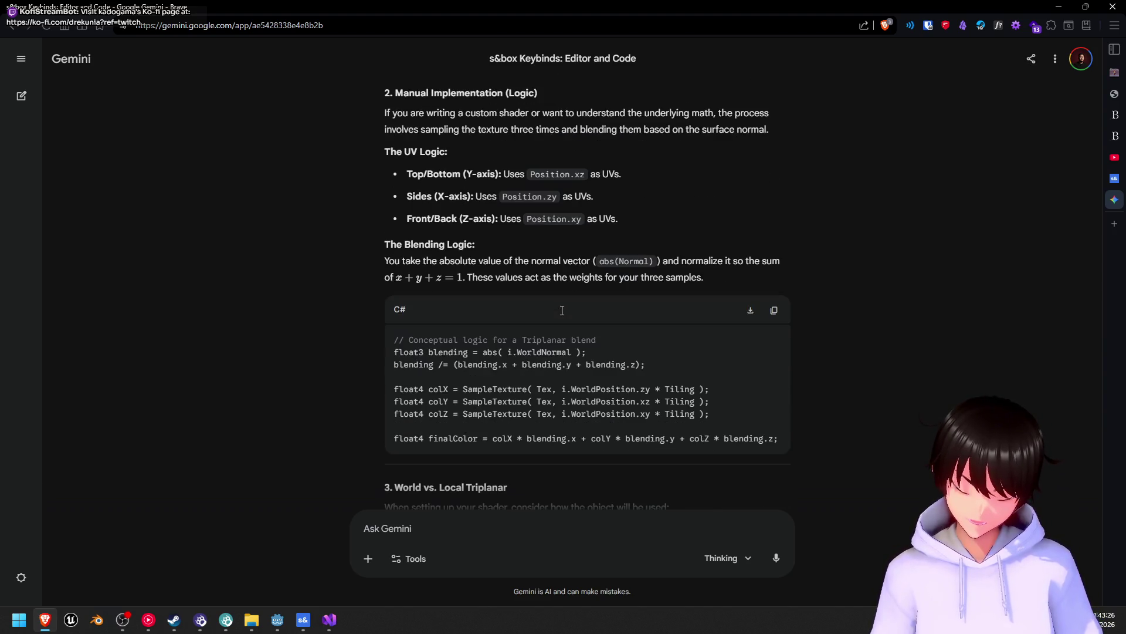
pyautogui.moveTo(305, 620)
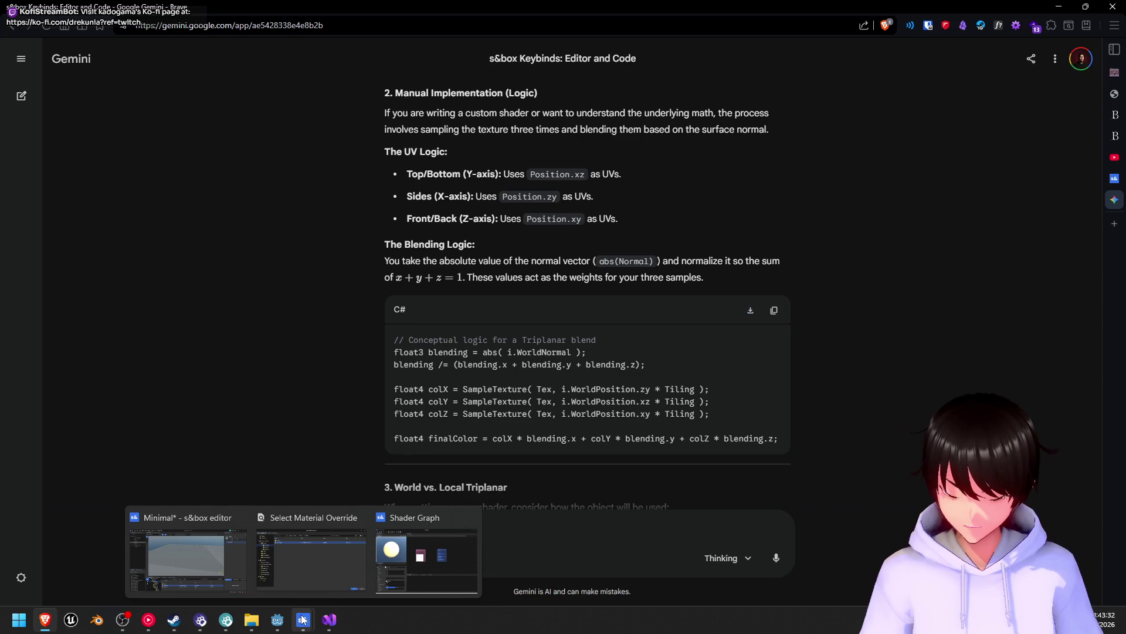
pyautogui.moveTo(343, 562)
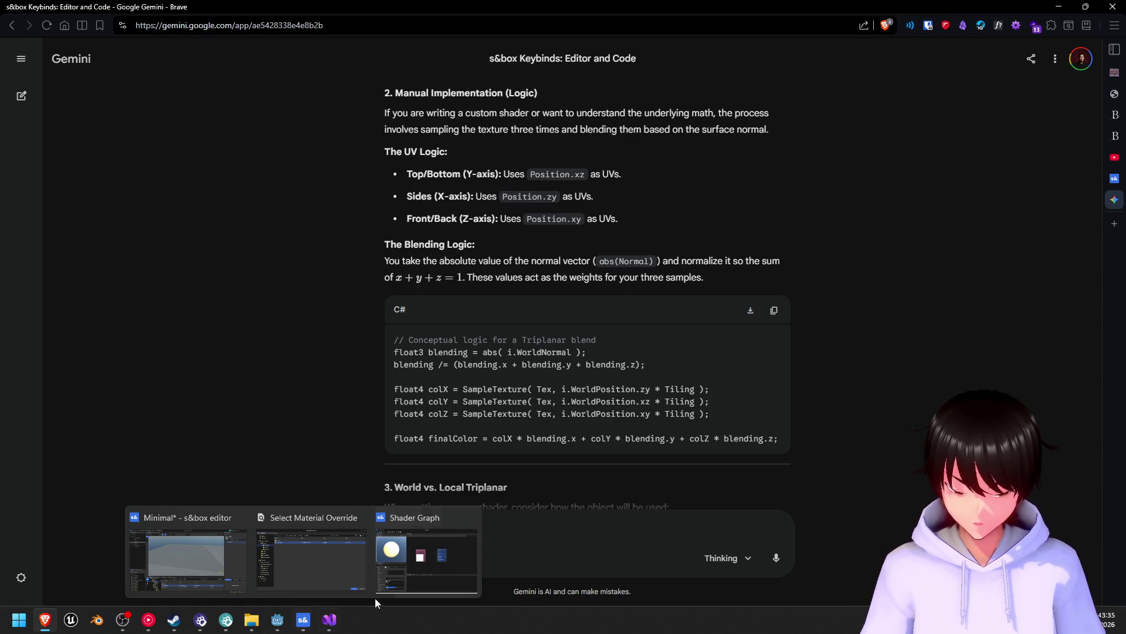
# - Bring the floor shader graph forward and drag a wire from the RGBA output onto empty canvas
pyautogui.moveTo(406, 580)
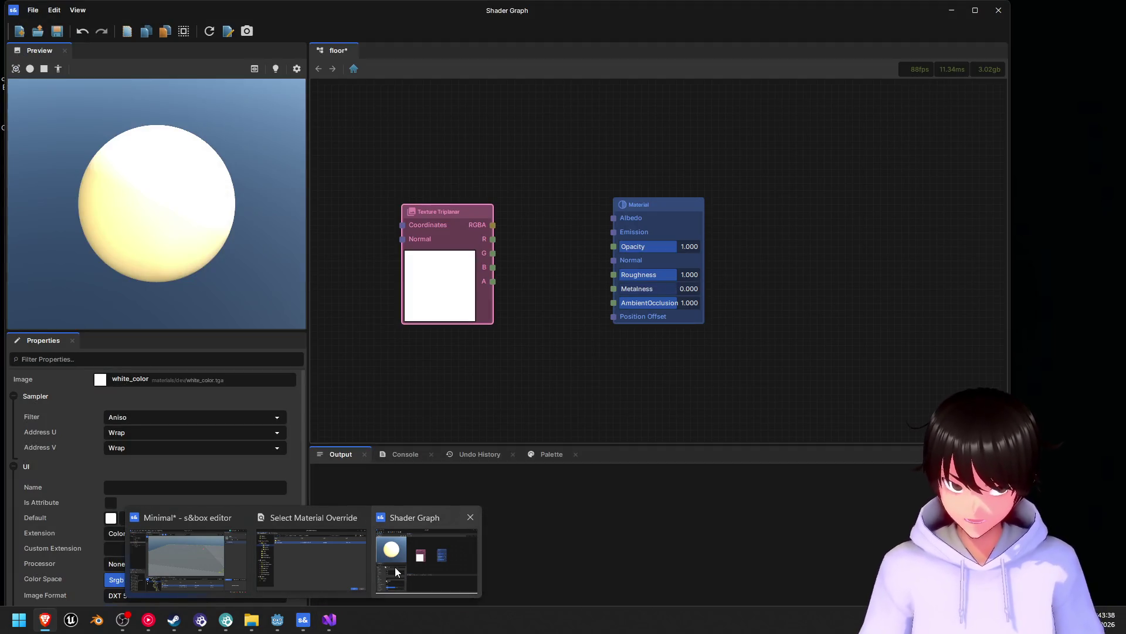
pyautogui.click(396, 566)
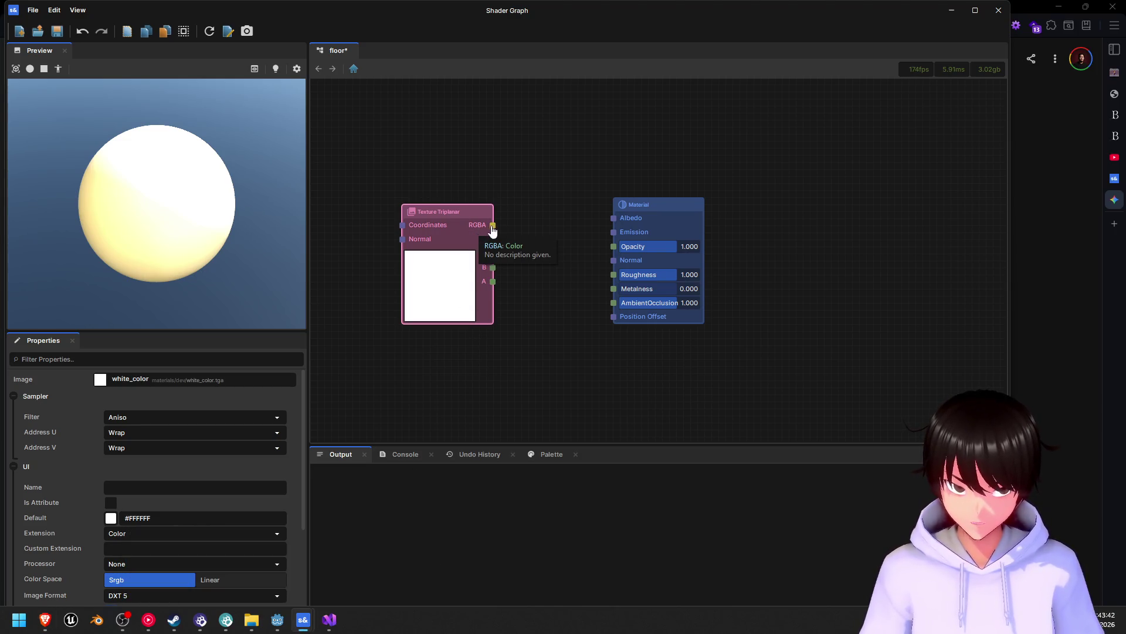
pyautogui.moveTo(495, 229)
pyautogui.mouseDown()
pyautogui.moveTo(561, 230)
pyautogui.moveTo(622, 257)
pyautogui.moveTo(618, 244)
pyautogui.moveTo(543, 252)
pyautogui.mouseUp()
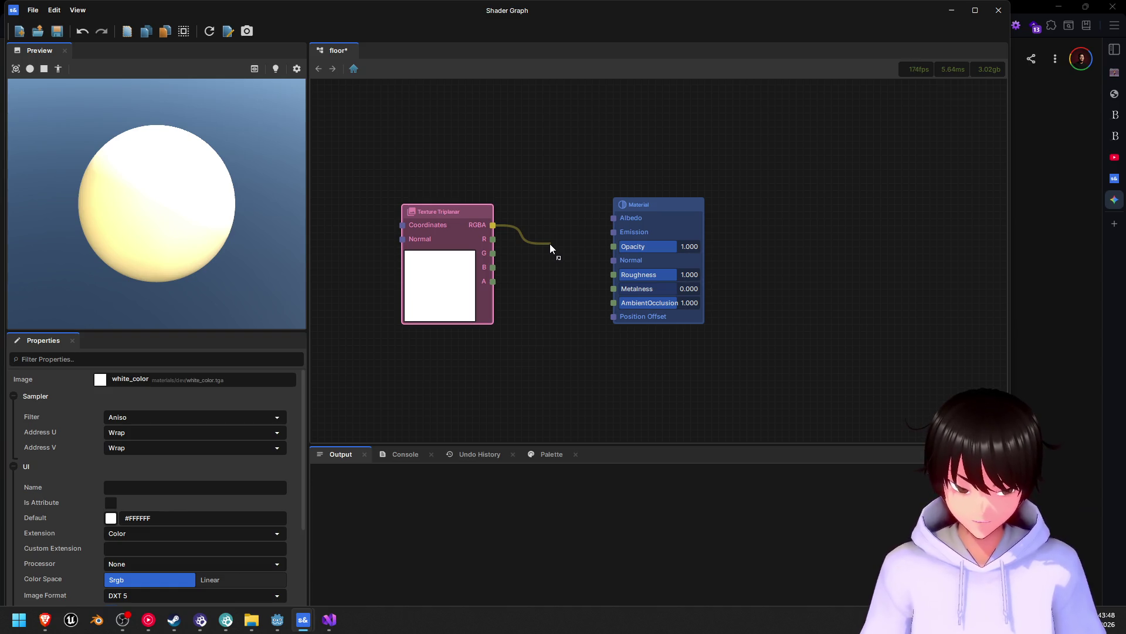
pyautogui.moveTo(550, 244)
pyautogui.mouseDown()
pyautogui.moveTo(616, 242)
pyautogui.moveTo(564, 243)
pyautogui.mouseUp()
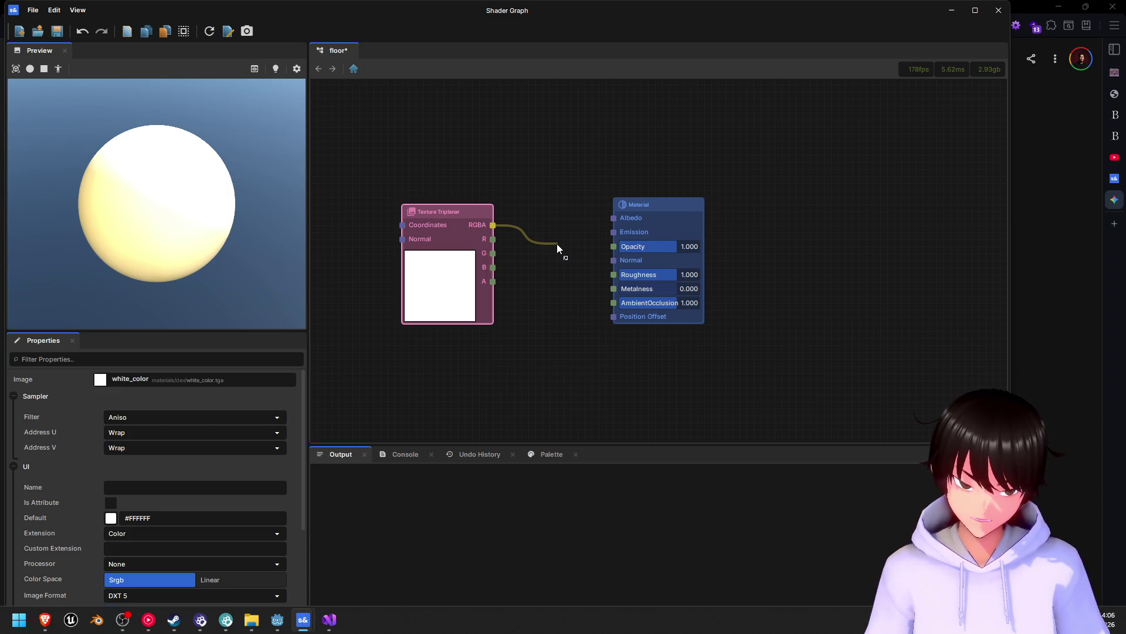
pyautogui.moveTo(557, 244); pyautogui.dragTo(555, 244)
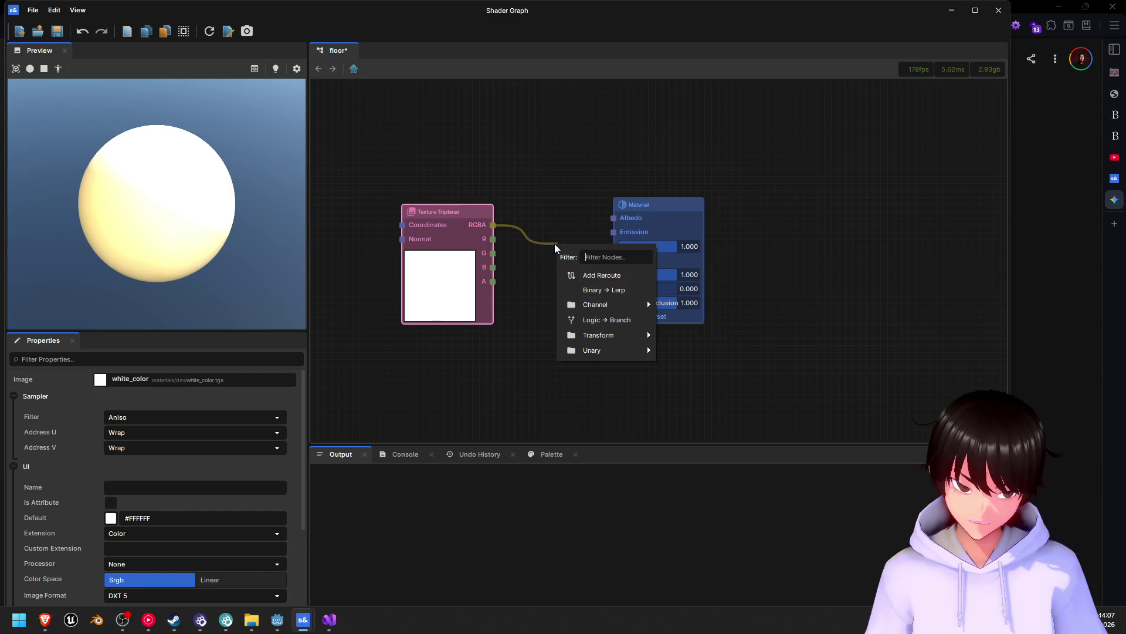
# - Abandon the connection and close the floor shader graph, answering the save prompt
pyautogui.click(534, 191)
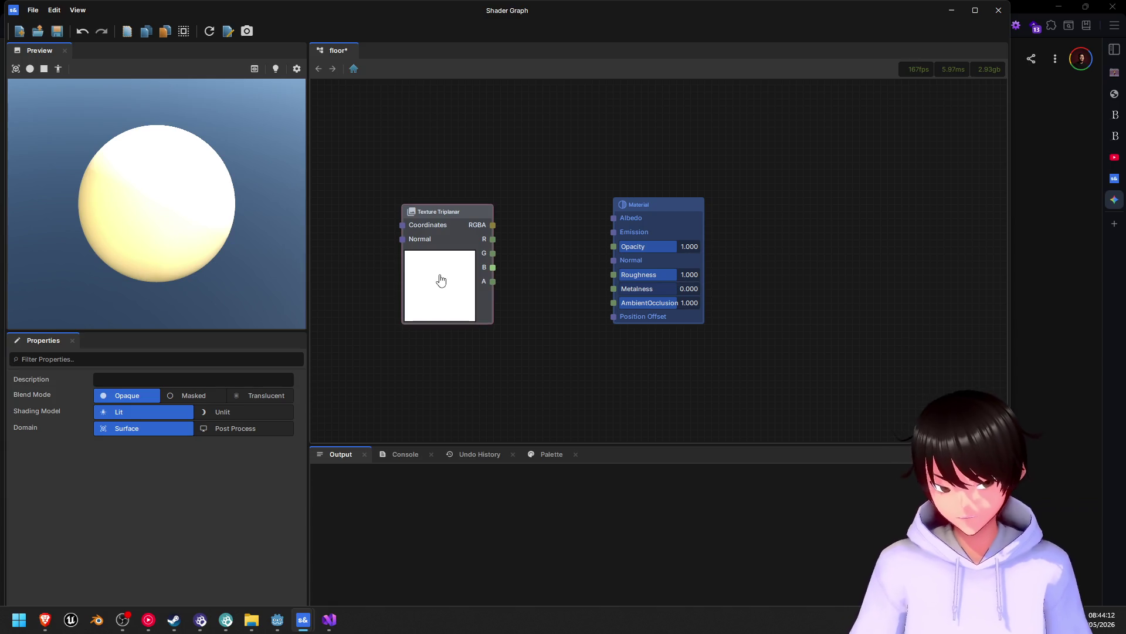
pyautogui.click(999, 10)
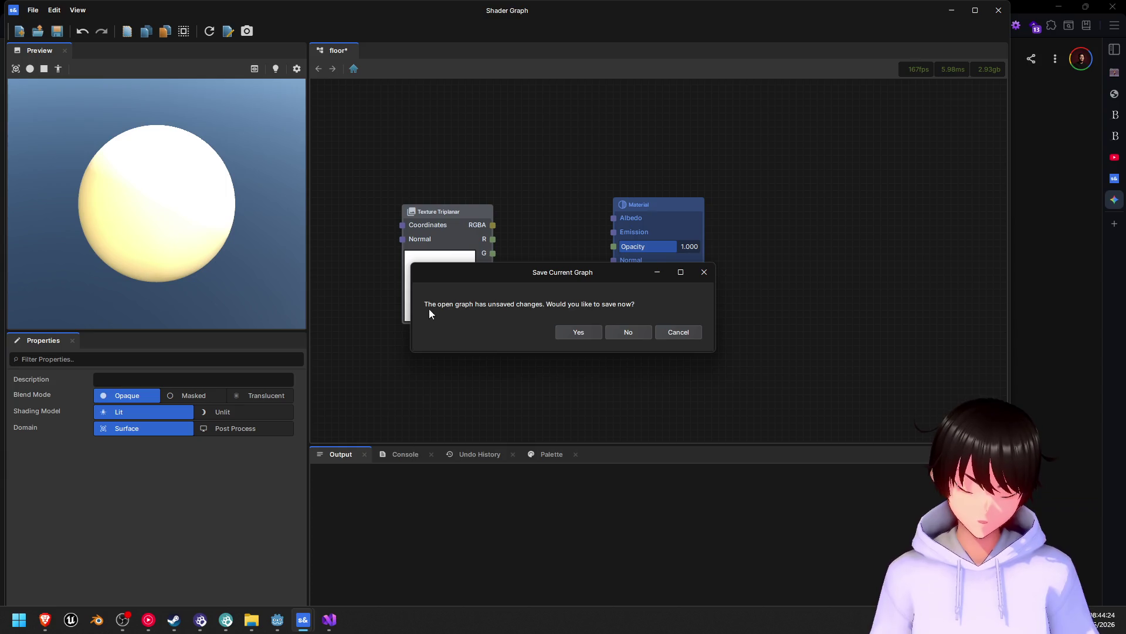
pyautogui.click(636, 333)
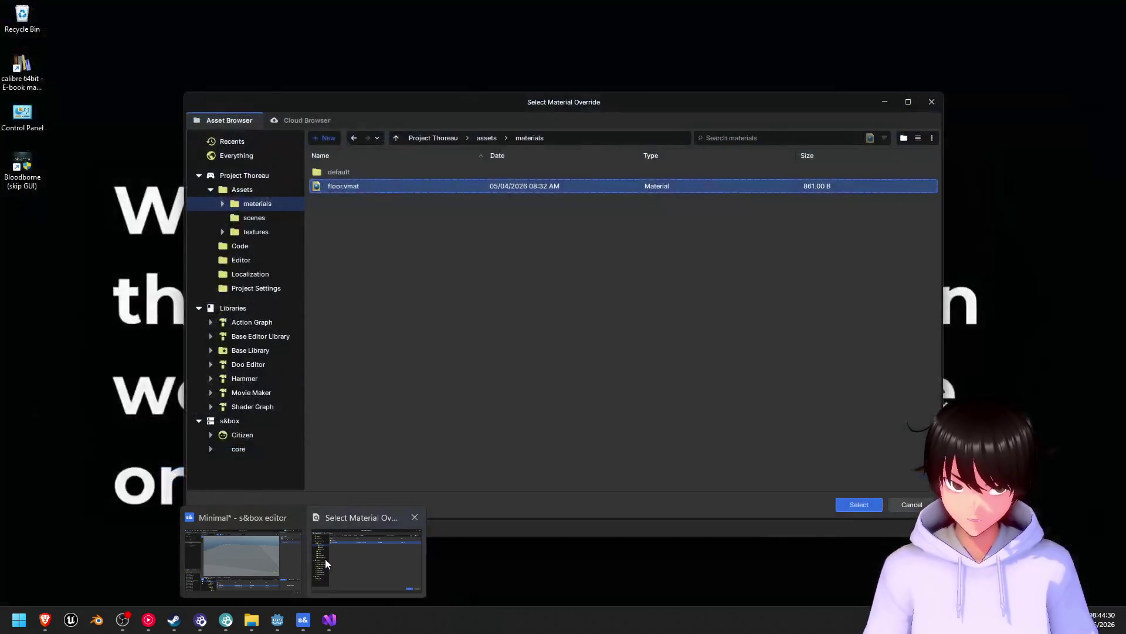
# - Delete floor.vmat from the project's assets
pyautogui.click(325, 559)
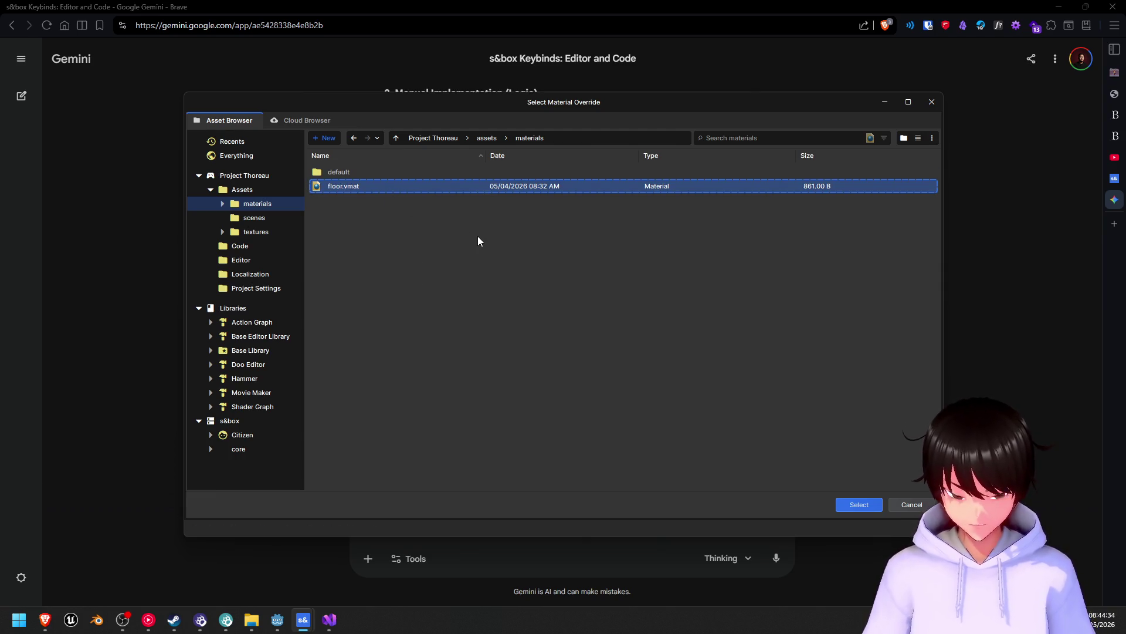
pyautogui.press('Delete')
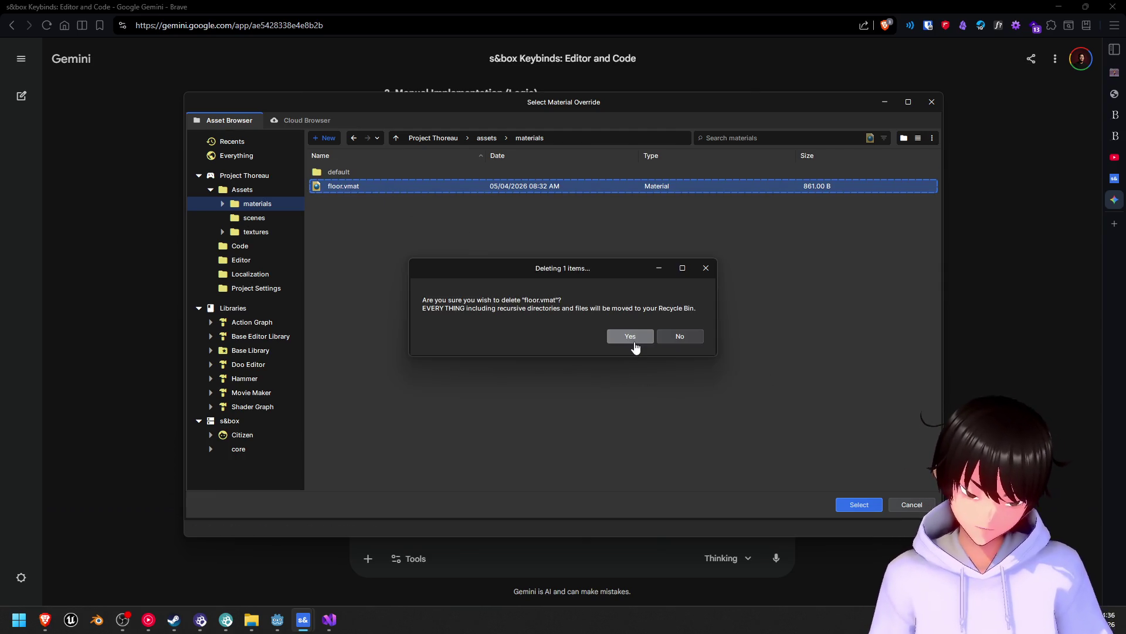
pyautogui.click(632, 337)
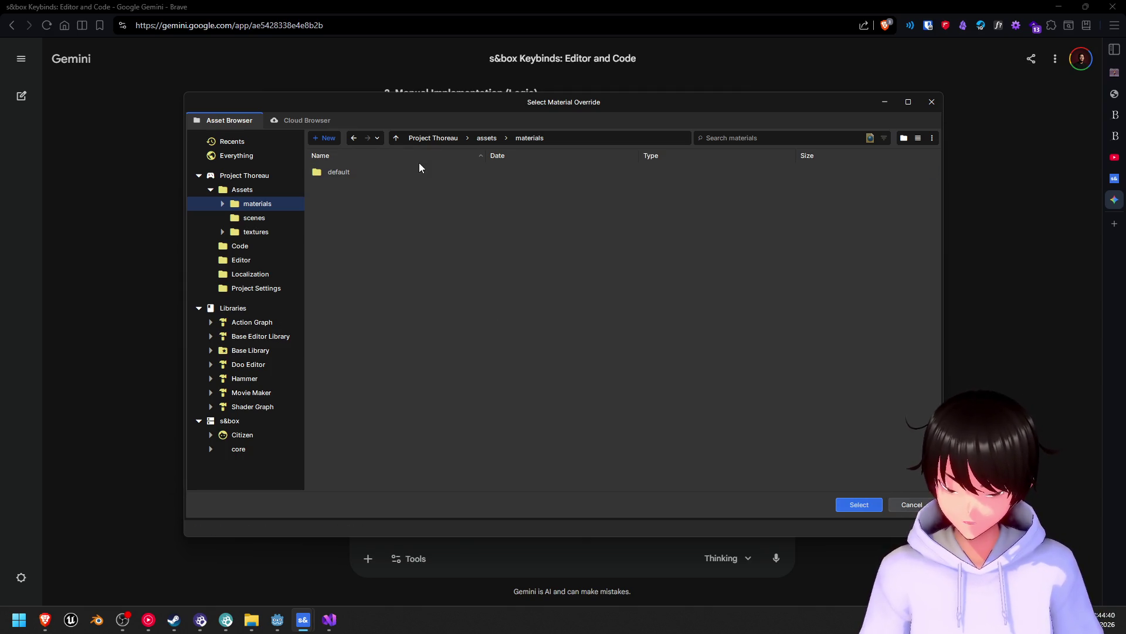
# - Delete the materials and textures folders so only scenes remains, then return to the scene
pyautogui.rightClick(262, 207)
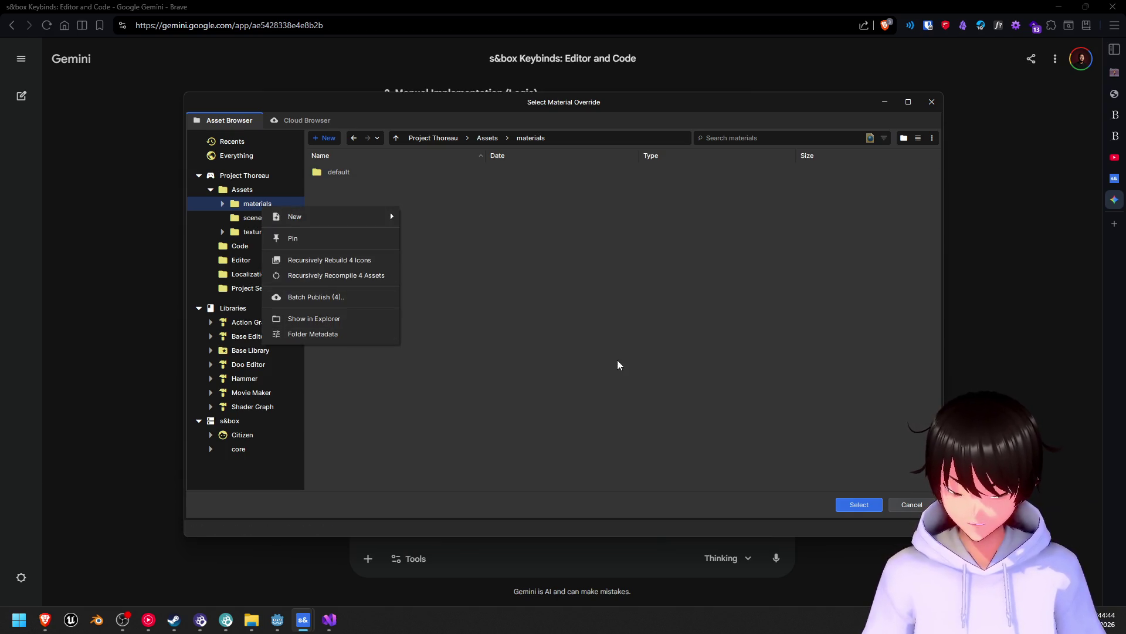
pyautogui.click(520, 291)
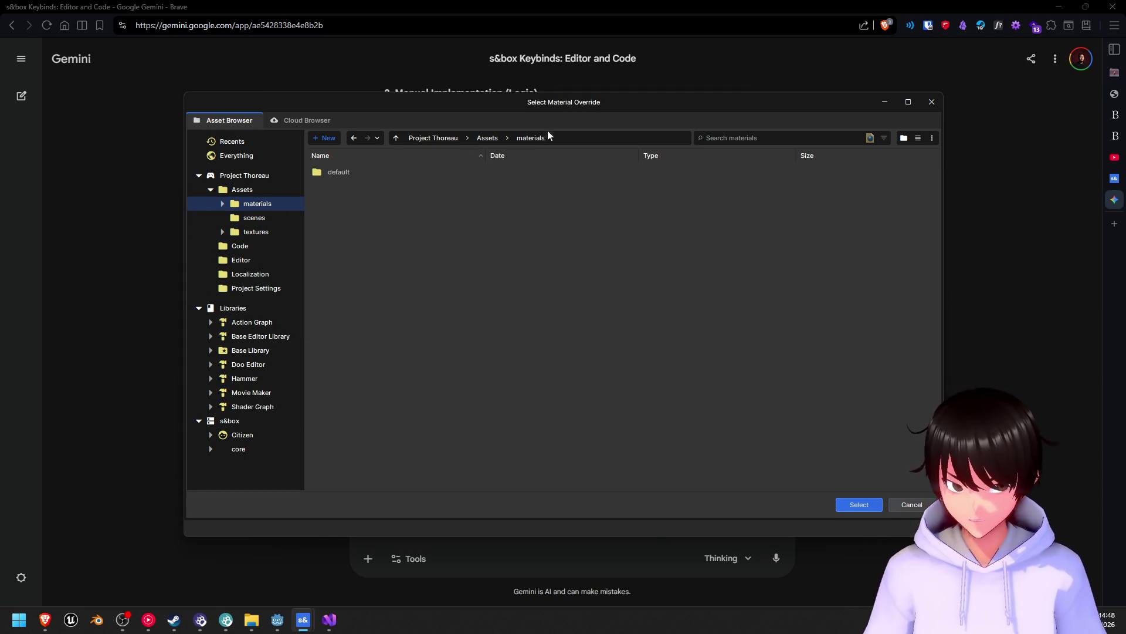
pyautogui.click(246, 190)
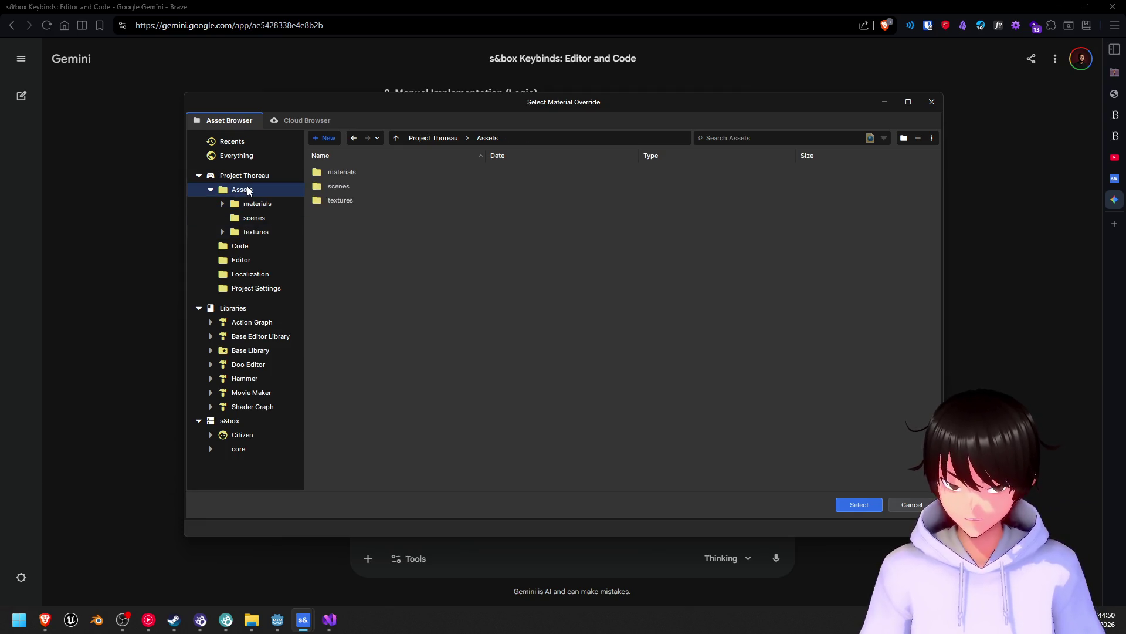
pyautogui.click(402, 172)
pyautogui.press('Delete')
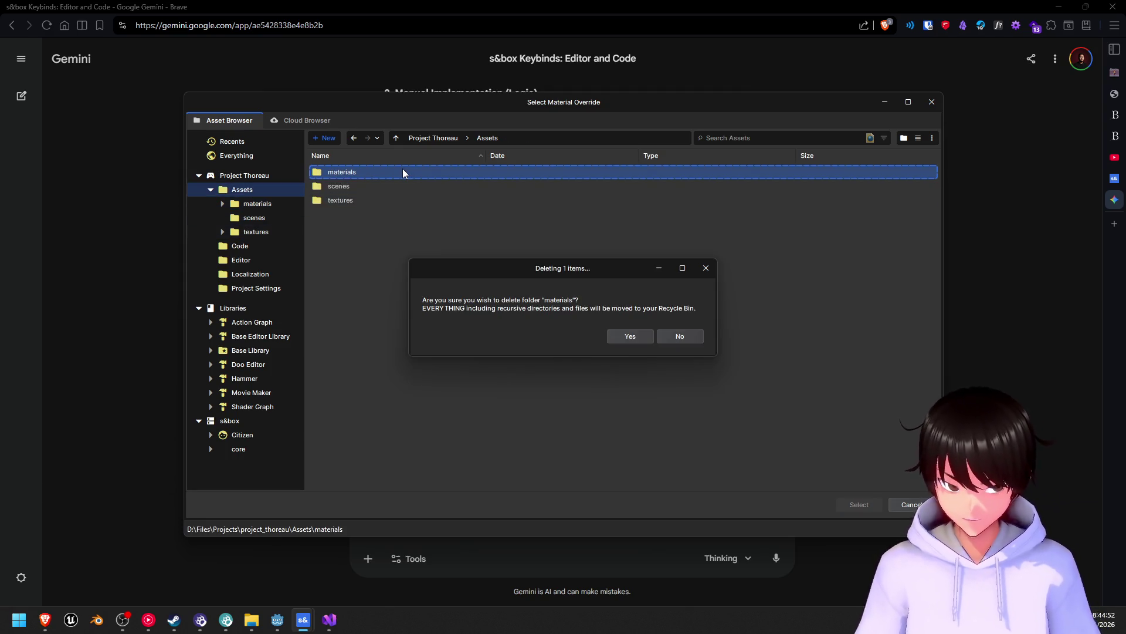
pyautogui.click(627, 336)
pyautogui.click(360, 190)
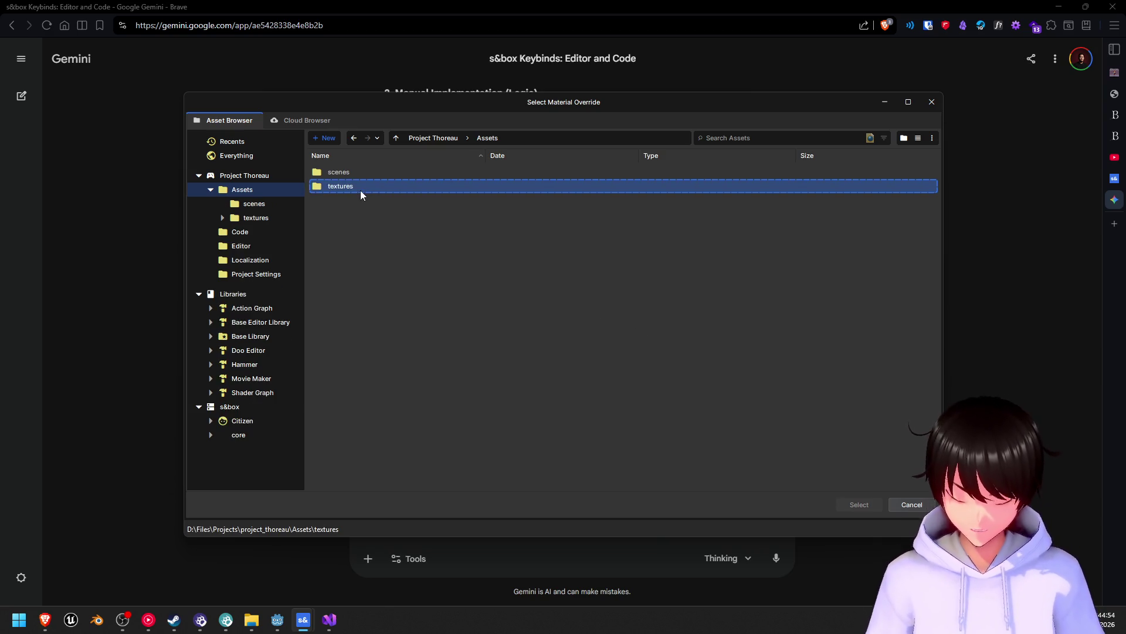
pyautogui.press('Delete')
pyautogui.click(629, 336)
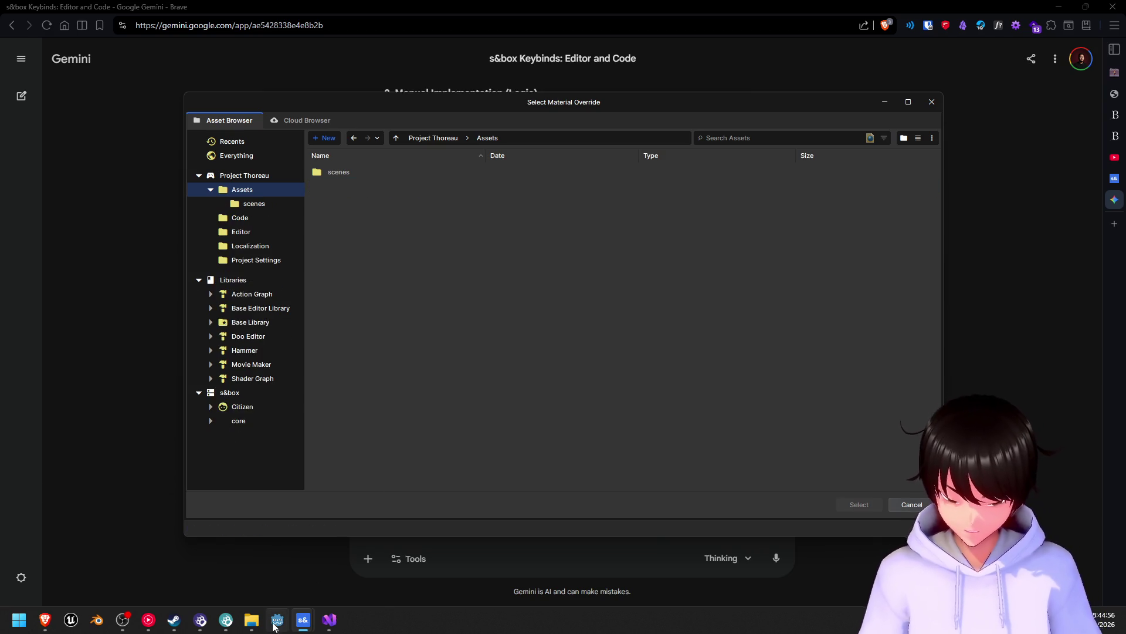
pyautogui.moveTo(305, 625)
pyautogui.click(267, 575)
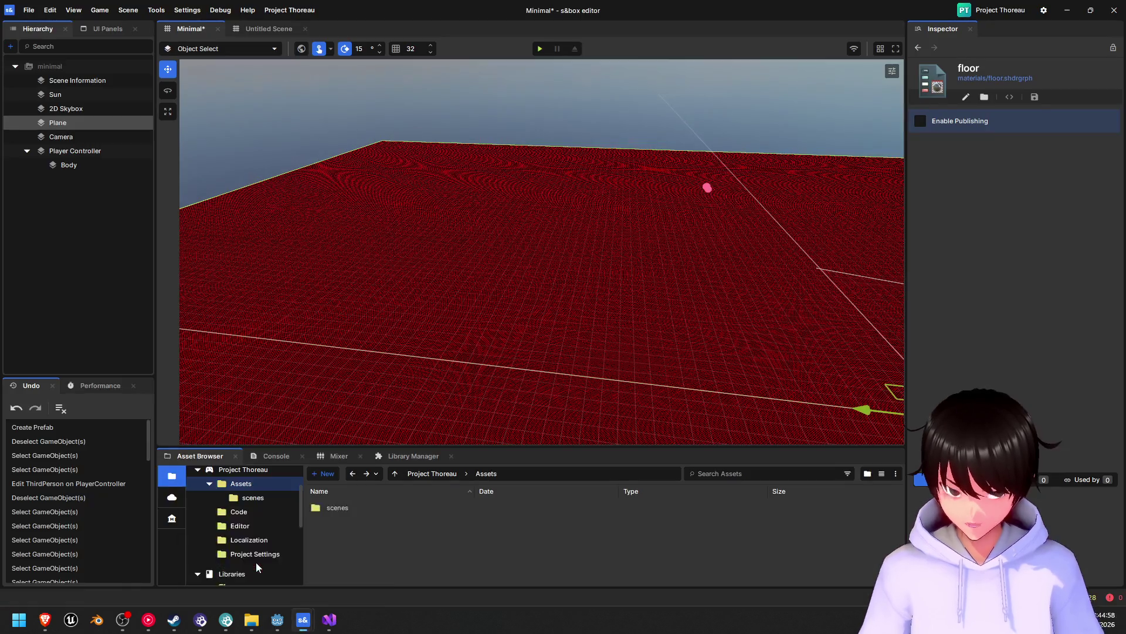
# - Select the floor Plane and bring up its material override chooser
pyautogui.click(542, 230)
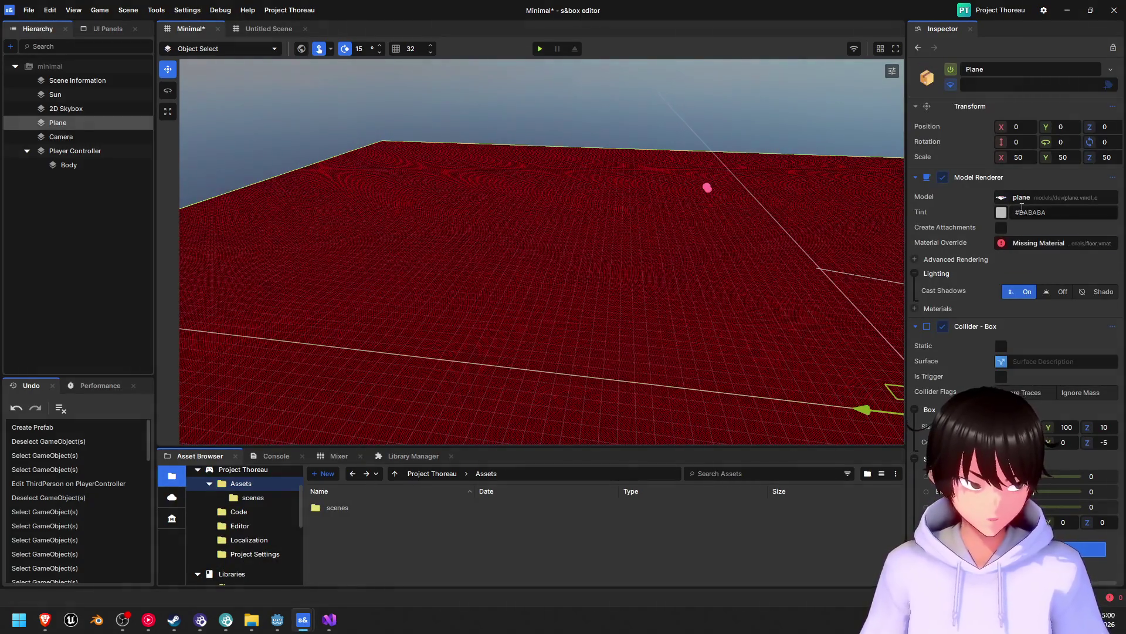
pyautogui.click(1043, 248)
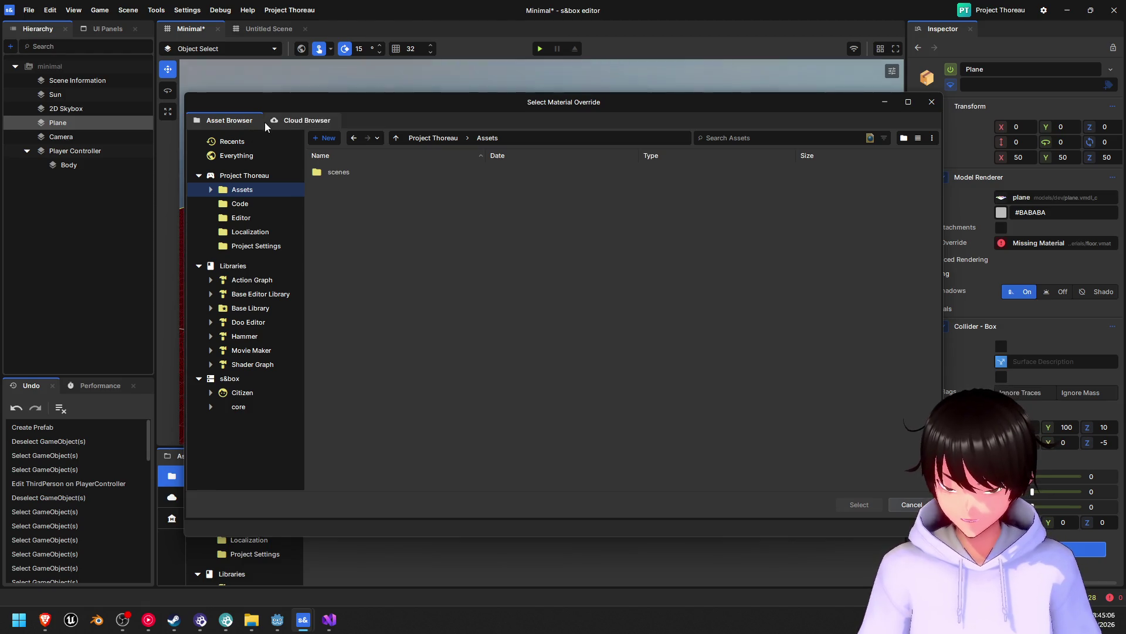
pyautogui.click(1043, 246)
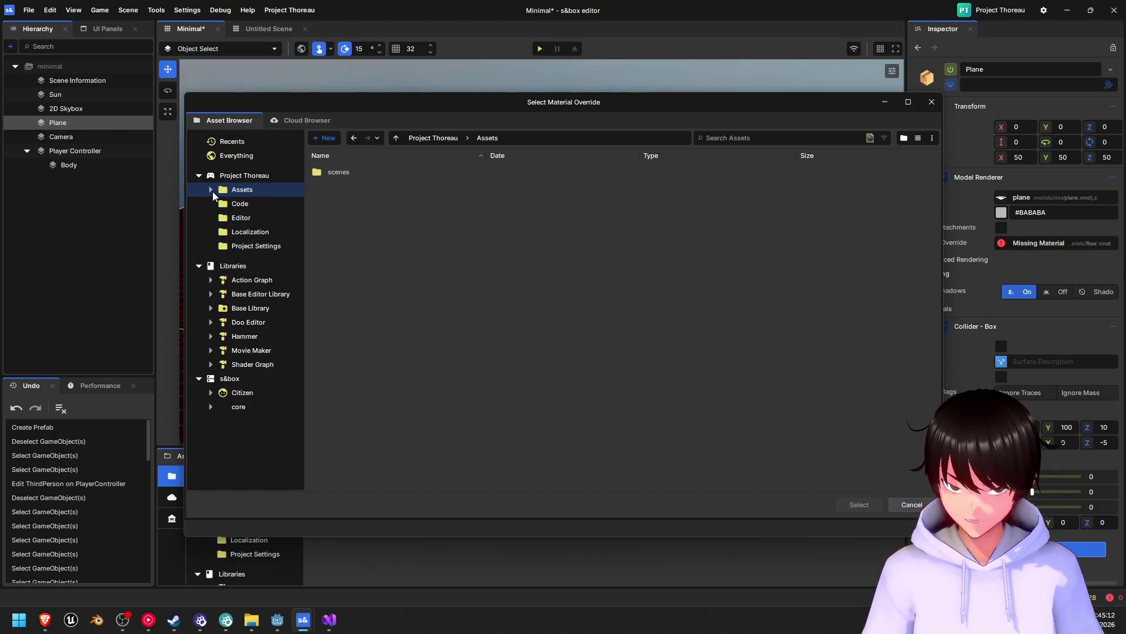
# - Expand the Assets, Action Graph, Base Editor Library and Base Library folders to look for a floor material
pyautogui.click(211, 190)
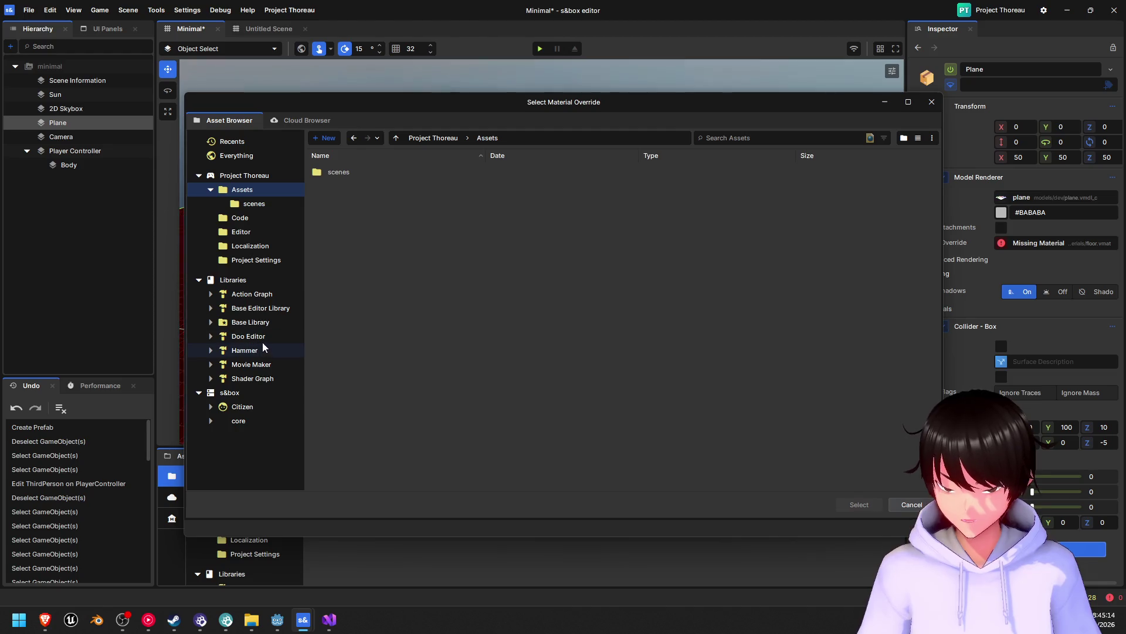
pyautogui.click(210, 294)
pyautogui.click(212, 322)
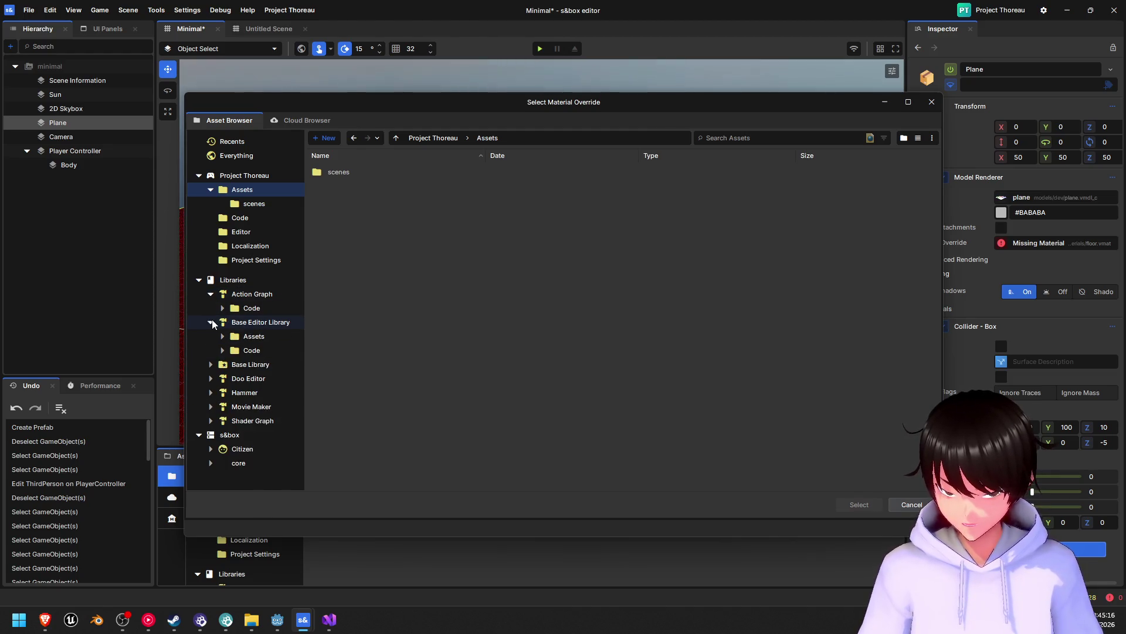
pyautogui.click(222, 337)
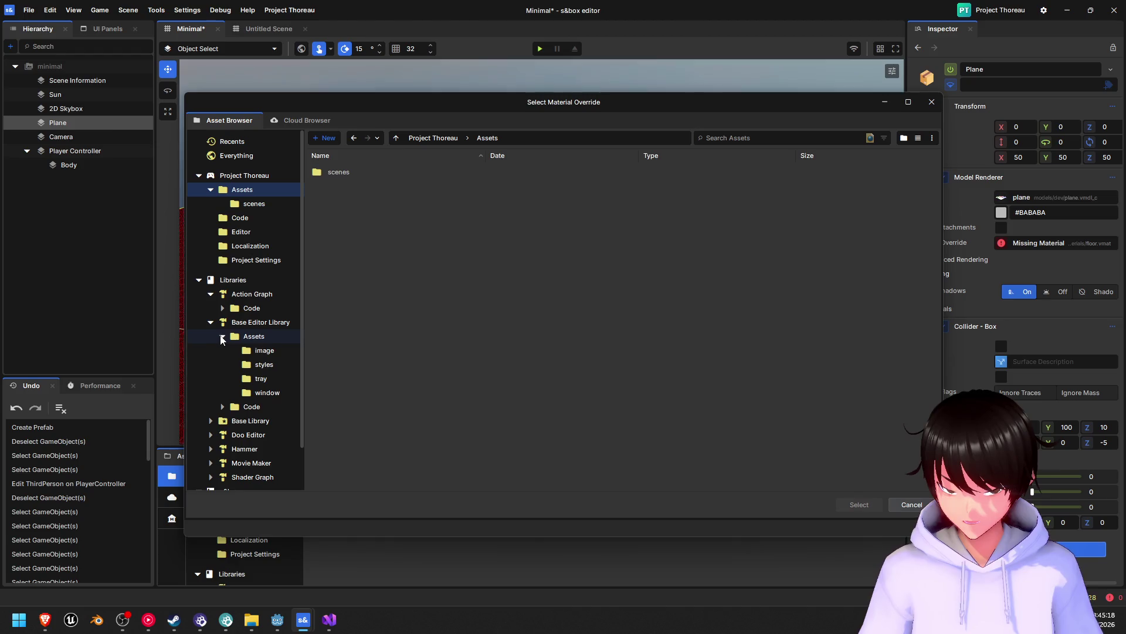
pyautogui.click(223, 406)
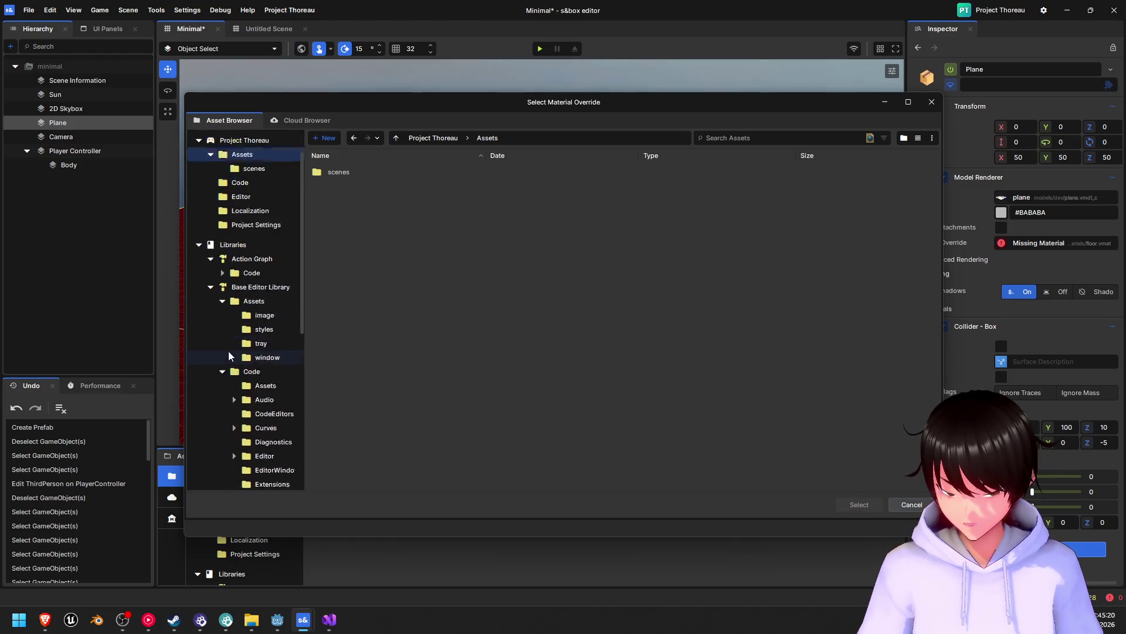
pyautogui.scroll(-5, 235, 352)
pyautogui.click(210, 377)
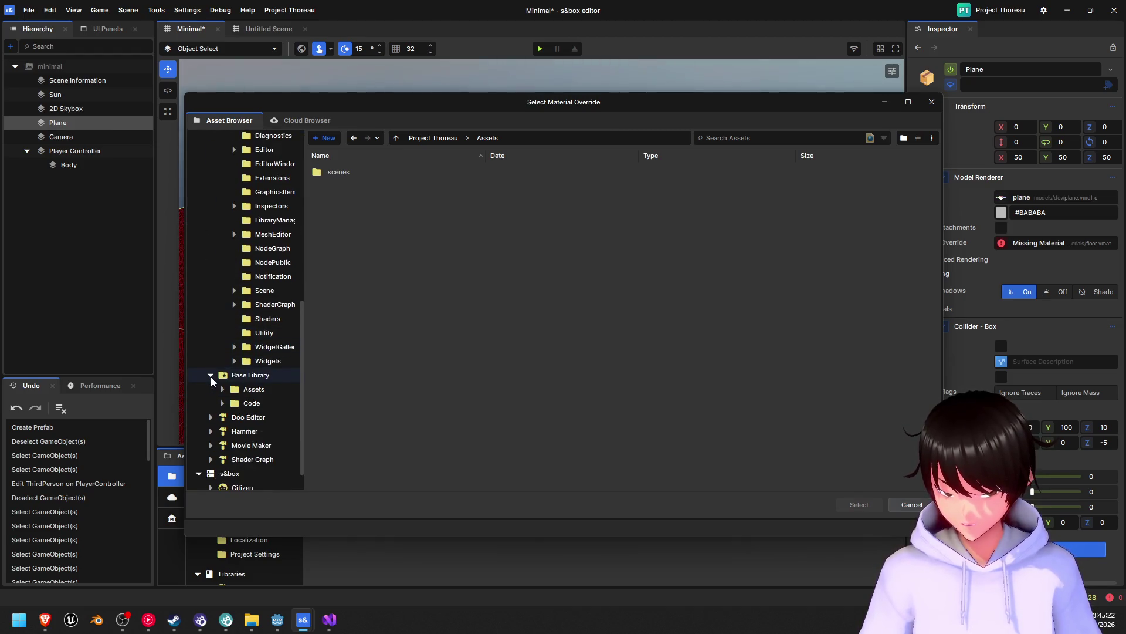
pyautogui.scroll(-1, 234, 365)
pyautogui.scroll(7, 234, 365)
pyautogui.scroll(5, 236, 351)
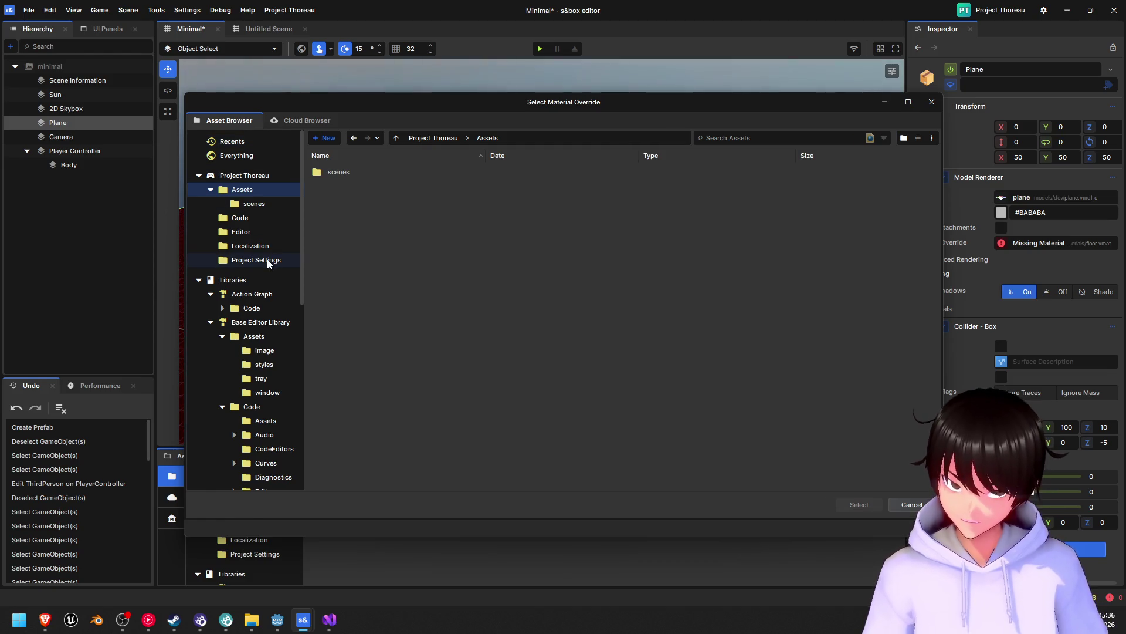
pyautogui.scroll(-8, 276, 240)
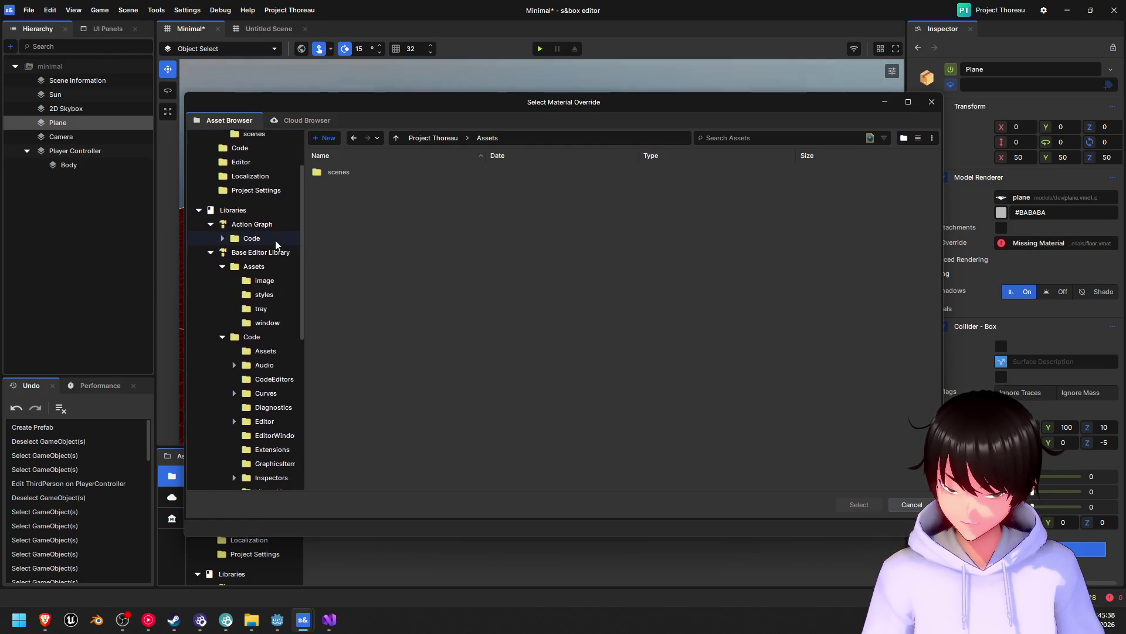
pyautogui.scroll(-1, 272, 246)
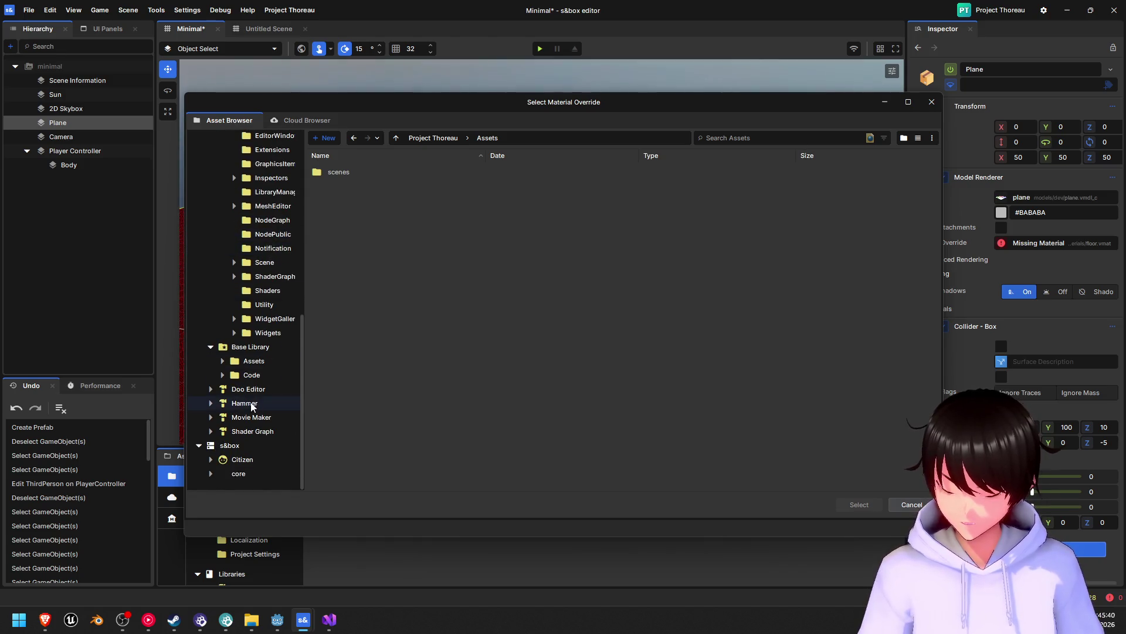
# - Search the Cloud Browser for 'floor' and apply concrete floor 01 as the Plane's material
pyautogui.click(311, 122)
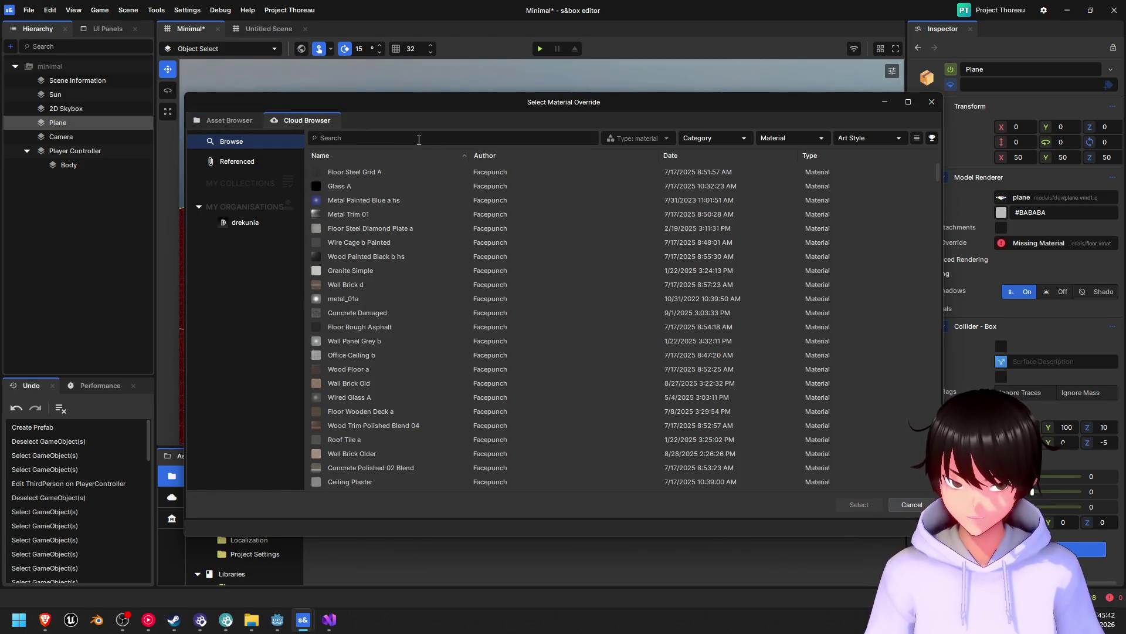
pyautogui.write('f')
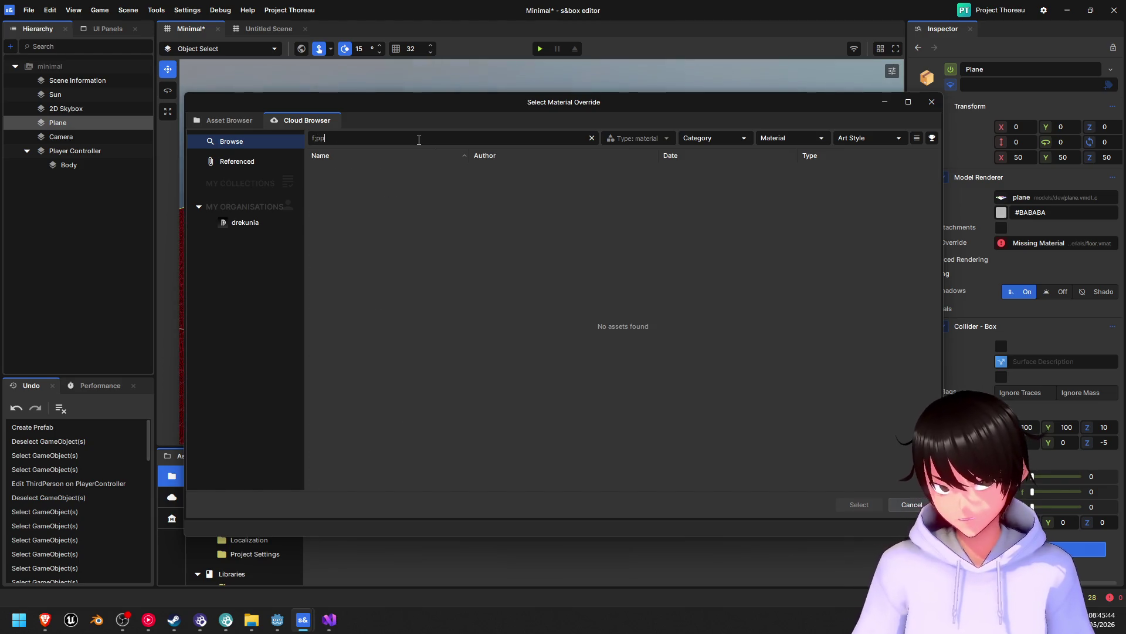
pyautogui.write('l')
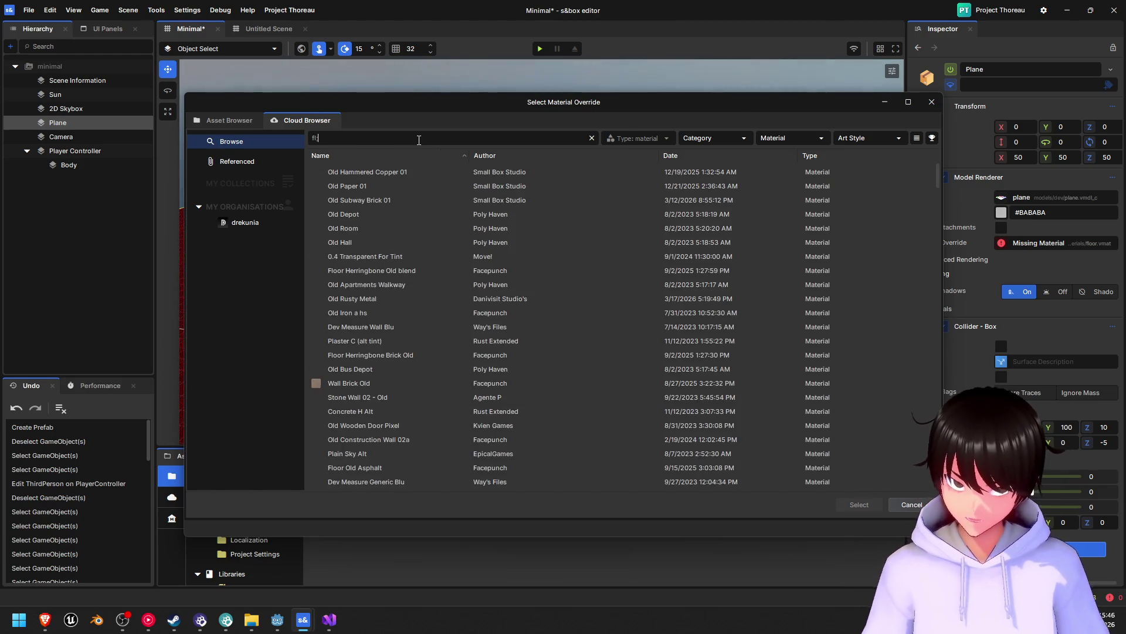
pyautogui.write('oor')
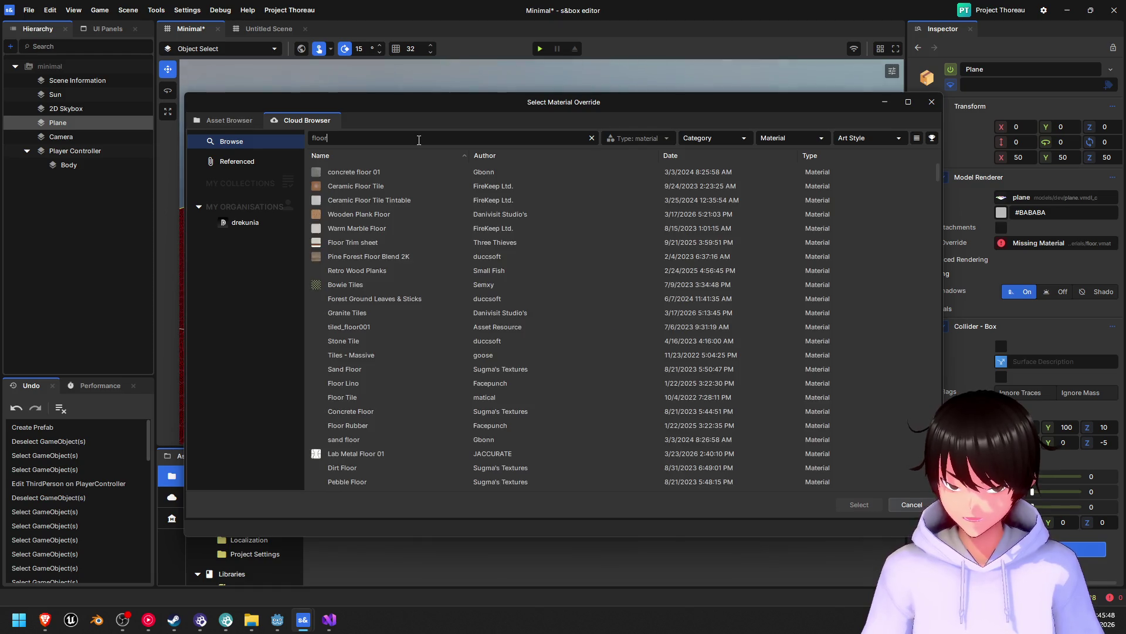
pyautogui.click(338, 174)
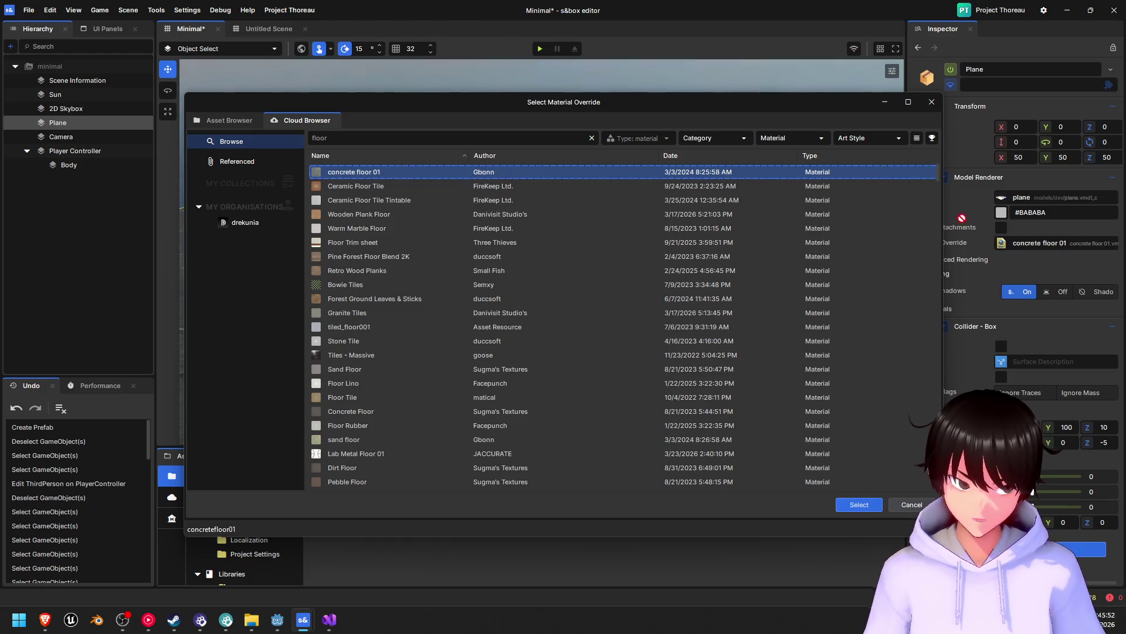
pyautogui.press('Return')
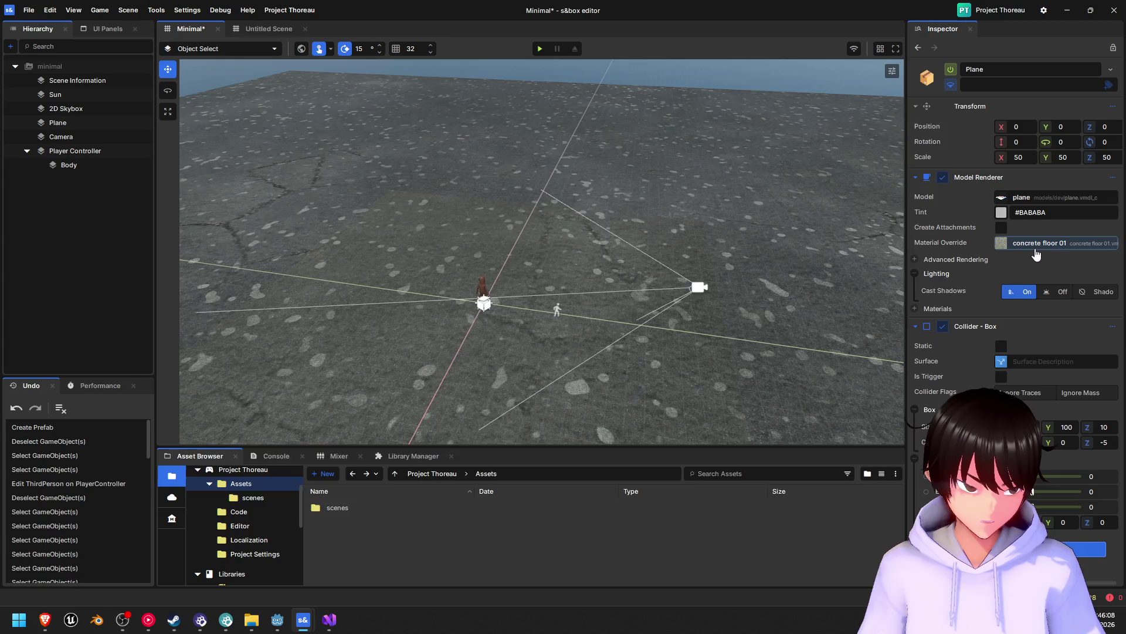
pyautogui.click(1032, 251)
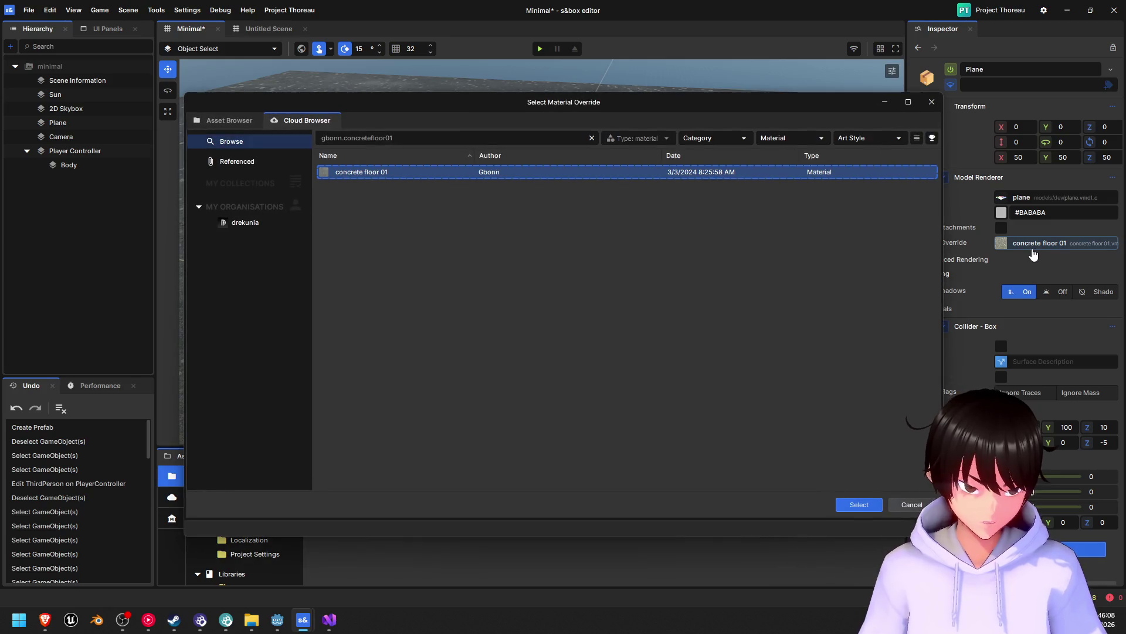
pyautogui.click(932, 105)
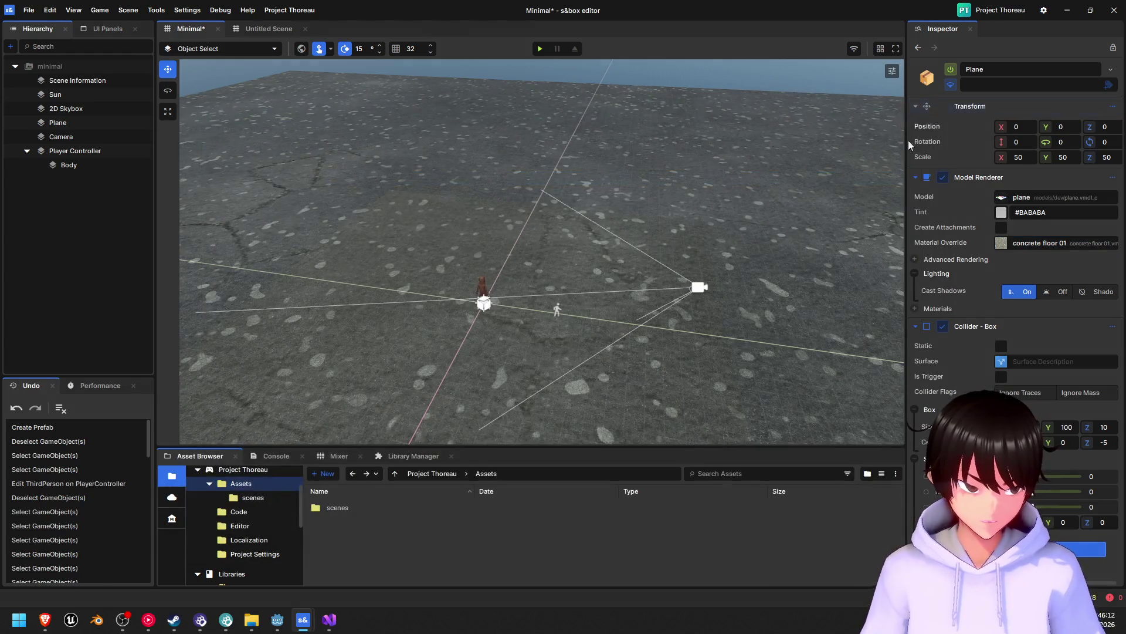
# - Save the Minimal scene, play-test the concrete floor, then leave play mode
pyautogui.moveTo(738, 248)
pyautogui.mouseDown()
pyautogui.moveTo(727, 327)
pyautogui.moveTo(685, 324)
pyautogui.moveTo(691, 337)
pyautogui.moveTo(711, 150)
pyautogui.moveTo(718, 190)
pyautogui.moveTo(410, 138)
pyautogui.moveTo(788, 132)
pyautogui.moveTo(719, 123)
pyautogui.mouseUp()
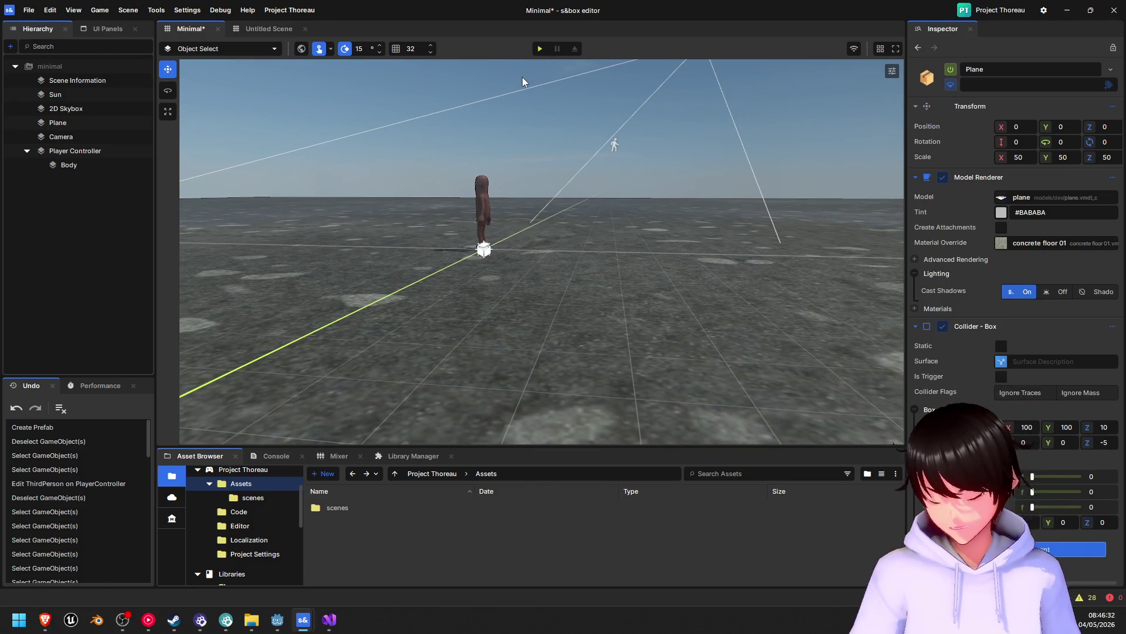
pyautogui.hotkey('ctrl', 's')
pyautogui.click(540, 49)
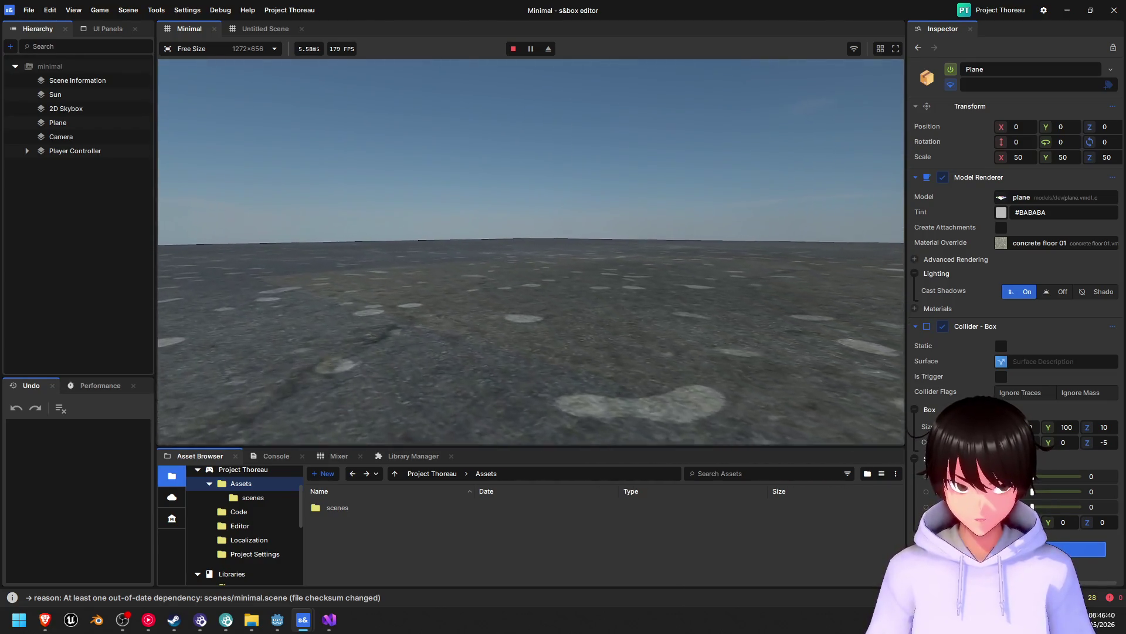
pyautogui.press('Escape')
pyautogui.click(512, 49)
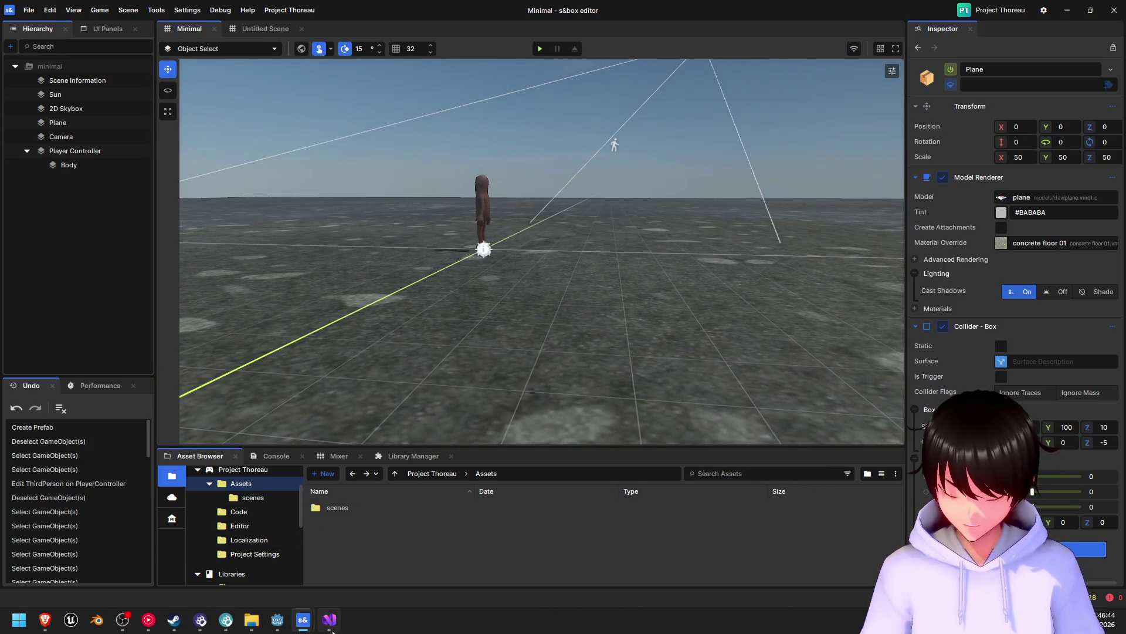
pyautogui.moveTo(251, 620)
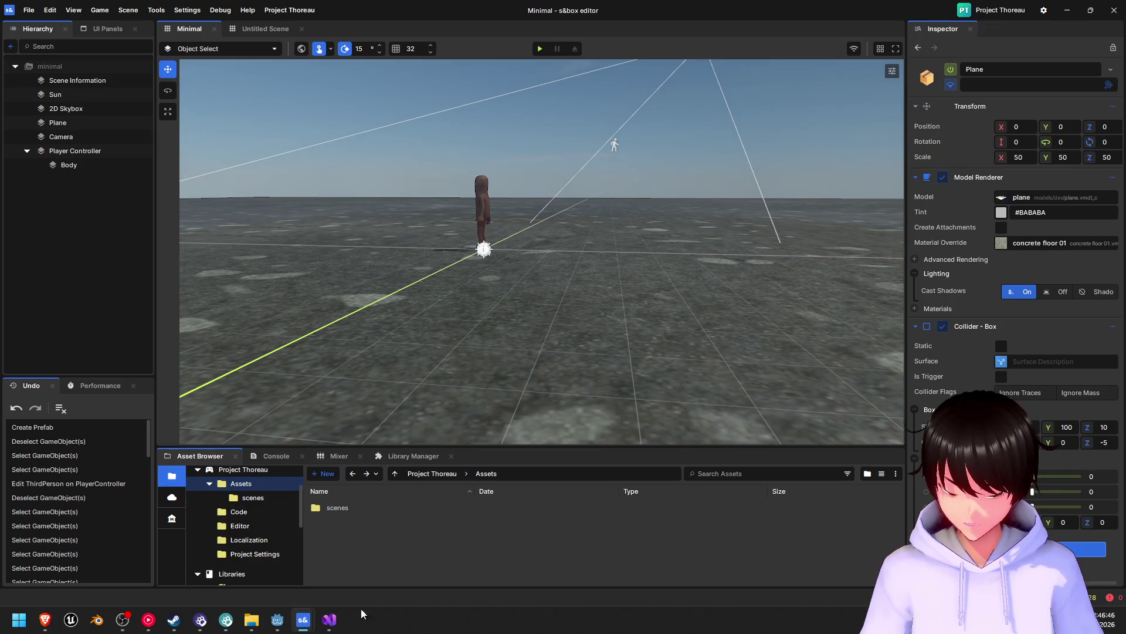
# - Bring Visual Studio forward and scroll the Solution Explorer through the project's code
pyautogui.click(329, 619)
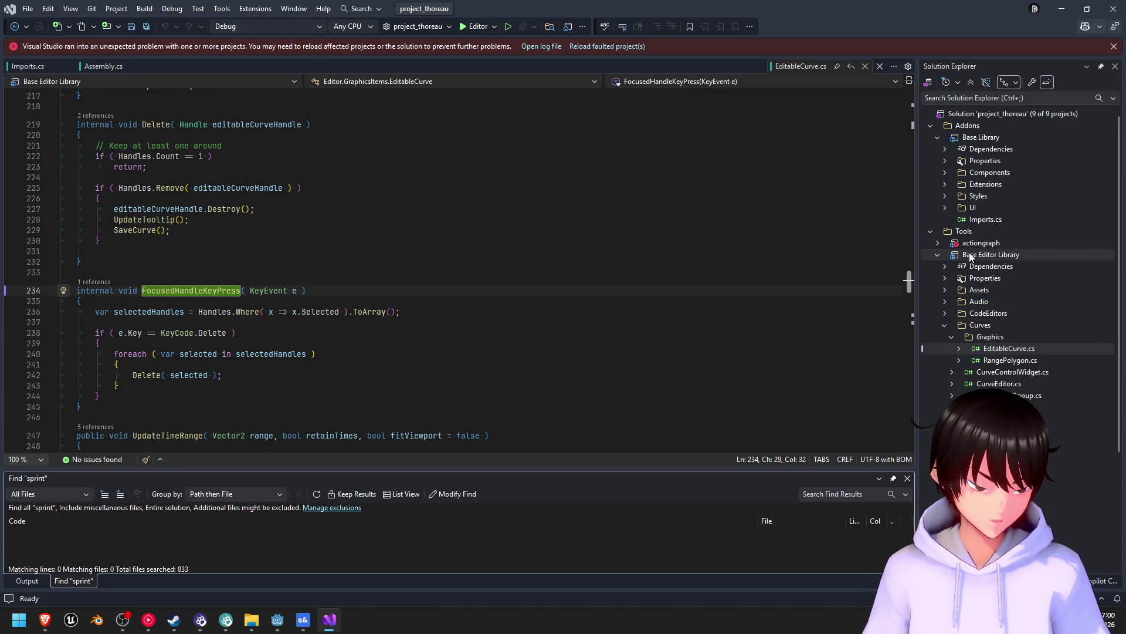
pyautogui.scroll(-4, 970, 257)
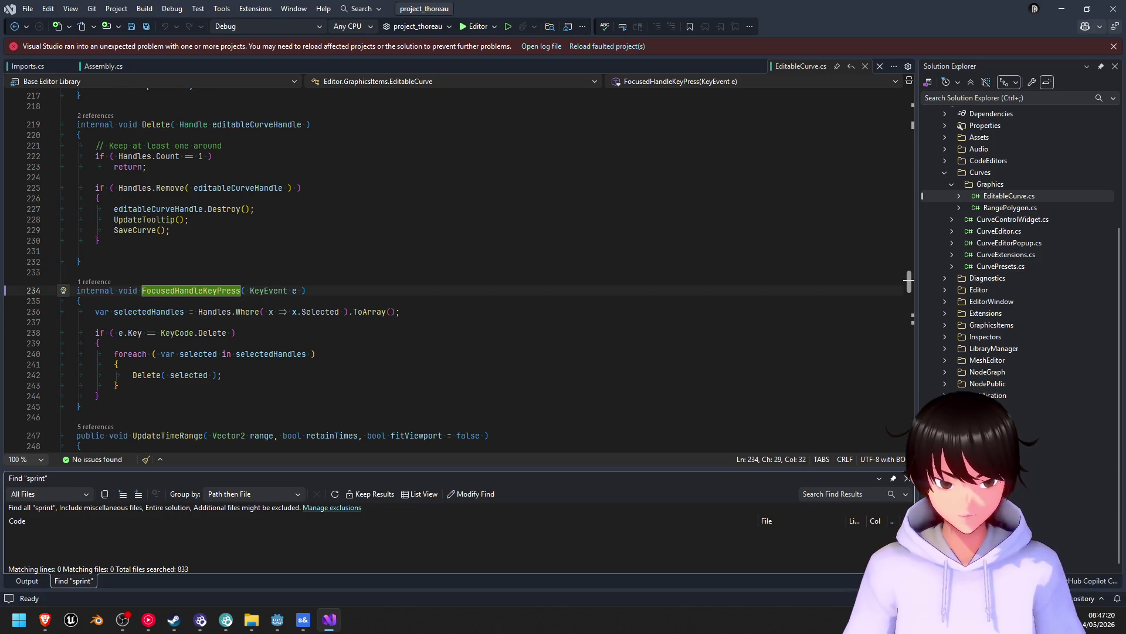
pyautogui.moveTo(300, 617)
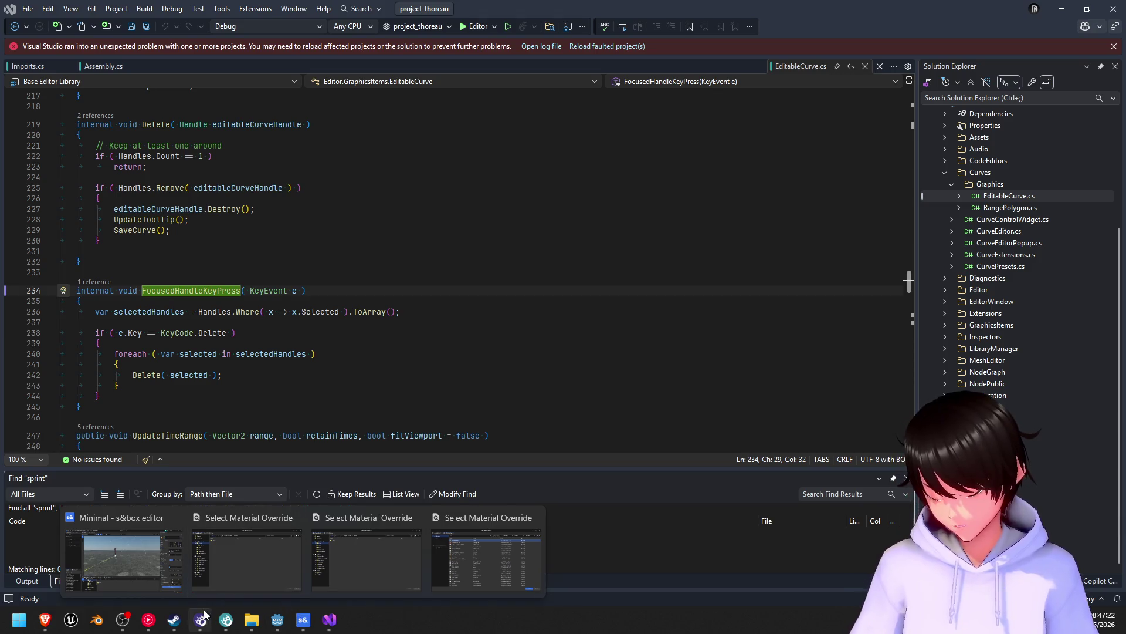
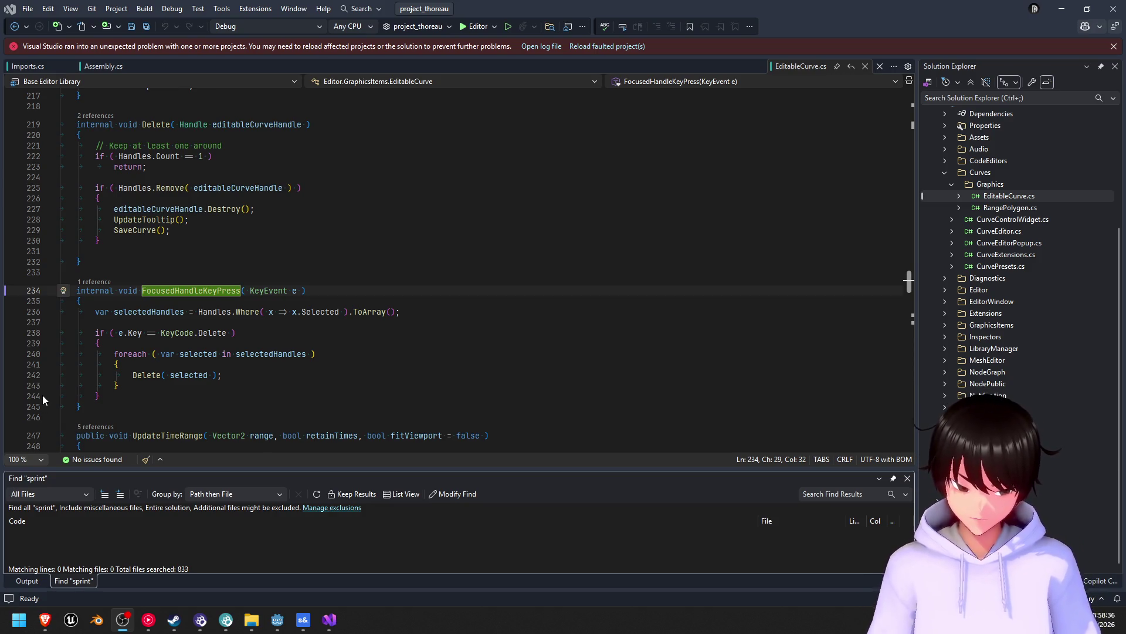
# - In Brave's Gemini chat, scroll up to the answer on remapping keybinds via Project Settings > Input
pyautogui.click(44, 627)
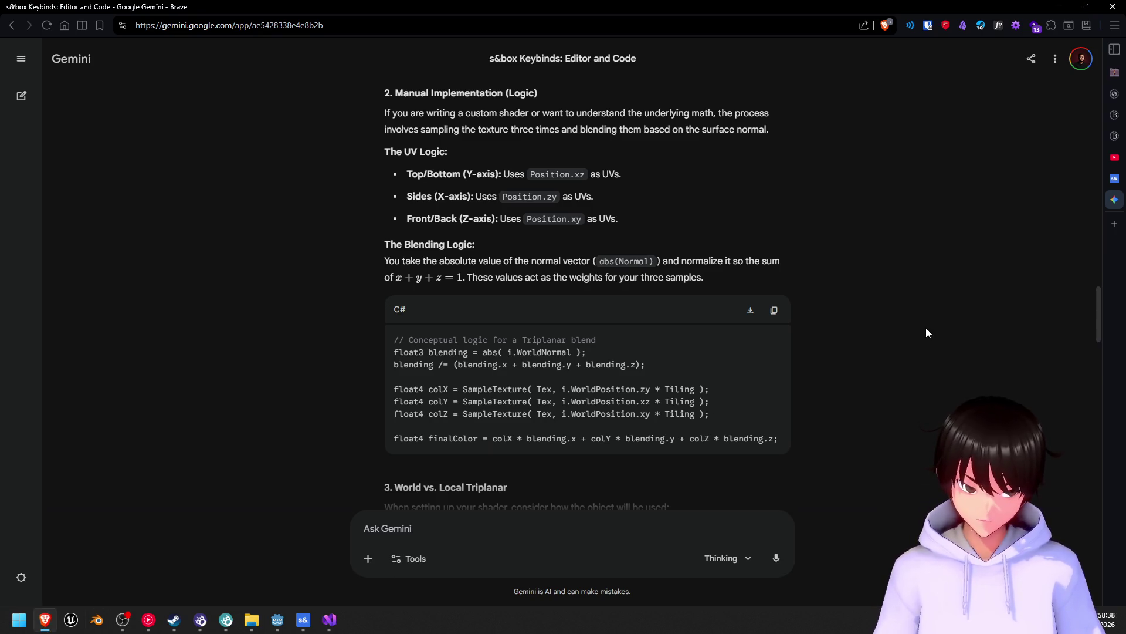
pyautogui.scroll(-9, 939, 279)
pyautogui.scroll(-12, 936, 281)
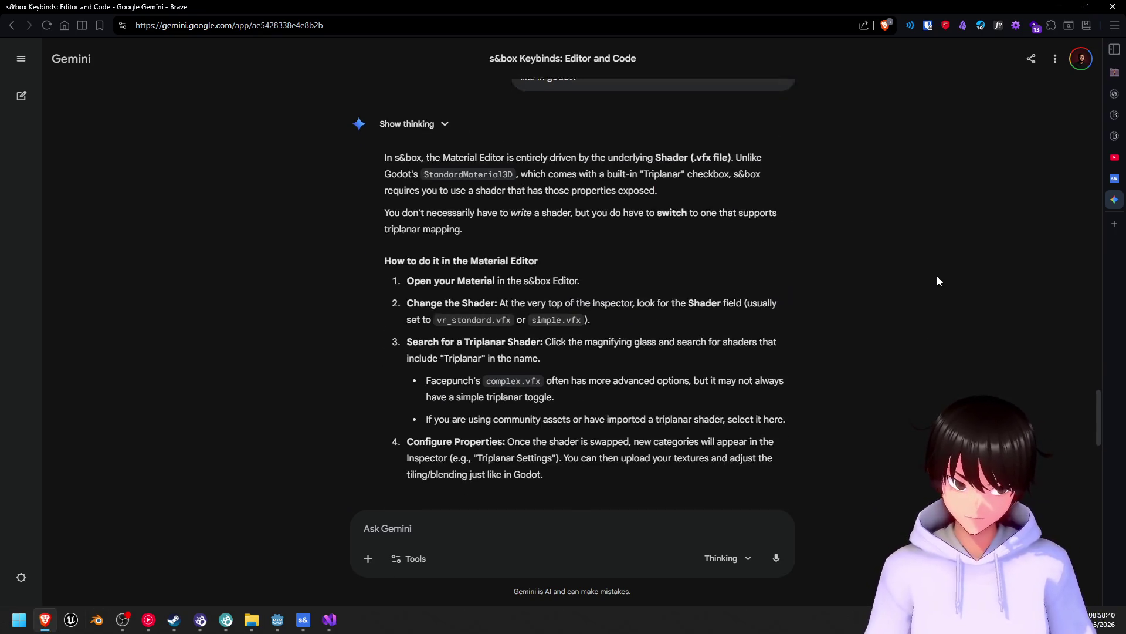
pyautogui.scroll(2, 935, 278)
pyautogui.scroll(15, 915, 252)
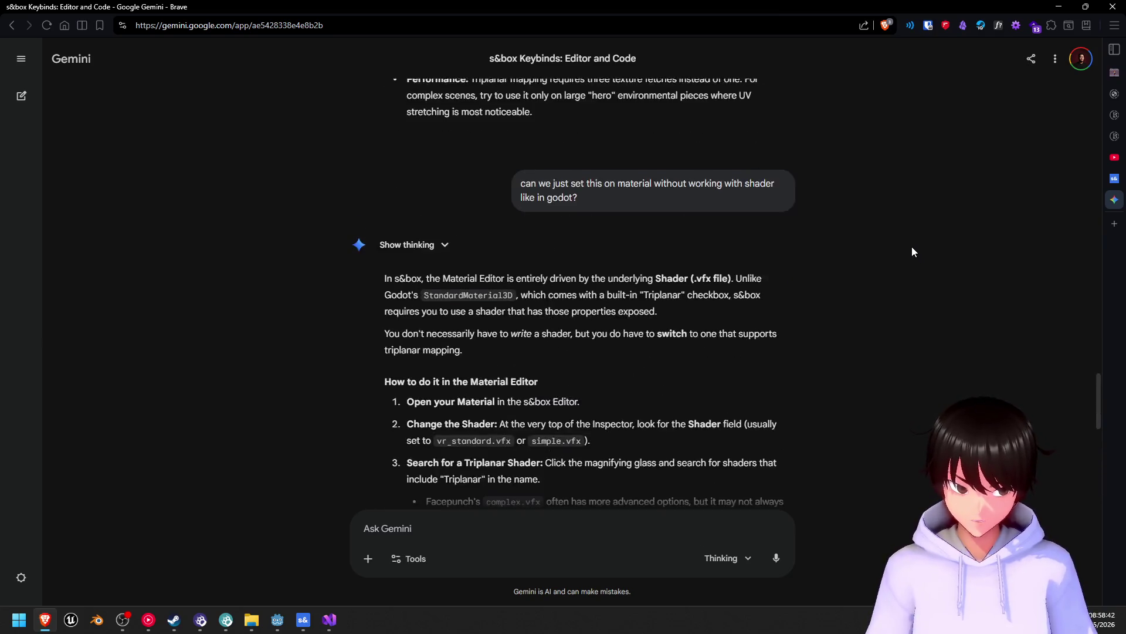
pyautogui.scroll(20, 912, 251)
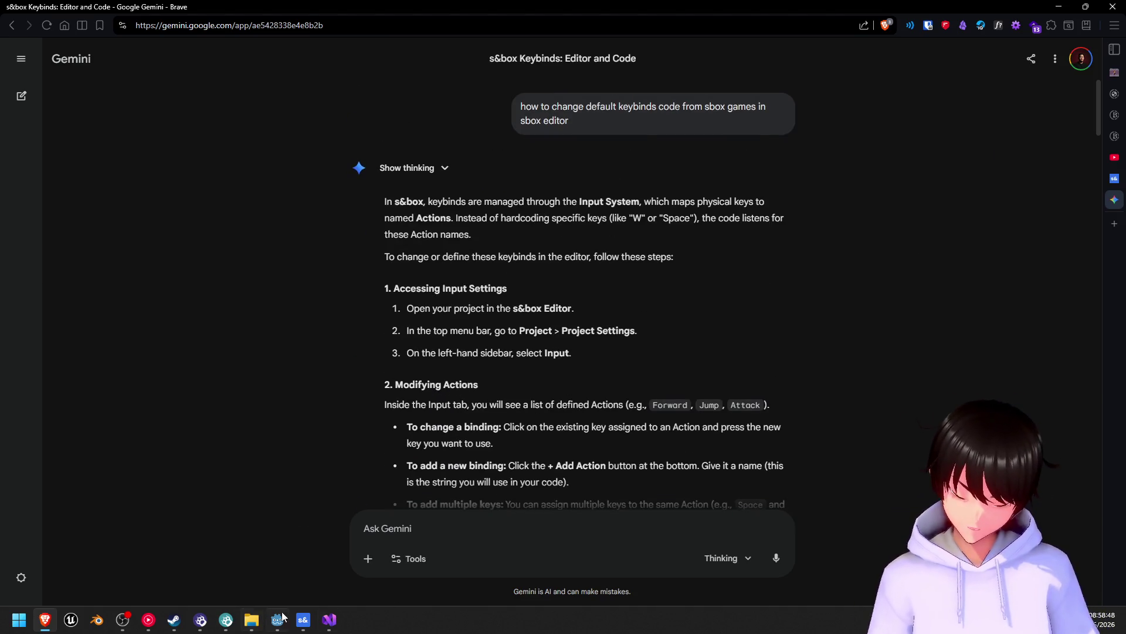
pyautogui.moveTo(151, 629)
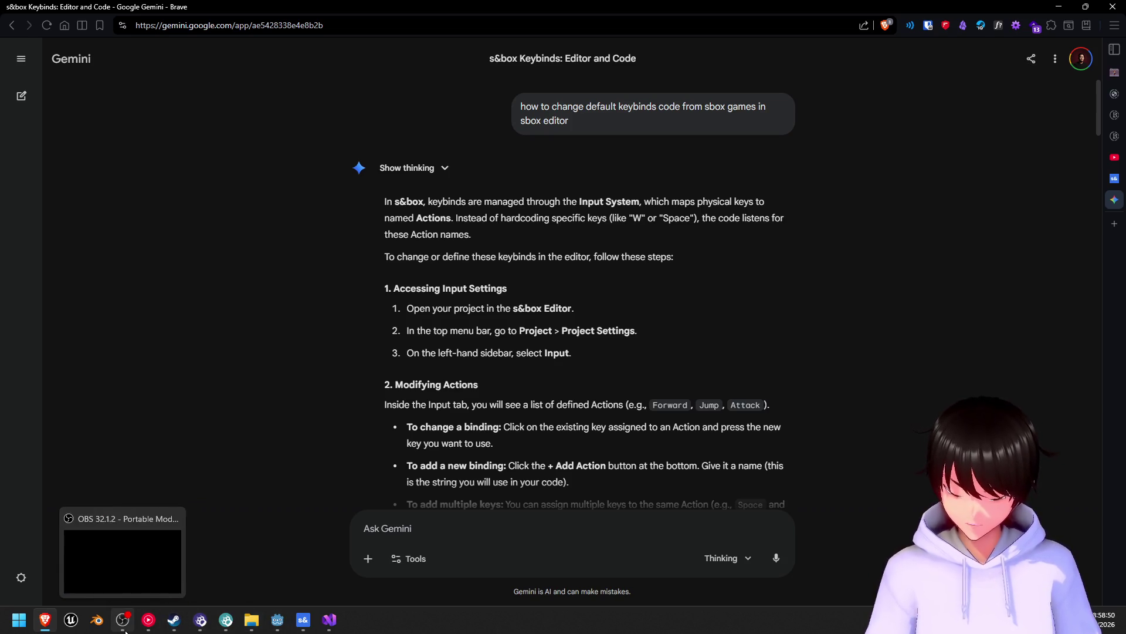
# - Bring Godot forward, then return to the s&box Minimal scene via the Select Material Override window
pyautogui.click(279, 627)
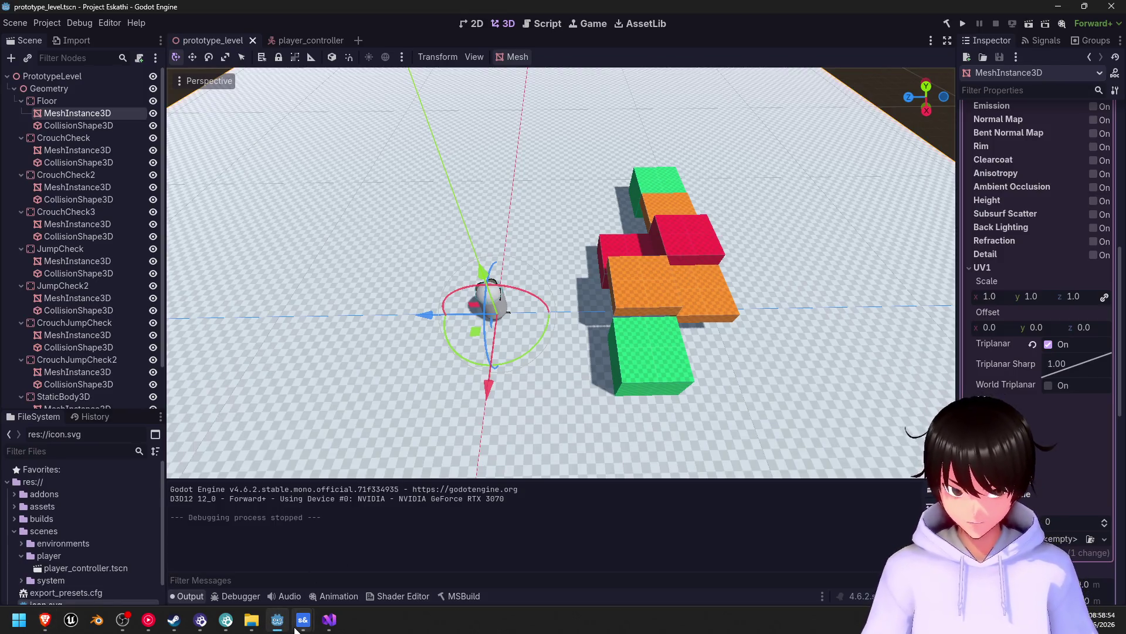
pyautogui.moveTo(302, 623)
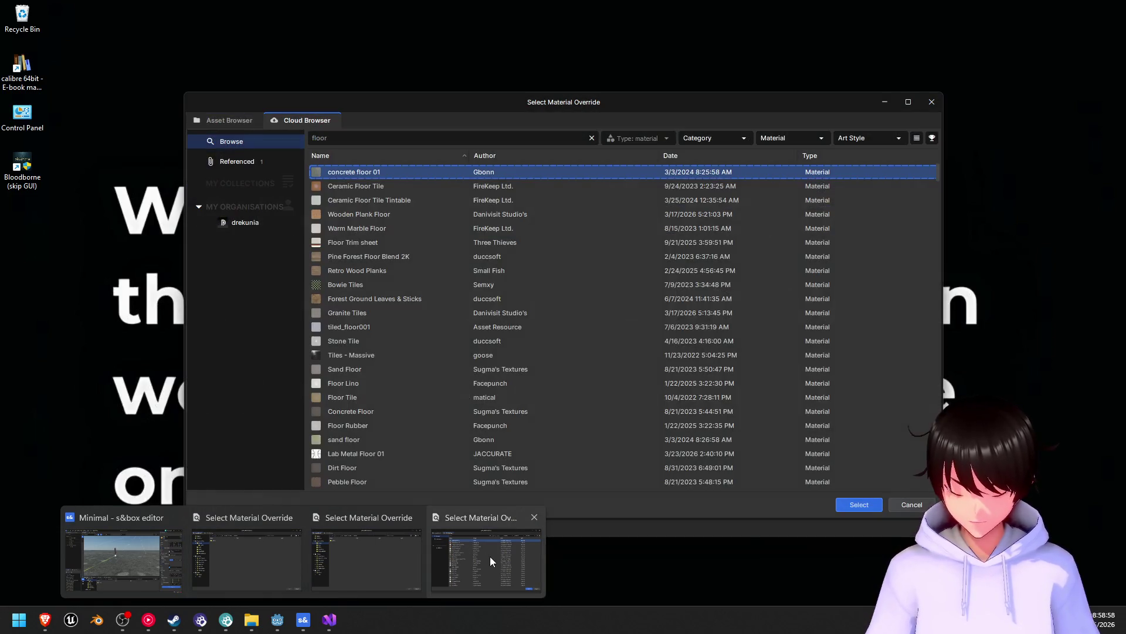
pyautogui.click(240, 567)
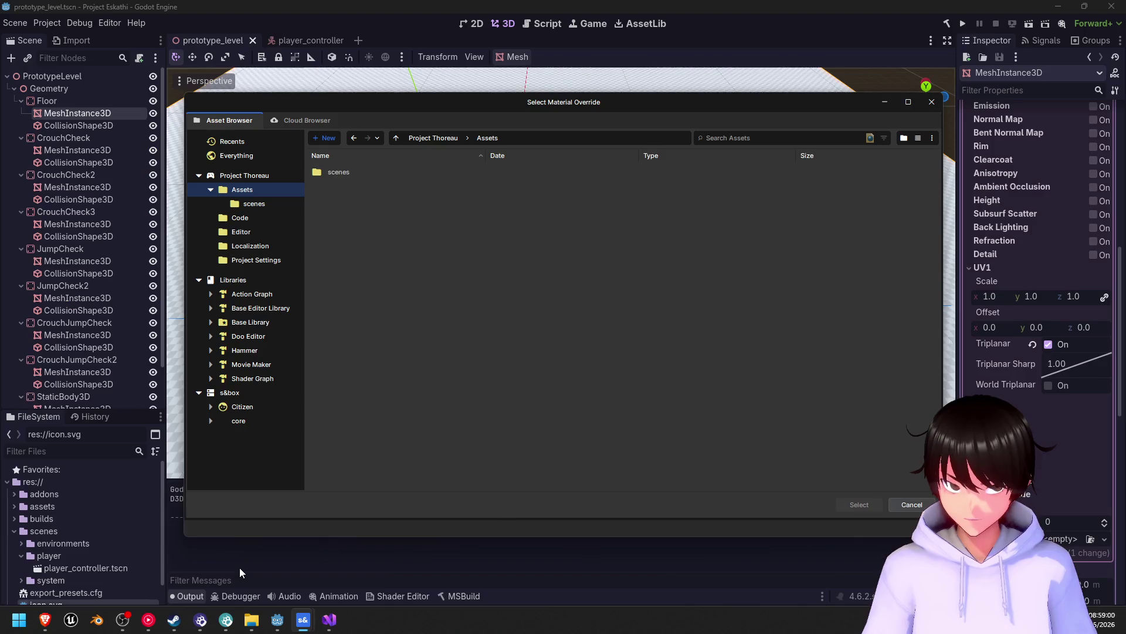
pyautogui.moveTo(297, 627)
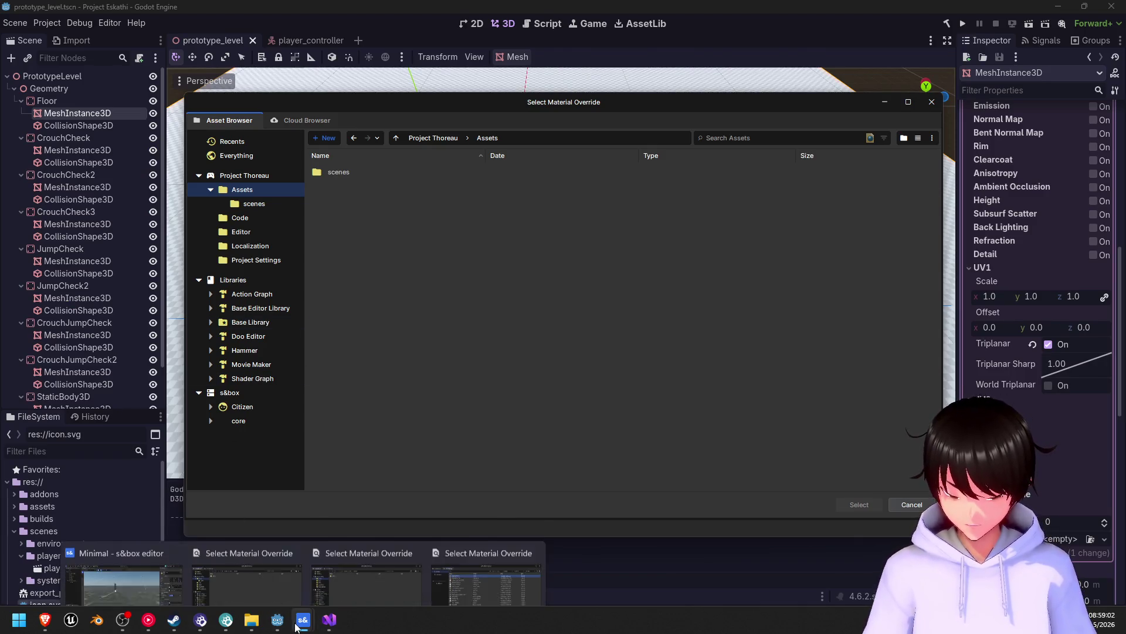
pyautogui.click(121, 584)
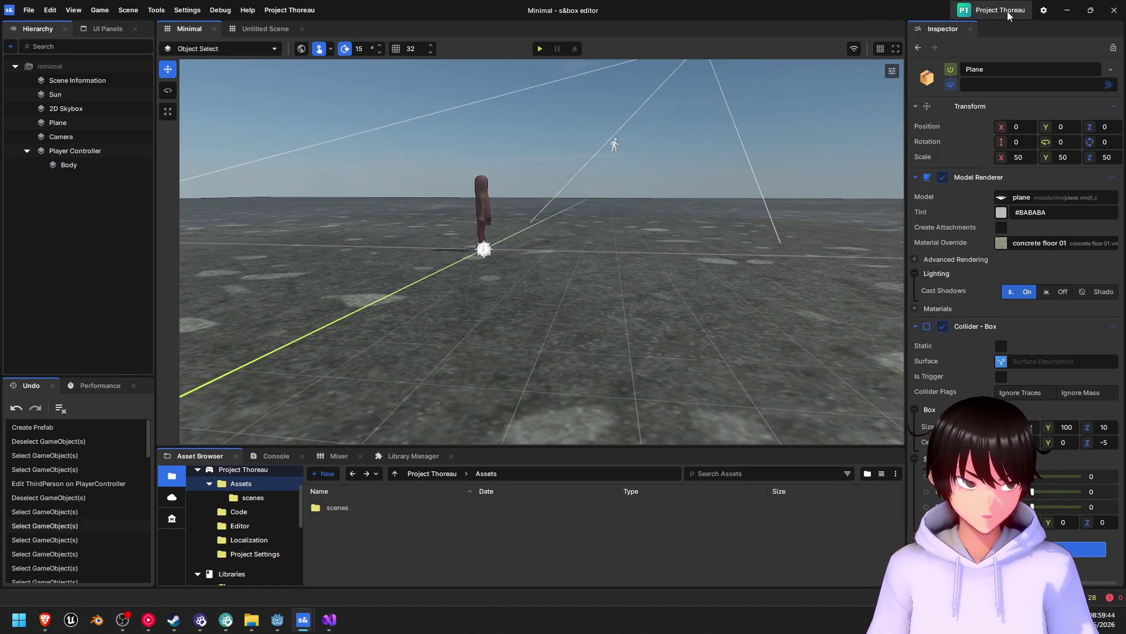
# - Open the Project Settings for Project Thoreau from the gear in the title bar
pyautogui.click(1035, 13)
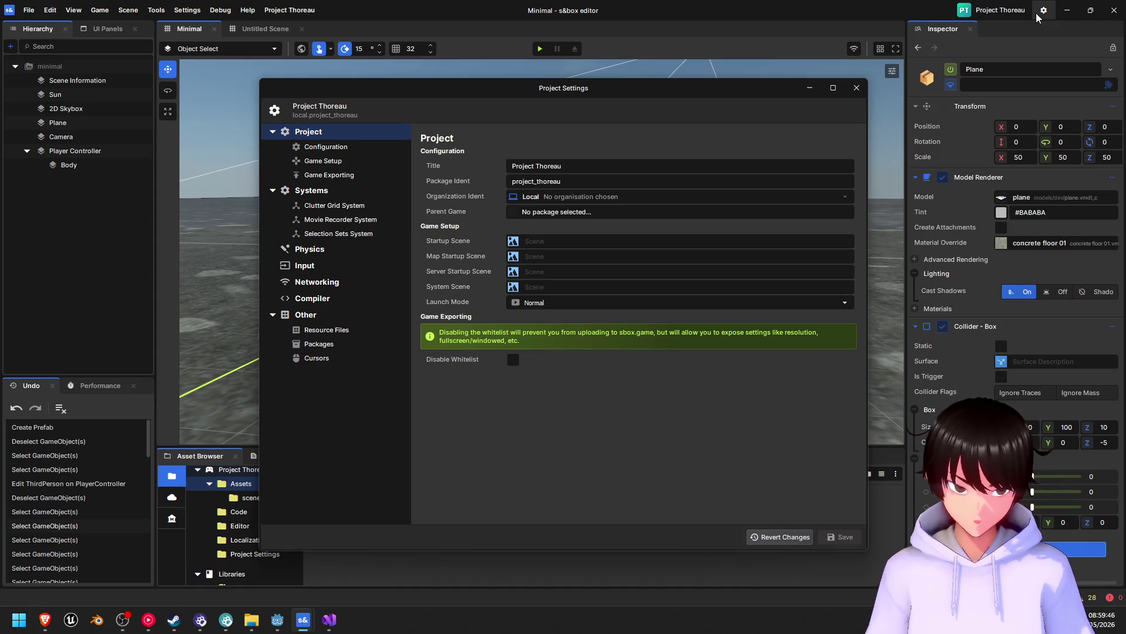